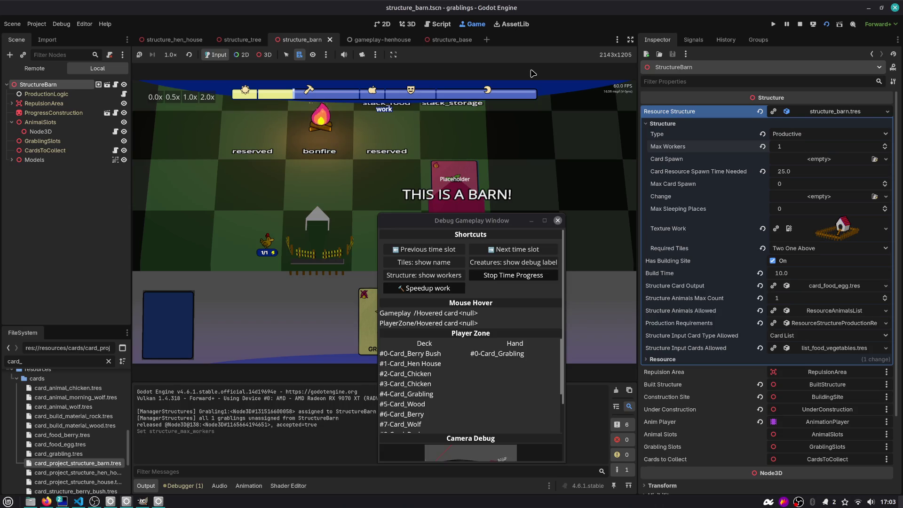
- Open structure_berry_bush.tscn, expand BerryBush's card_food_berry.tres Card Spawn, and stop the running game
{"action": "key", "text": "ctrl+shift+o"}
{"action": "key", "text": "Return"}
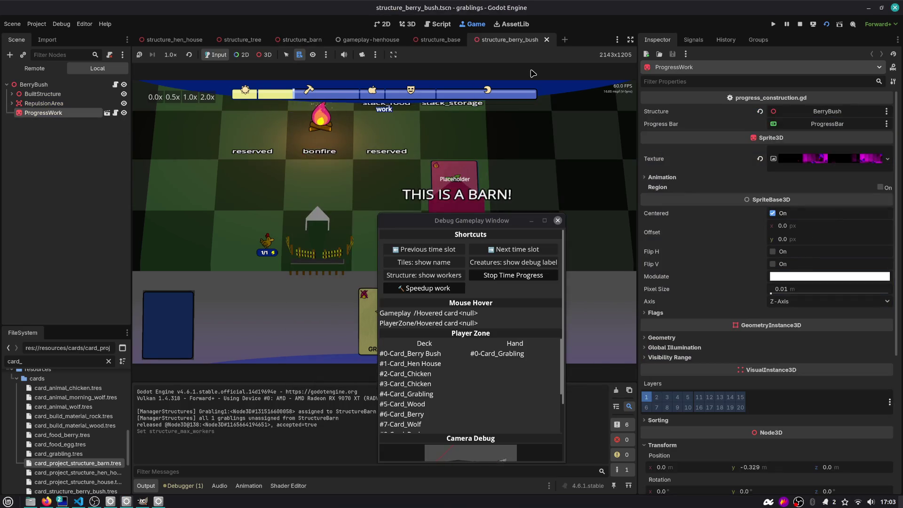
{"action": "left_click", "coordinate": [35, 85]}
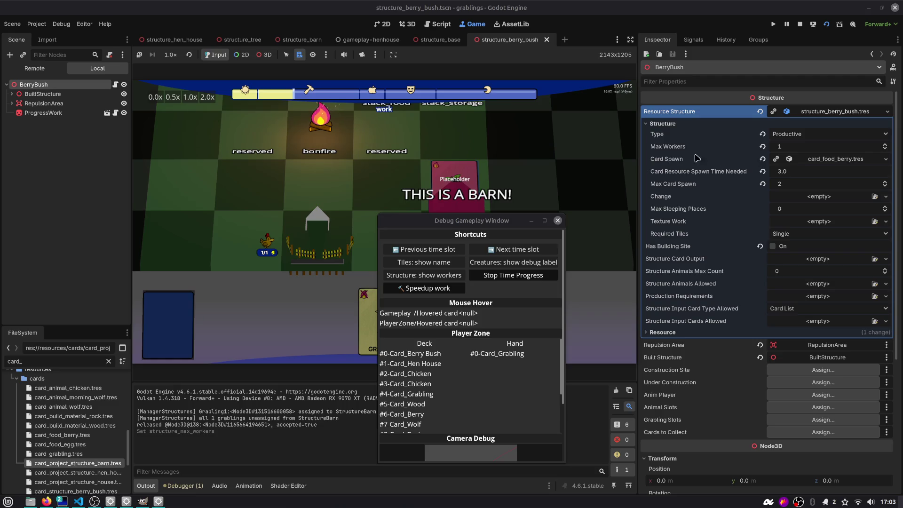
{"action": "left_click", "coordinate": [830, 159]}
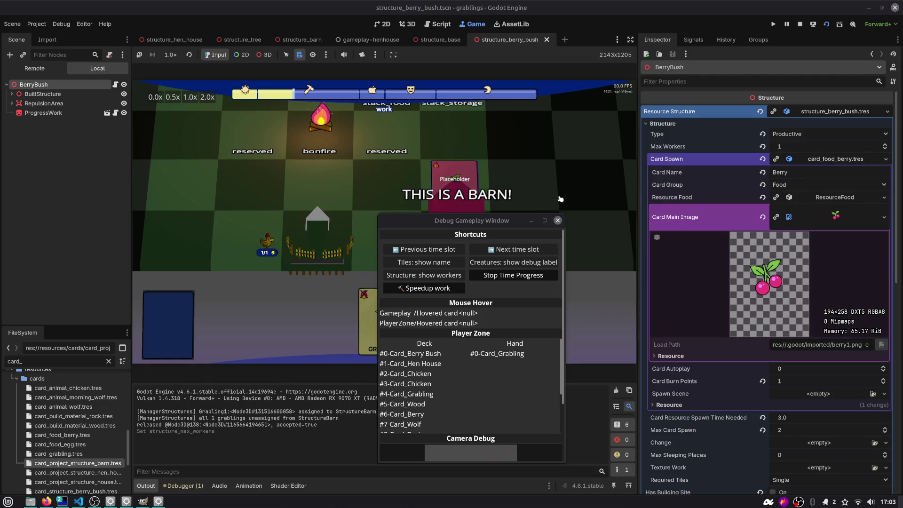
{"action": "left_click", "coordinate": [799, 24]}
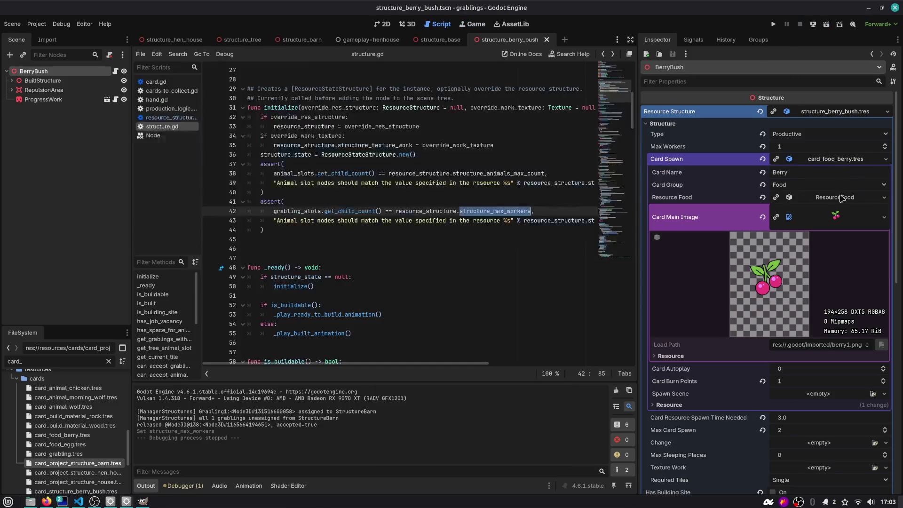
- Collapse the berry Card Spawn and frame BerryBush's Structure properties for a screen capture
{"action": "left_click", "coordinate": [836, 160]}
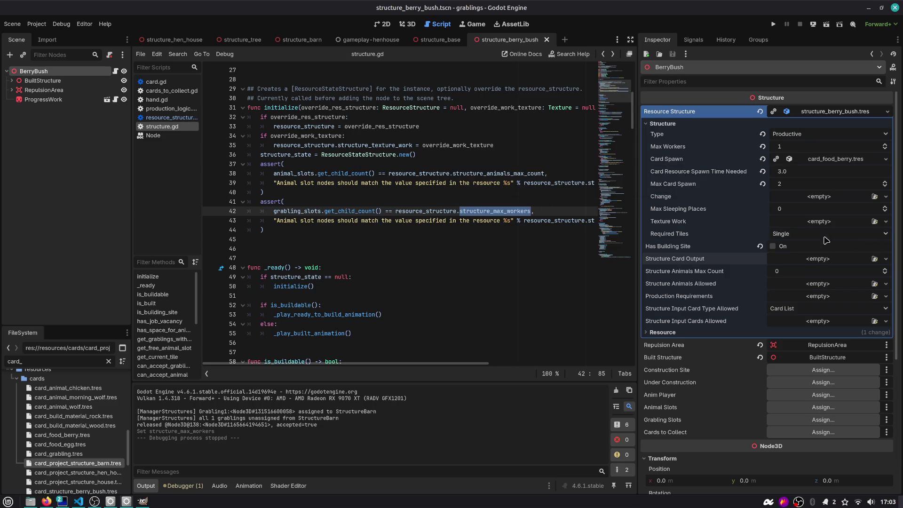
{"action": "key", "text": "Print"}
{"action": "mouse_move", "coordinate": [637, 90]}
{"action": "left_mouse_down"}
{"action": "mouse_move", "coordinate": [770, 322]}
{"action": "mouse_move", "coordinate": [895, 361]}
{"action": "left_mouse_up"}
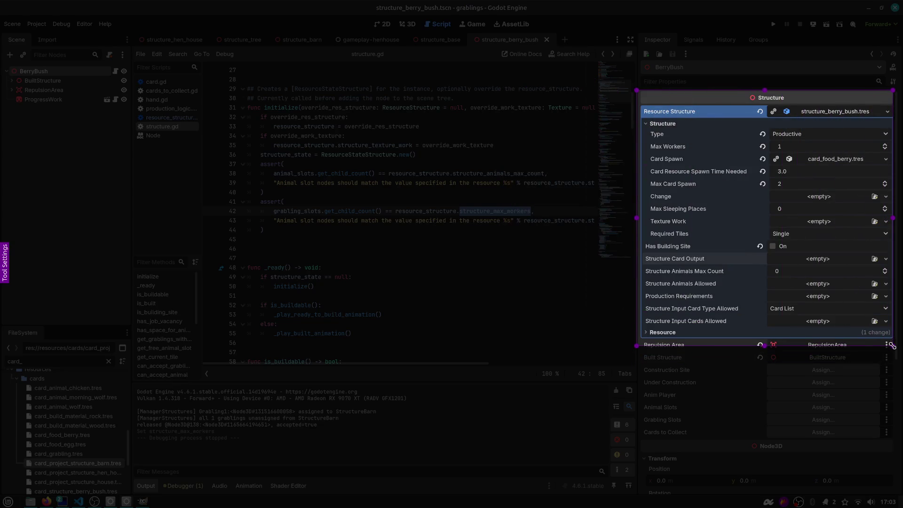
- Capture the Structure properties section and try boxing the Card Spawn row in red
{"action": "key", "text": "Return"}
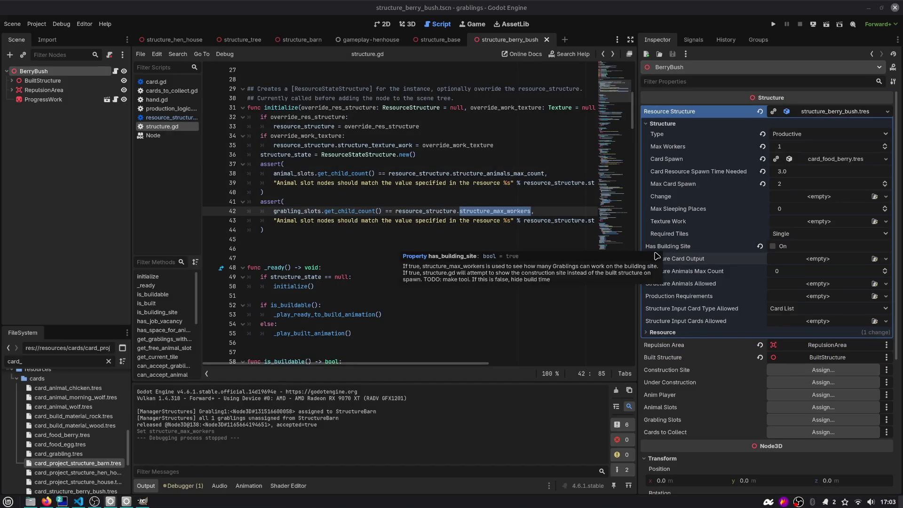
{"action": "key", "text": "Print"}
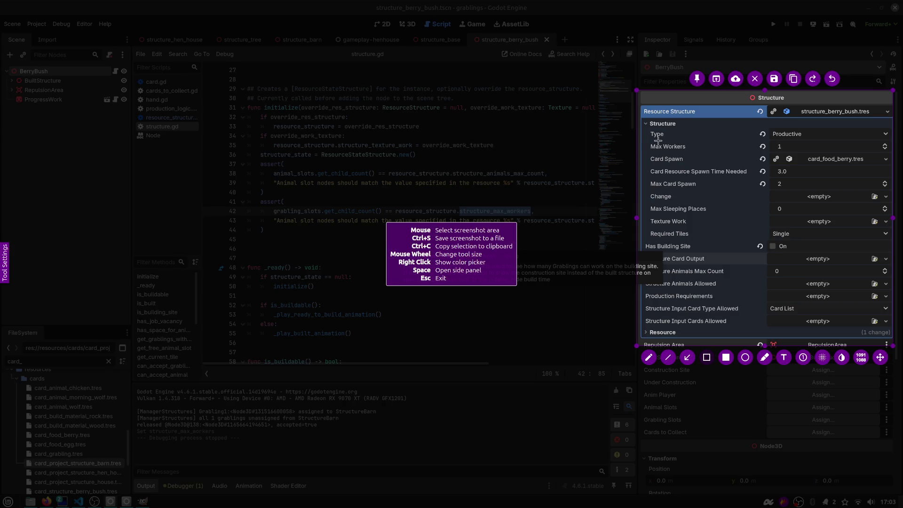
{"action": "mouse_move", "coordinate": [648, 140]}
{"action": "left_mouse_down"}
{"action": "mouse_move", "coordinate": [801, 171]}
{"action": "mouse_move", "coordinate": [890, 171]}
{"action": "mouse_move", "coordinate": [887, 159]}
{"action": "left_mouse_up"}
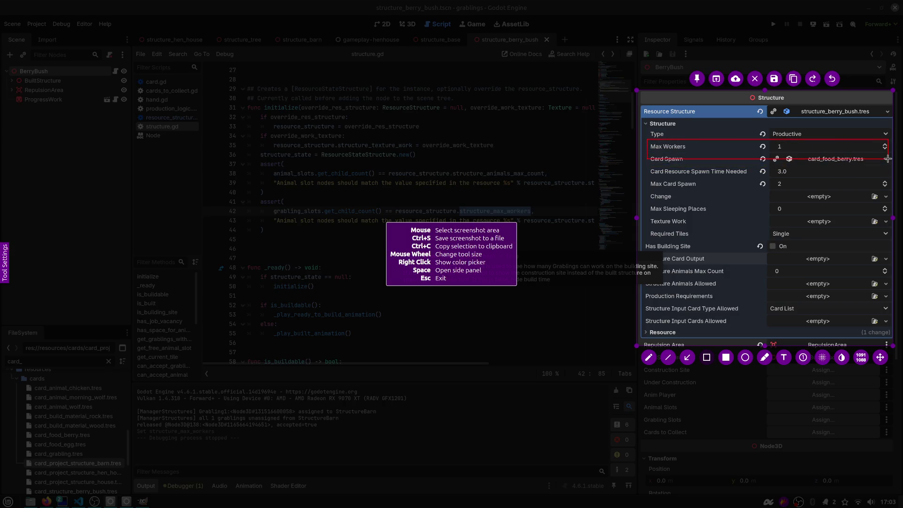
{"action": "key", "text": "ctrl+z"}
{"action": "mouse_move", "coordinate": [644, 153]}
{"action": "left_mouse_down"}
{"action": "mouse_move", "coordinate": [891, 172]}
{"action": "mouse_move", "coordinate": [892, 164]}
{"action": "left_mouse_up"}
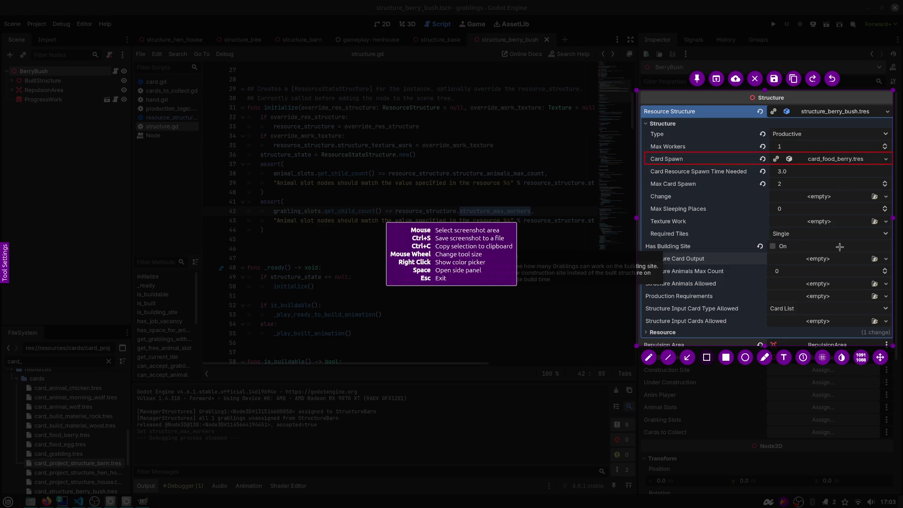
{"action": "key", "text": "Escape"}
{"action": "key", "text": "Print"}
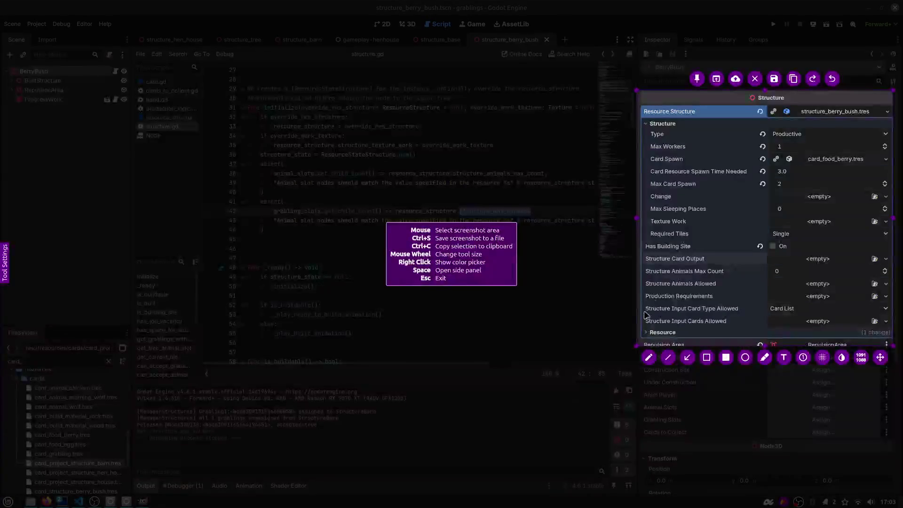
{"action": "left_click_drag", "start_coordinate": [642, 149], "coordinate": [844, 167]}
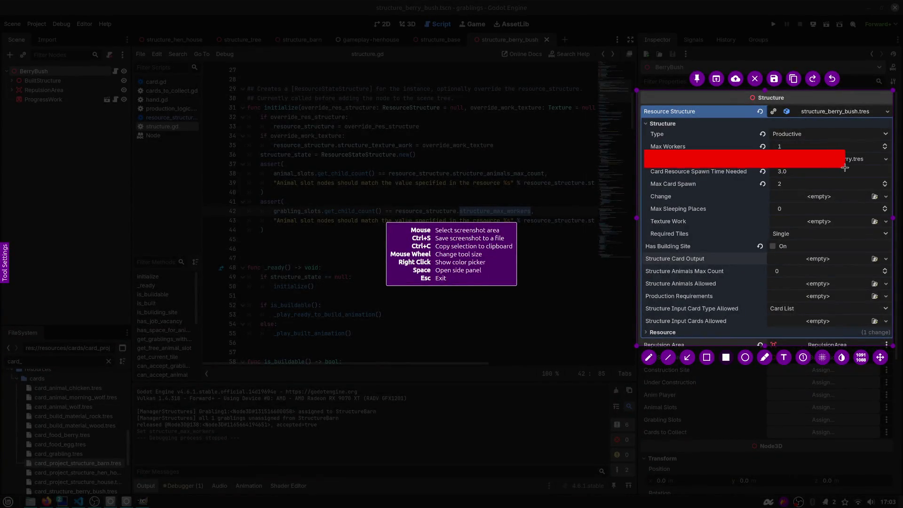
{"action": "key", "text": "ctrl+z"}
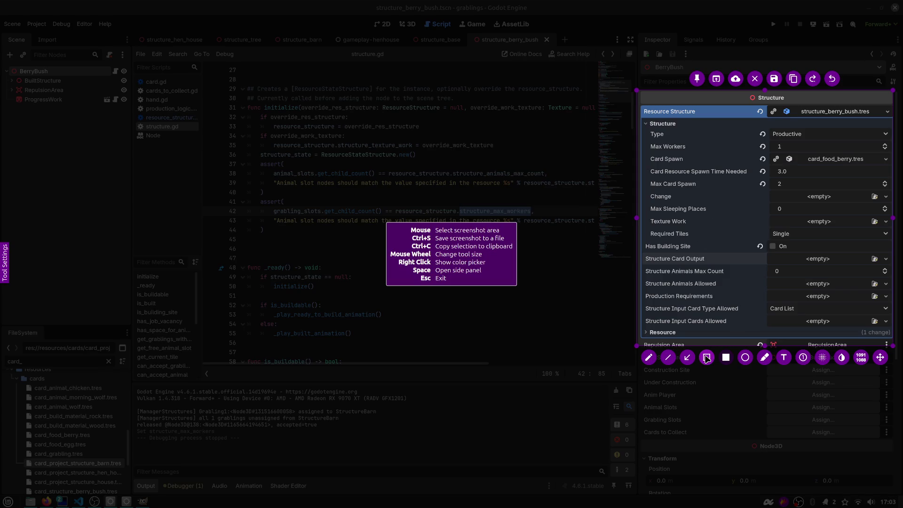
- Outline the Card Spawn and Structure Card Output rows with hollow red rectangles and copy the capture
{"action": "left_click", "coordinate": [706, 357]}
{"action": "mouse_move", "coordinate": [646, 152]}
{"action": "left_mouse_down"}
{"action": "mouse_move", "coordinate": [688, 162]}
{"action": "mouse_move", "coordinate": [890, 166]}
{"action": "left_mouse_up"}
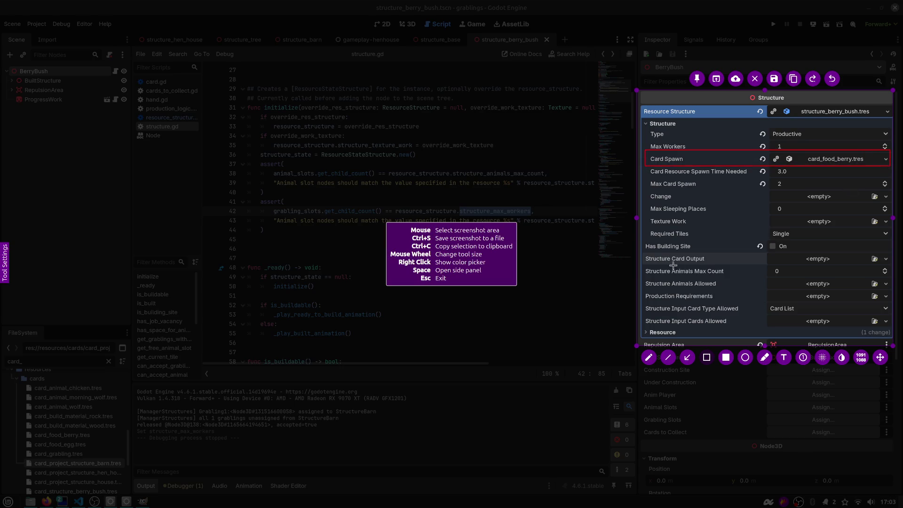
{"action": "left_click_drag", "start_coordinate": [640, 249], "coordinate": [889, 266]}
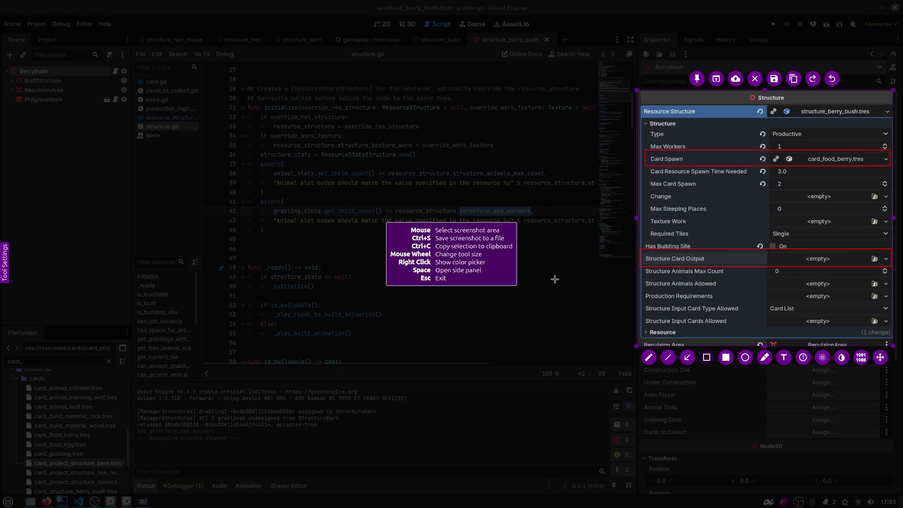
{"action": "key", "text": "ctrl+c"}
{"action": "key", "text": "alt+Tab"}
{"action": "key", "text": "alt+Tab"}
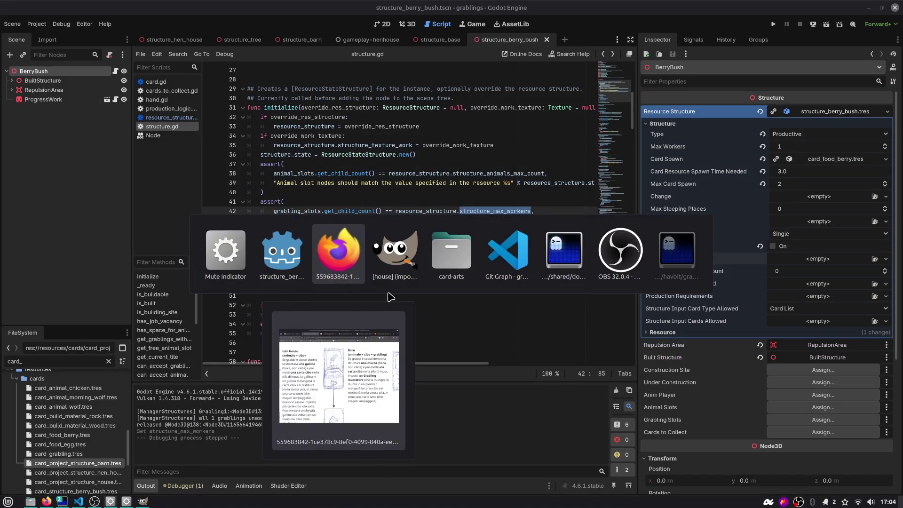
{"action": "key", "text": "alt+Tab"}
{"action": "key", "text": "alt+Tab"}
{"action": "key", "text": "alt+Tab"}
- Paste the annotated screenshot into docs.excalidraw near the code image
{"action": "key", "text": "ctrl+Page_Down"}
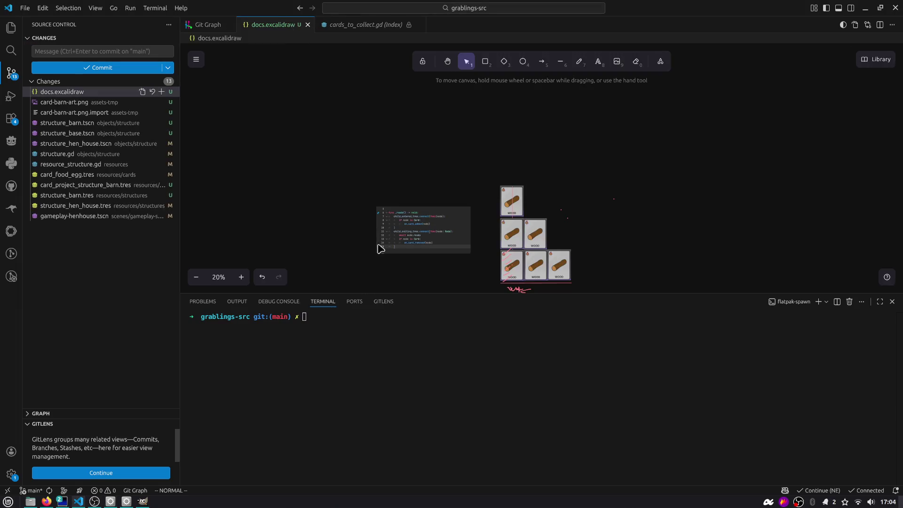
{"action": "key", "text": "ctrl+v"}
{"action": "left_click_drag", "start_coordinate": [398, 175], "coordinate": [342, 246]}
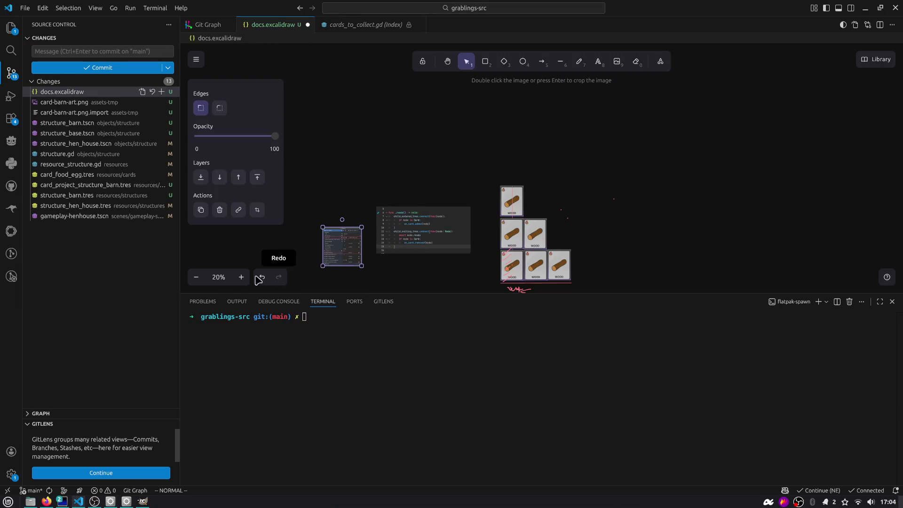
{"action": "left_click", "coordinate": [218, 277]}
{"action": "scroll", "coordinate": [448, 155], "scroll_direction": "down", "scroll_amount": 5}
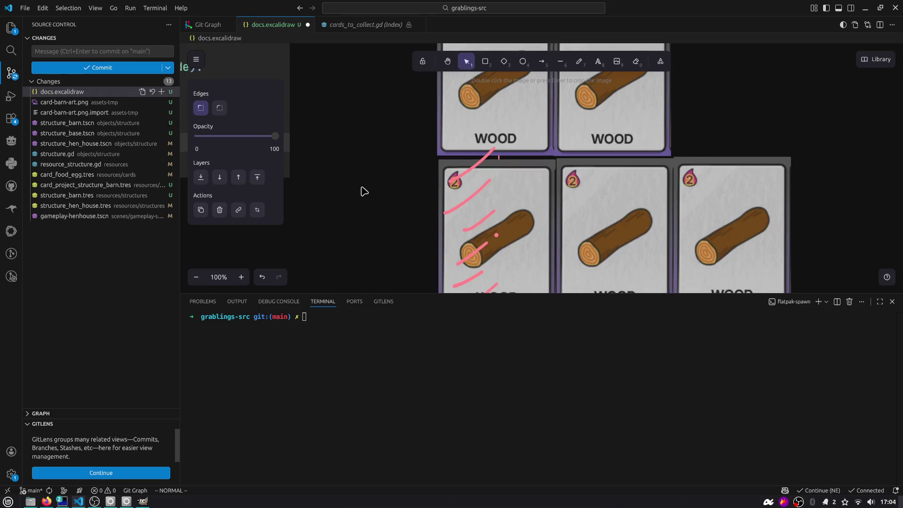
{"action": "scroll", "coordinate": [364, 190], "scroll_direction": "down", "scroll_amount": 4}
- Place the screenshot below the code snippet, enlarge it, and save the drawing
{"action": "key", "text": "ctrl+j"}
{"action": "mouse_move", "coordinate": [479, 237]}
{"action": "left_mouse_down"}
{"action": "mouse_move", "coordinate": [521, 256]}
{"action": "mouse_move", "coordinate": [877, 314]}
{"action": "left_mouse_up"}
{"action": "mouse_move", "coordinate": [340, 291]}
{"action": "left_mouse_down"}
{"action": "mouse_move", "coordinate": [471, 262]}
{"action": "mouse_move", "coordinate": [683, 349]}
{"action": "mouse_move", "coordinate": [471, 210]}
{"action": "left_mouse_up"}
{"action": "mouse_move", "coordinate": [512, 281]}
{"action": "left_mouse_down"}
{"action": "mouse_move", "coordinate": [611, 352]}
{"action": "mouse_move", "coordinate": [633, 398]}
{"action": "mouse_move", "coordinate": [551, 313]}
{"action": "left_mouse_up"}
{"action": "left_click", "coordinate": [218, 469]}
{"action": "scroll", "coordinate": [492, 230], "scroll_direction": "up", "scroll_amount": 2}
{"action": "key", "text": "ctrl+s"}
- Return to Godot and place the caret on line 43 of structure.gd
{"action": "key", "text": "alt+Tab"}
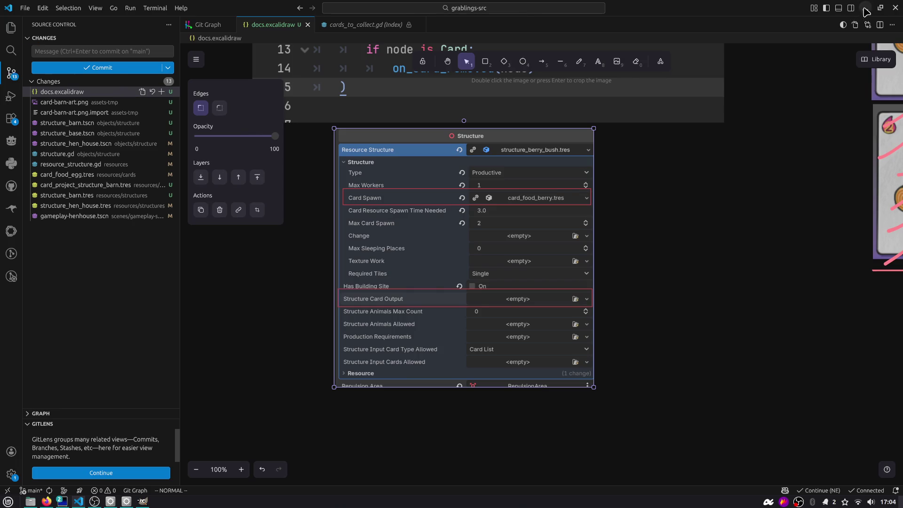
{"action": "left_click", "coordinate": [866, 9]}
{"action": "left_click", "coordinate": [318, 221]}
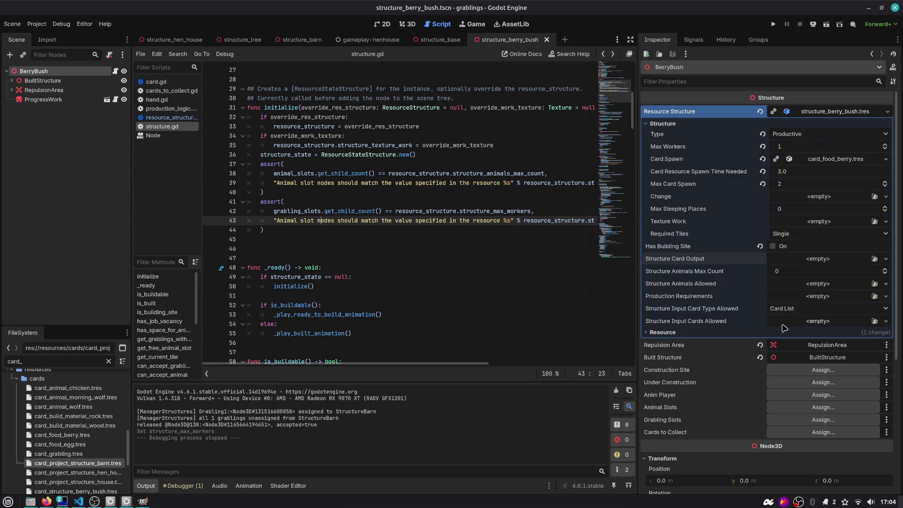
- Select the assert block on lines 41–44 of structure.gd and check grabling_slots' description
{"action": "left_click_drag", "start_coordinate": [264, 230], "coordinate": [214, 205]}
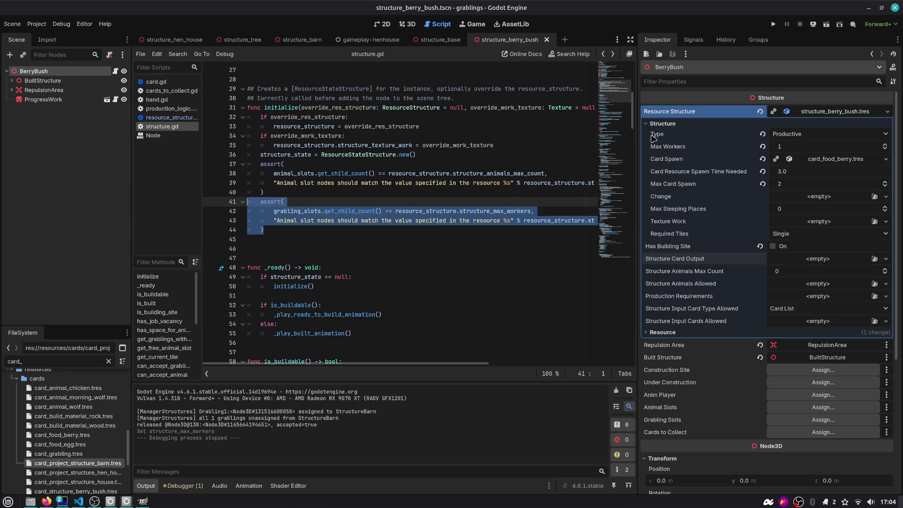
{"action": "mouse_move", "coordinate": [371, 42]}
{"action": "left_click", "coordinate": [284, 228]}
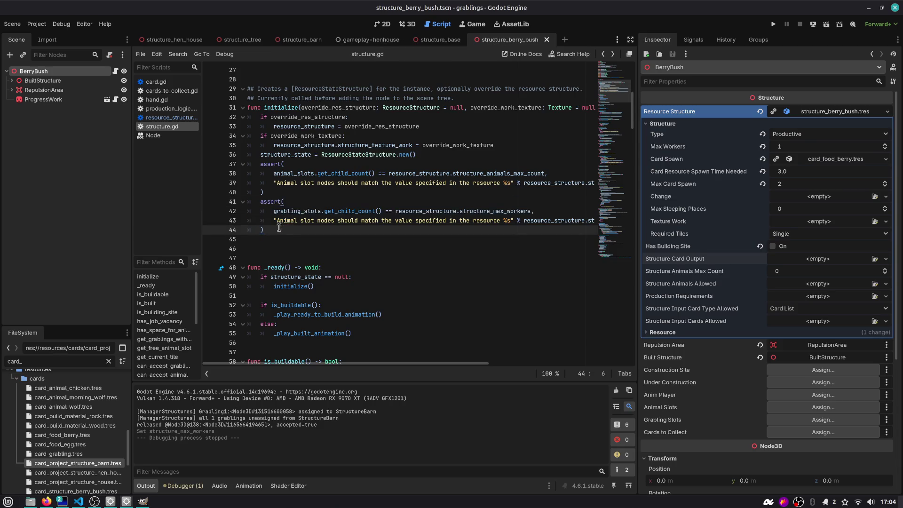
{"action": "double_click", "coordinate": [289, 211]}
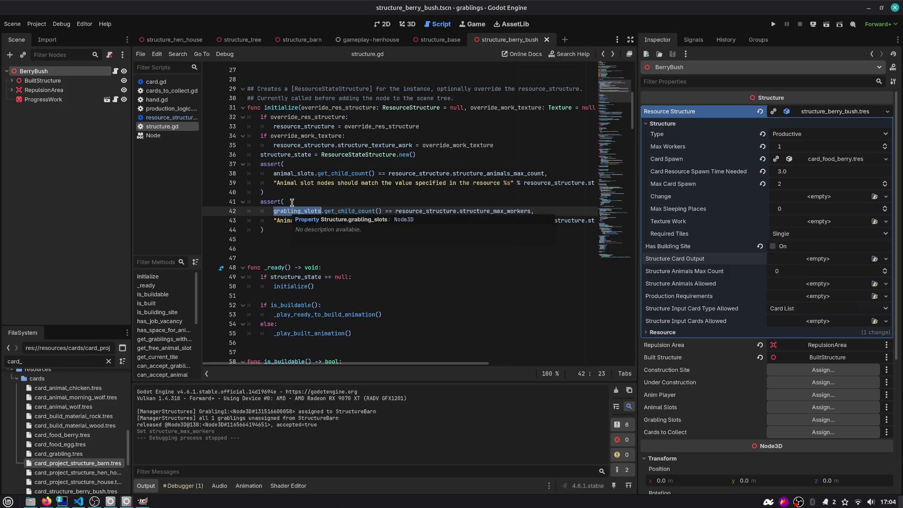
{"action": "left_click", "coordinate": [300, 199]}
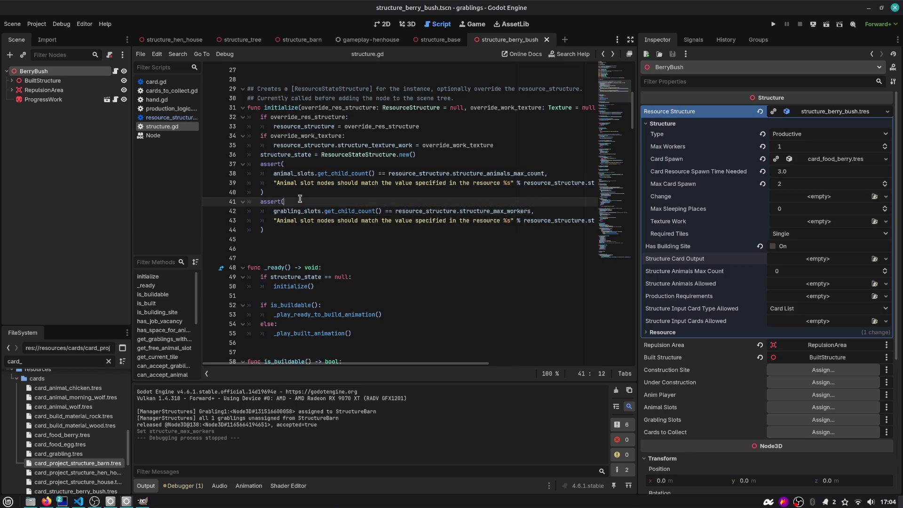
{"action": "left_click_drag", "start_coordinate": [284, 229], "coordinate": [222, 206]}
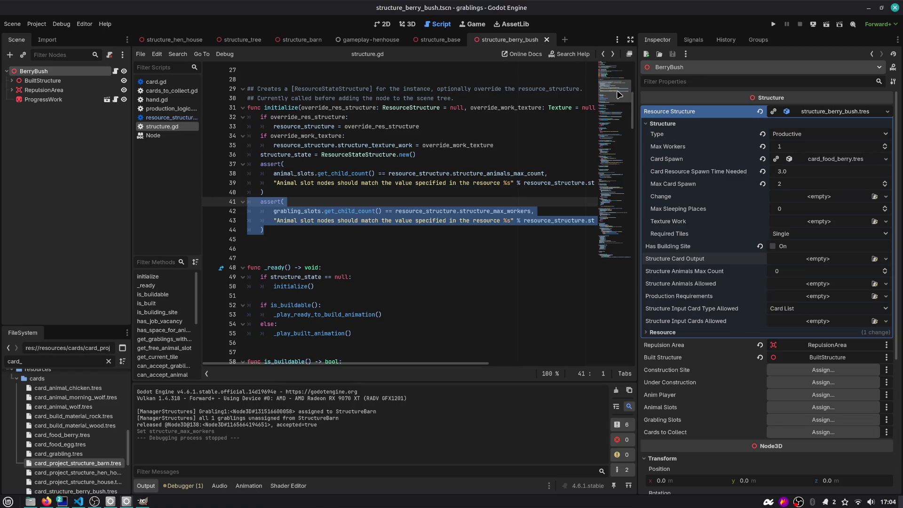
- Switch to the structure_base scene, then cycle to the gameplay-henhouse scene
{"action": "right_click", "coordinate": [444, 44]}
{"action": "key", "text": "Escape"}
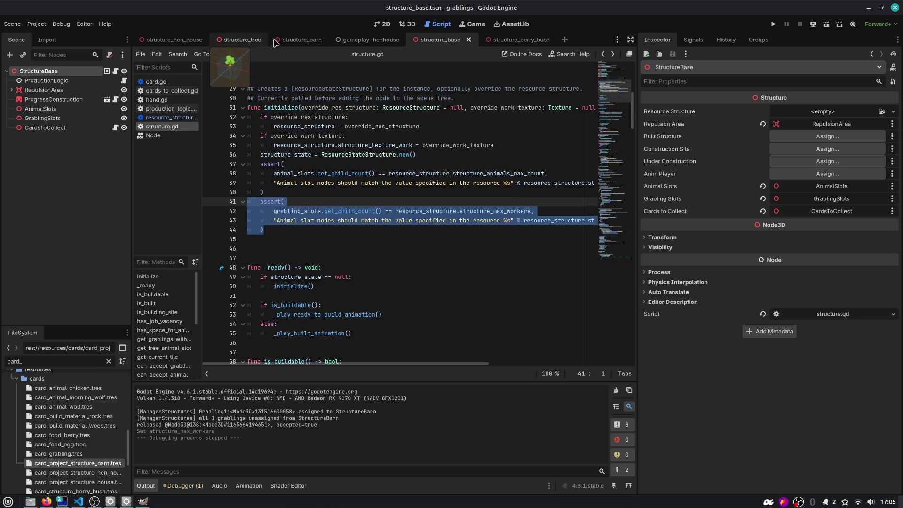
{"action": "key", "text": "ctrl+shift+Tab"}
- Expand PickerInputManager in the scene tree and open the PickerCreatures script
{"action": "left_click", "coordinate": [12, 109]}
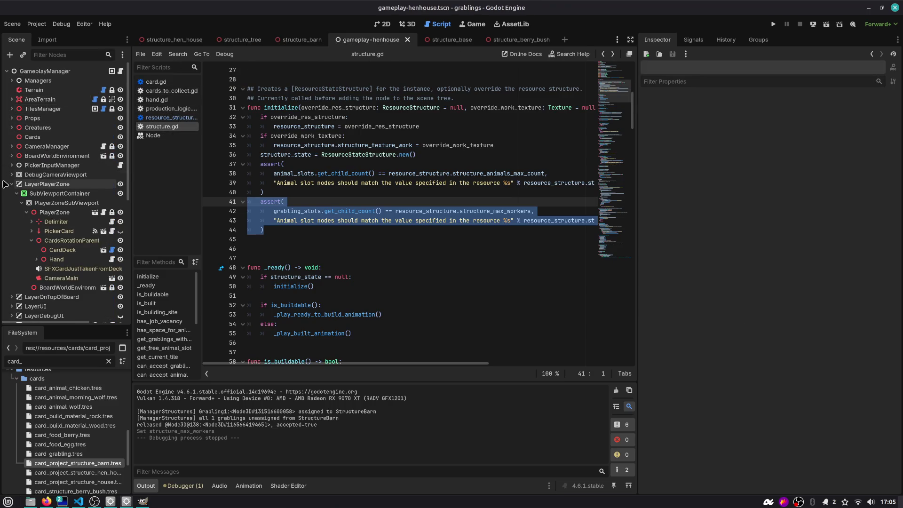
{"action": "left_click", "coordinate": [12, 165]}
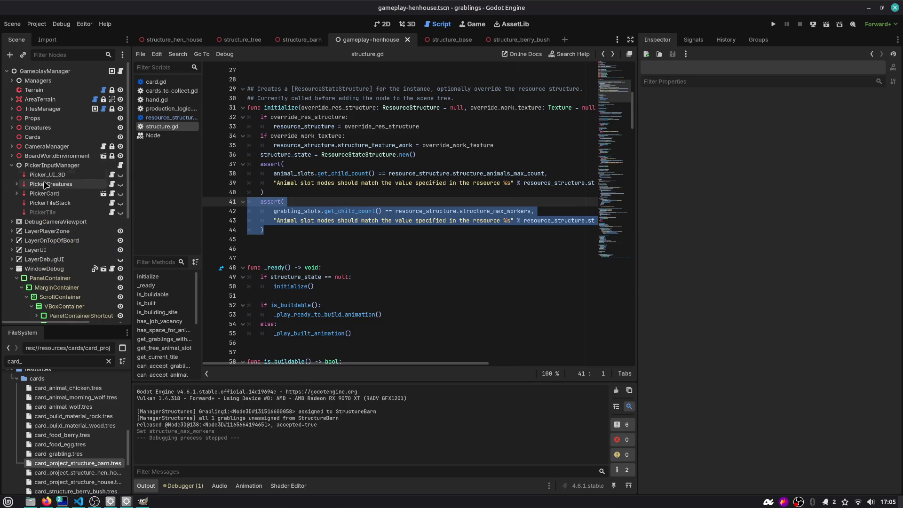
{"action": "left_click", "coordinate": [111, 184]}
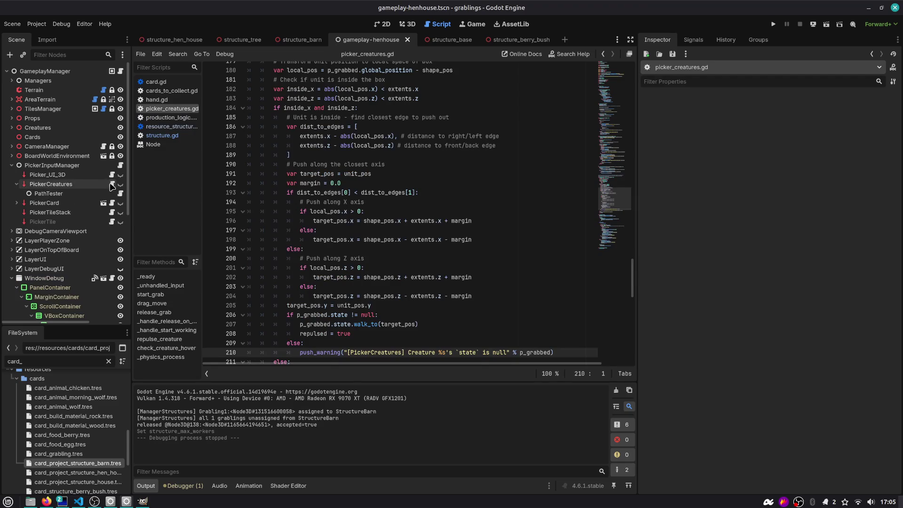
- Read through release_grab in picker_creatures.gd, highlighting its 'Cannot' tile log message
{"action": "left_click_drag", "start_coordinate": [622, 203], "coordinate": [621, 89]}
{"action": "scroll", "coordinate": [339, 160], "scroll_direction": "down", "scroll_amount": 3}
{"action": "scroll", "coordinate": [339, 160], "scroll_direction": "down", "scroll_amount": 5}
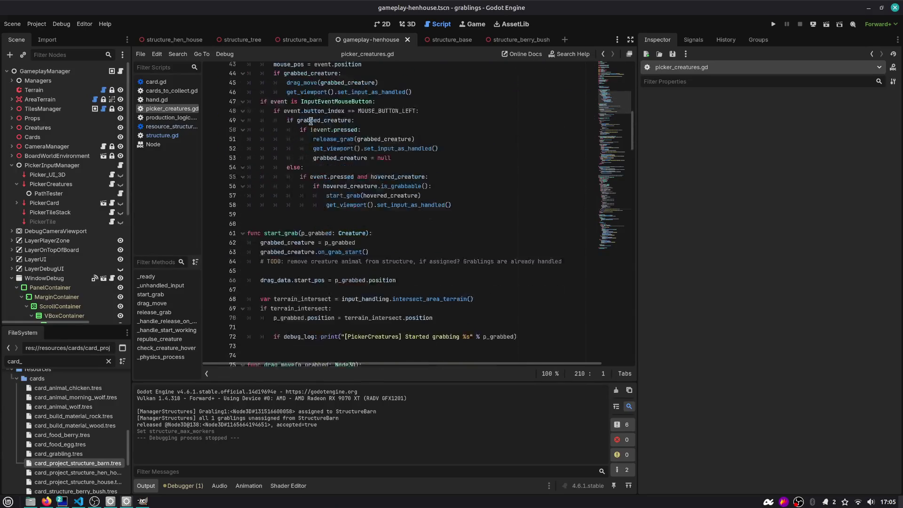
{"action": "scroll", "coordinate": [311, 121], "scroll_direction": "down", "scroll_amount": 9}
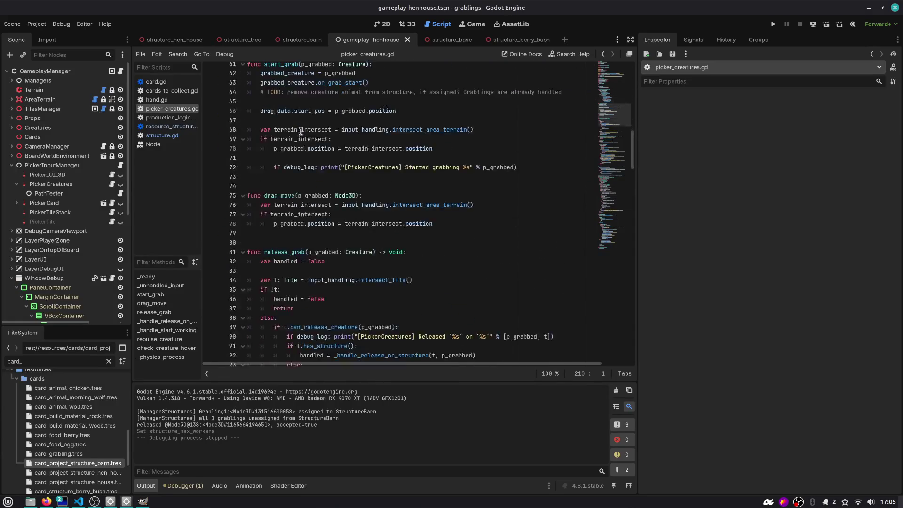
{"action": "double_click", "coordinate": [286, 167]}
{"action": "scroll", "coordinate": [288, 167], "scroll_direction": "down", "scroll_amount": 3}
{"action": "mouse_move", "coordinate": [384, 174]}
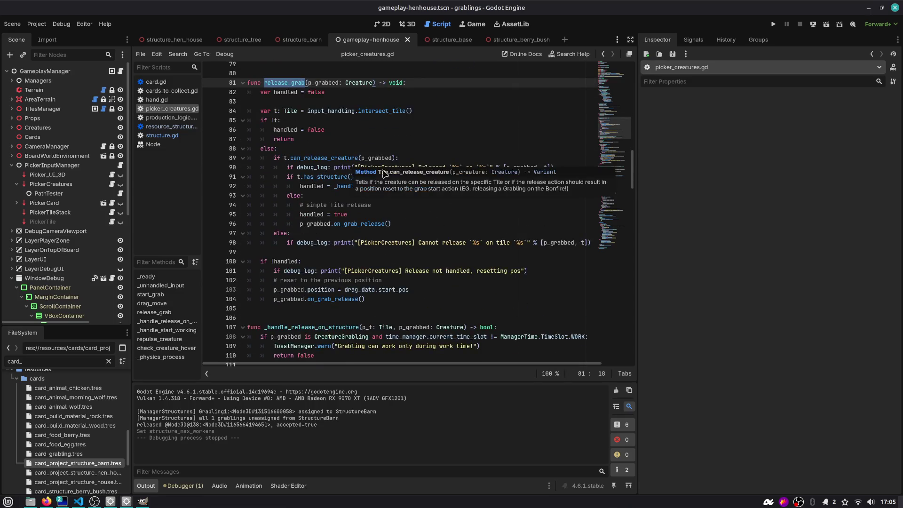
{"action": "scroll", "coordinate": [421, 140], "scroll_direction": "down", "scroll_amount": 2}
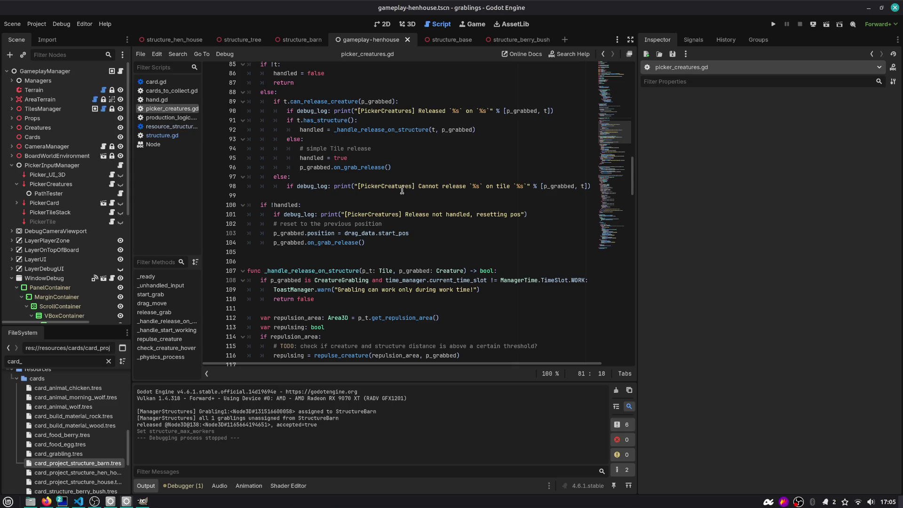
{"action": "double_click", "coordinate": [436, 187]}
{"action": "scroll", "coordinate": [489, 189], "scroll_direction": "right", "scroll_amount": 2}
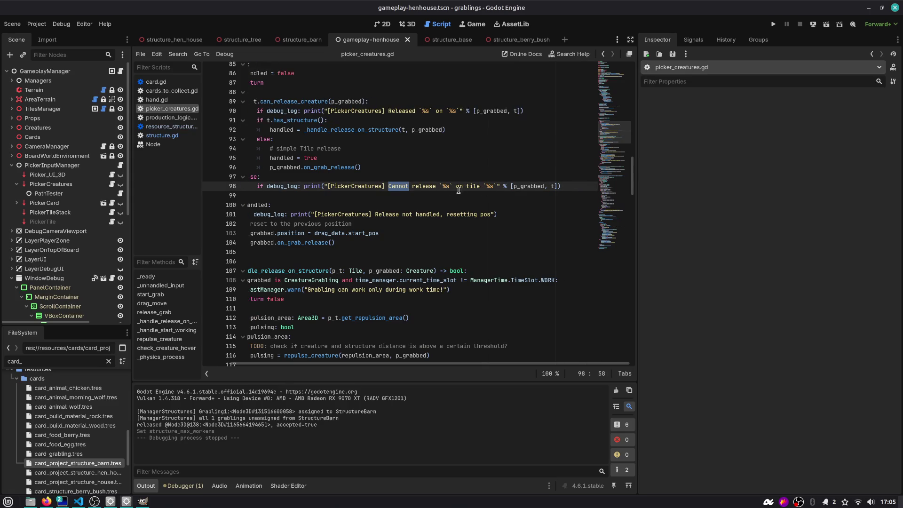
{"action": "double_click", "coordinate": [474, 186]}
{"action": "scroll", "coordinate": [474, 187], "scroll_direction": "left", "scroll_amount": 2}
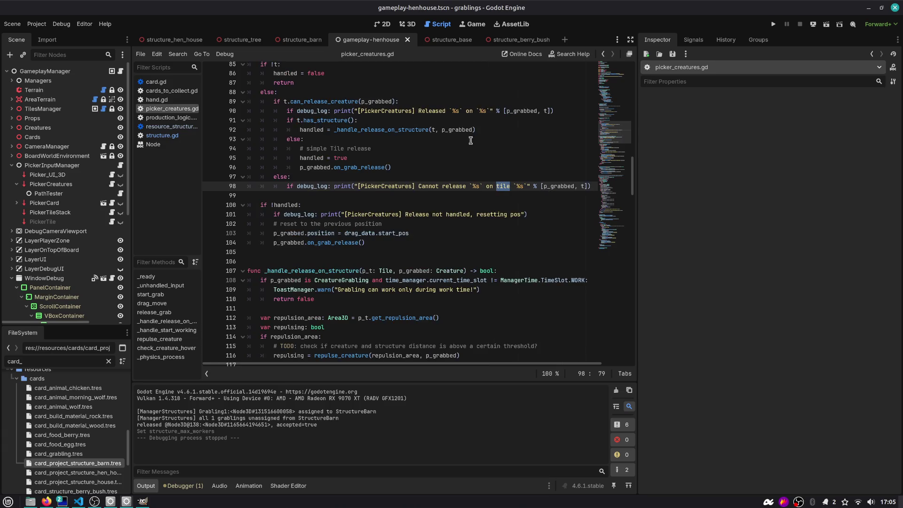
{"action": "scroll", "coordinate": [407, 158], "scroll_direction": "down", "scroll_amount": 3}
- Examine the 'does not accept workers' toast on line 123, then show the structure_barn scene
{"action": "left_click_drag", "start_coordinate": [383, 128], "coordinate": [487, 135]}
{"action": "scroll", "coordinate": [520, 138], "scroll_direction": "down", "scroll_amount": 3}
{"action": "left_click_drag", "start_coordinate": [351, 124], "coordinate": [483, 123]}
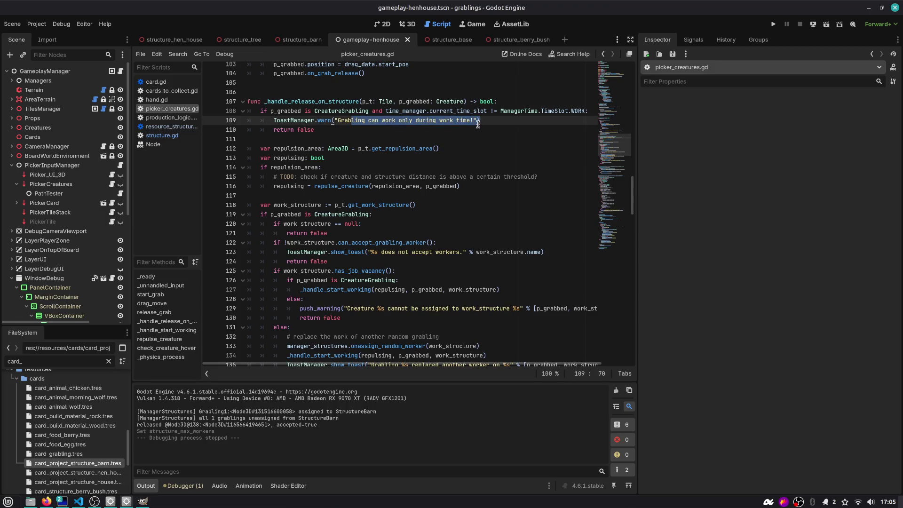
{"action": "scroll", "coordinate": [442, 163], "scroll_direction": "down", "scroll_amount": 3}
{"action": "left_click_drag", "start_coordinate": [276, 168], "coordinate": [609, 165]}
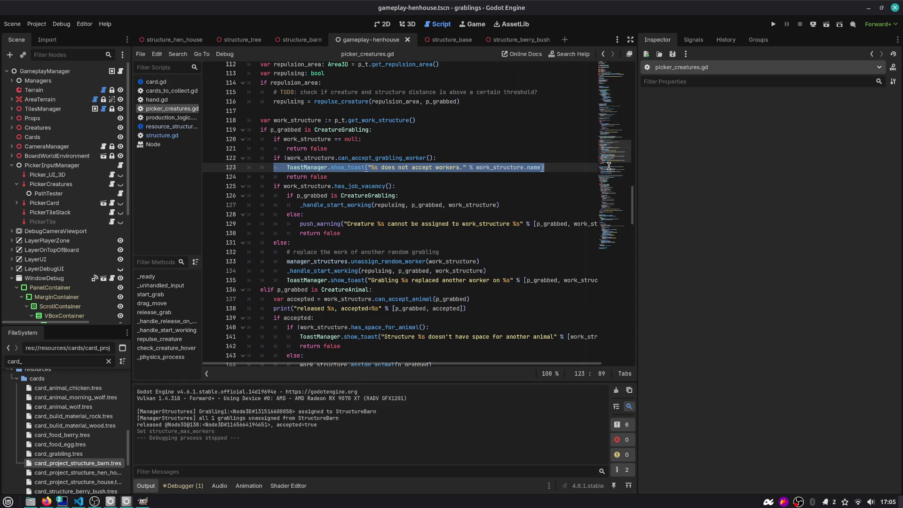
{"action": "left_click", "coordinate": [429, 177]}
{"action": "double_click", "coordinate": [447, 167]}
{"action": "left_click", "coordinate": [372, 168]}
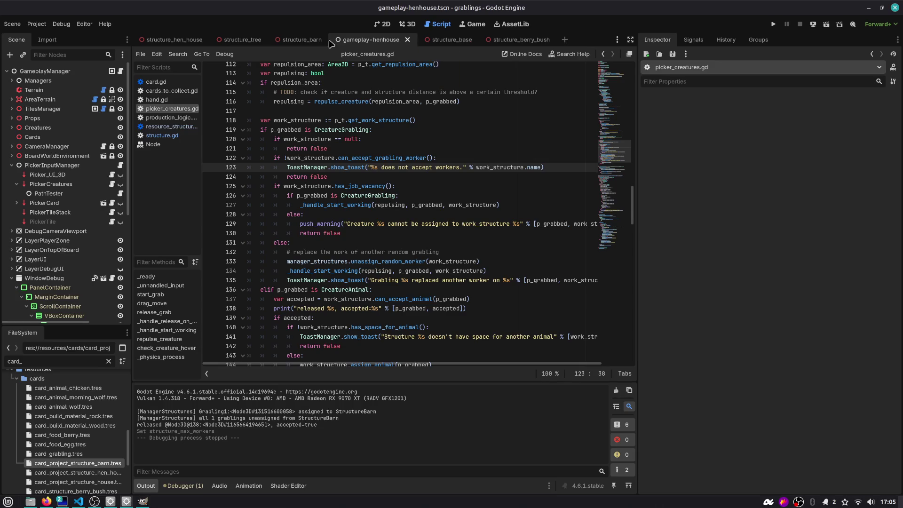
{"action": "left_click_drag", "start_coordinate": [304, 41], "coordinate": [414, 43]}
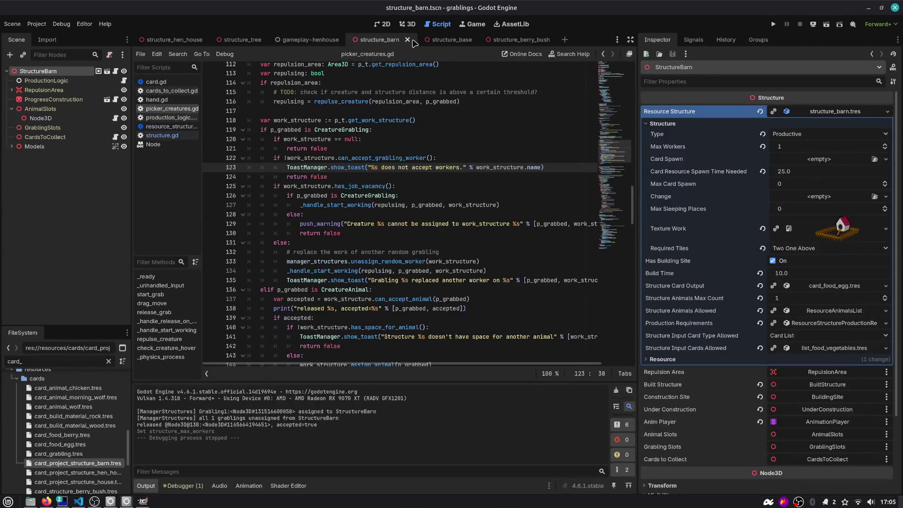
- Jump to can_accept_grabling_worker in structure.gd and inspect building_site_max_grablings on line 108
{"action": "double_click", "coordinate": [376, 158]}
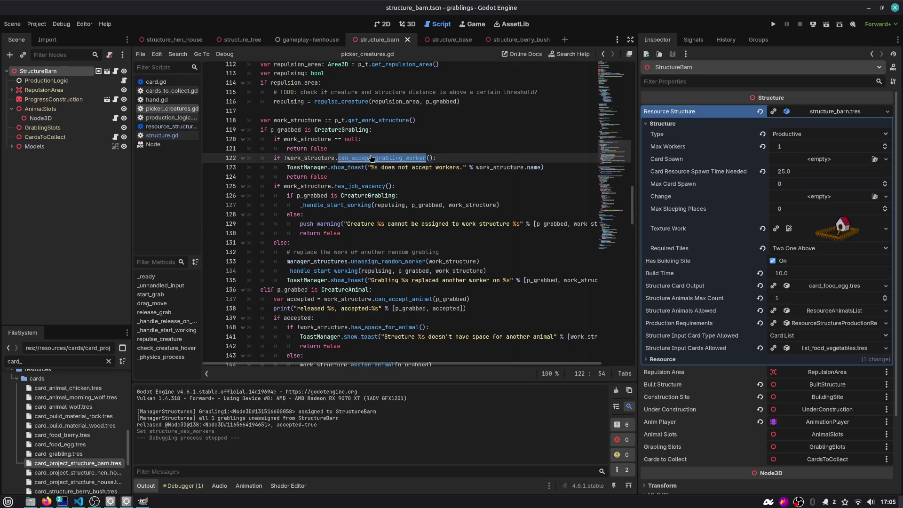
{"action": "left_click", "coordinate": [387, 164], "text": "ctrl"}
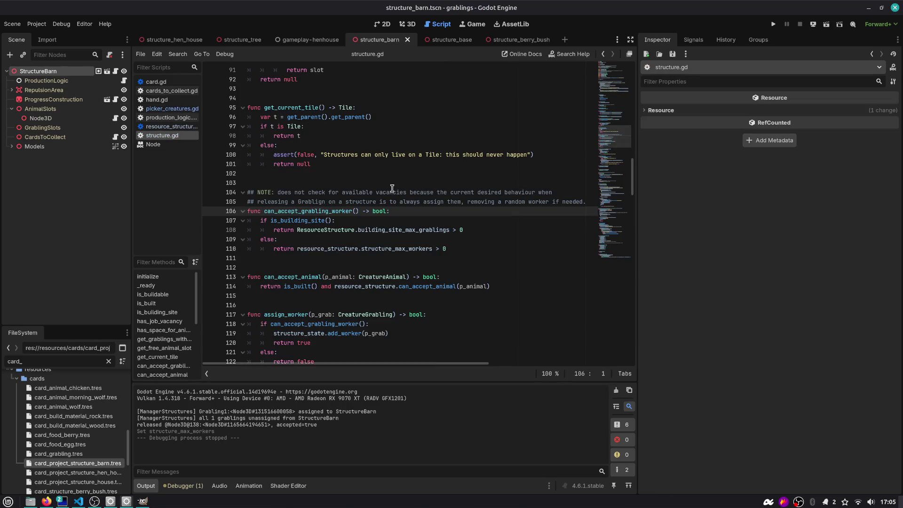
{"action": "mouse_move", "coordinate": [396, 163]}
{"action": "left_mouse_down"}
{"action": "mouse_move", "coordinate": [561, 165]}
{"action": "mouse_move", "coordinate": [564, 174]}
{"action": "left_mouse_up"}
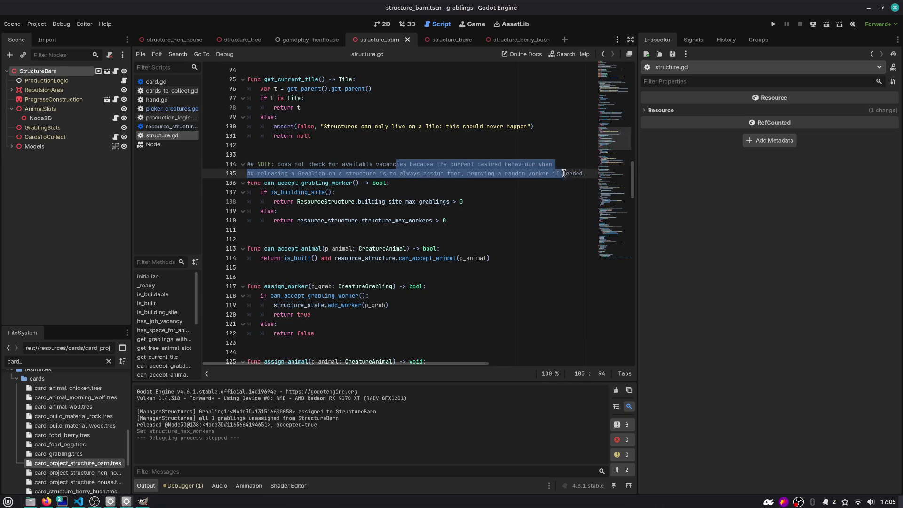
{"action": "left_click", "coordinate": [465, 189]}
{"action": "double_click", "coordinate": [306, 192]}
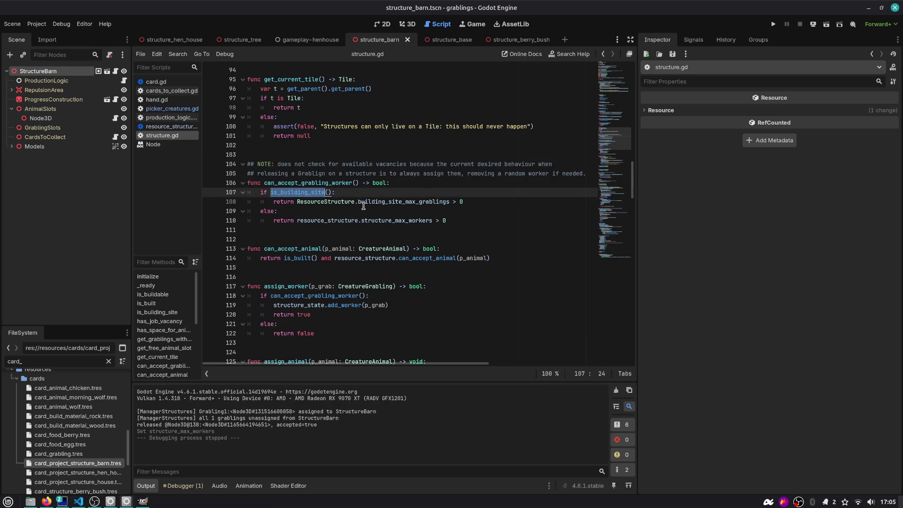
{"action": "double_click", "coordinate": [407, 202]}
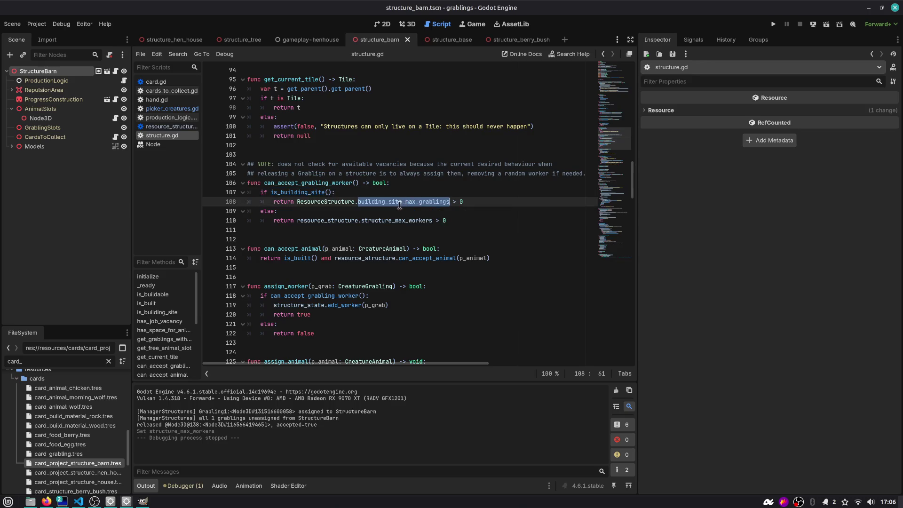
{"action": "double_click", "coordinate": [318, 203]}
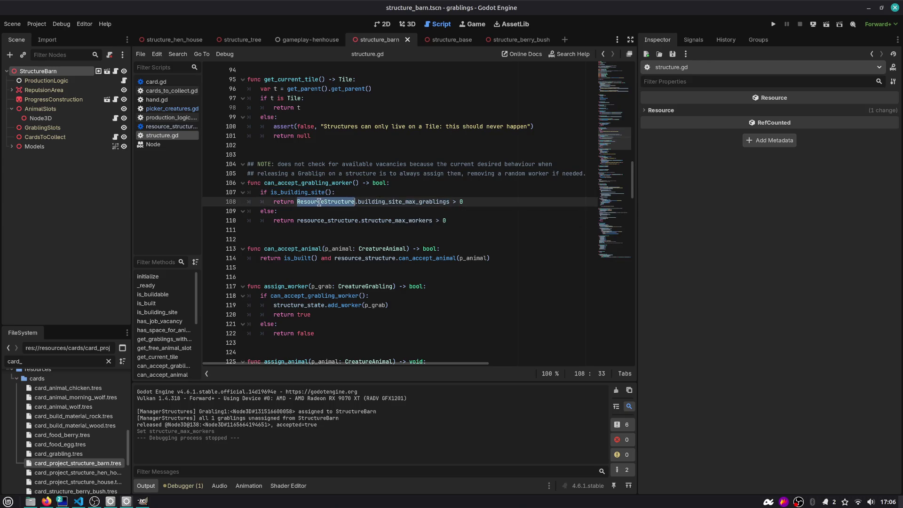
{"action": "double_click", "coordinate": [384, 202]}
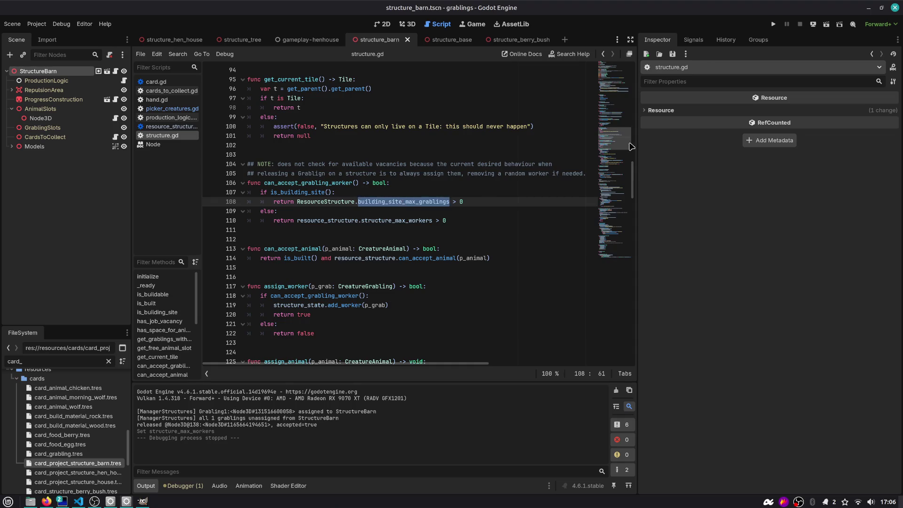
- Search structure_max_workers and examine its assigned-workers comparison in has_job_vacancy on line 75
{"action": "scroll", "coordinate": [342, 200], "scroll_direction": "up", "scroll_amount": 15}
{"action": "scroll", "coordinate": [342, 200], "scroll_direction": "down", "scroll_amount": 3}
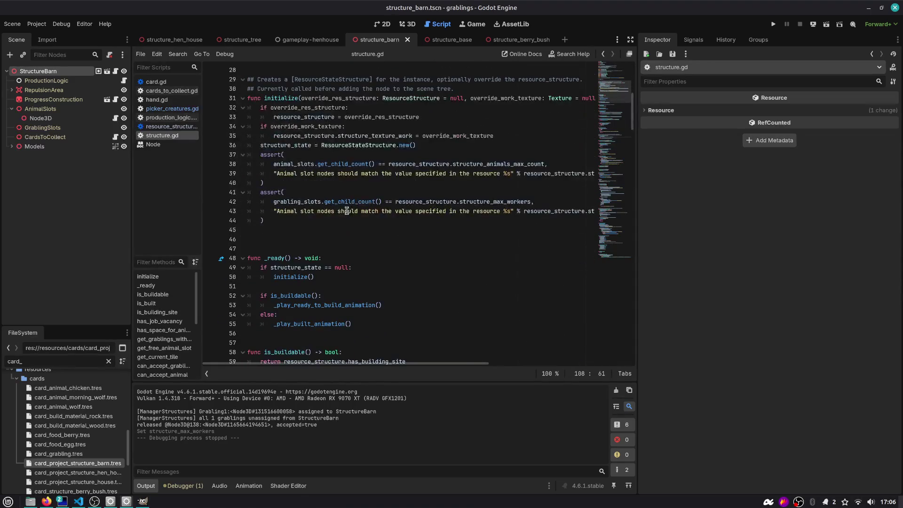
{"action": "double_click", "coordinate": [498, 203]}
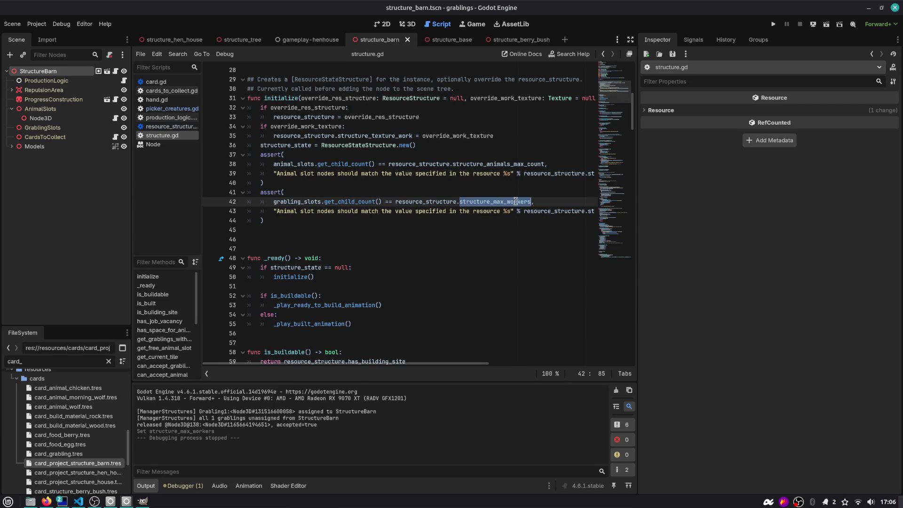
{"action": "key", "text": "ctrl+f"}
{"action": "key", "text": "Return"}
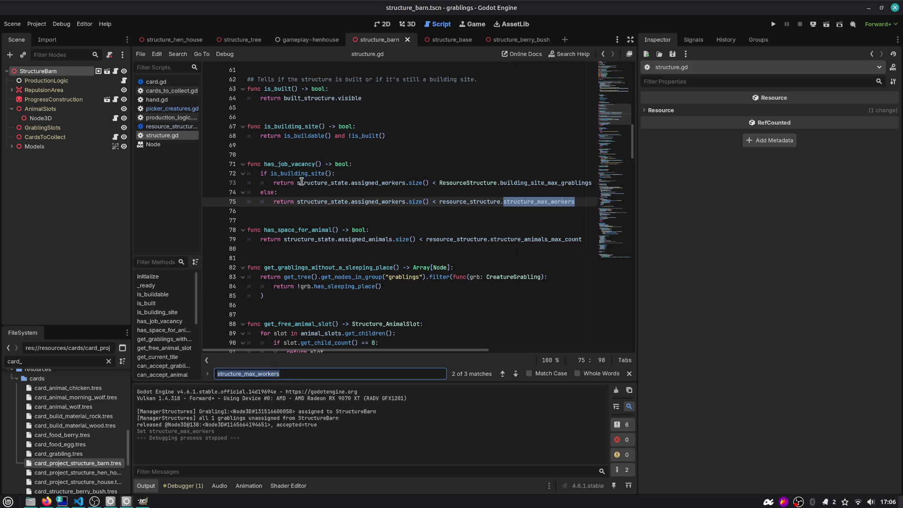
{"action": "left_click", "coordinate": [549, 208]}
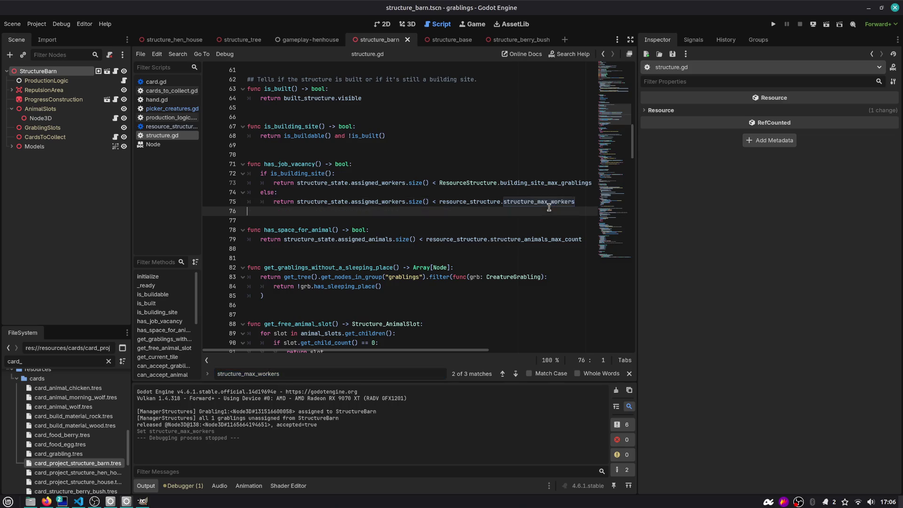
{"action": "double_click", "coordinate": [522, 201]}
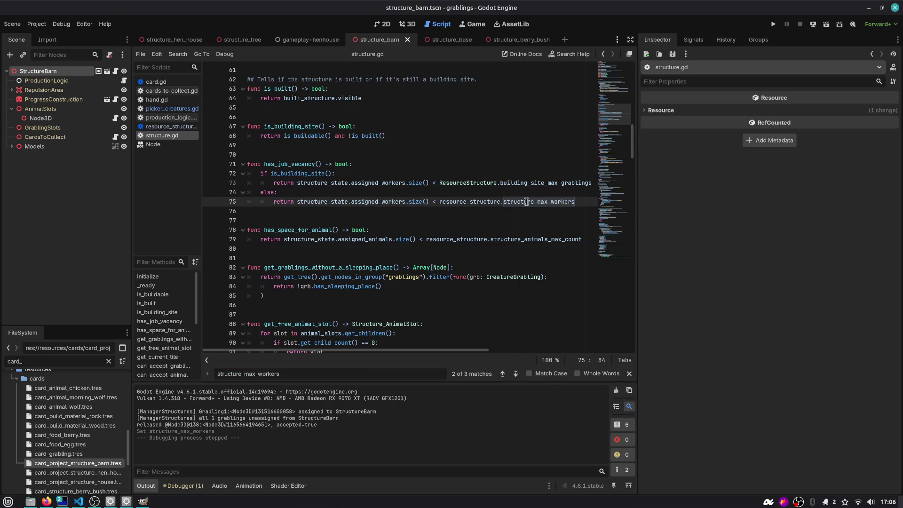
{"action": "double_click", "coordinate": [295, 173]}
{"action": "left_click_drag", "start_coordinate": [308, 203], "coordinate": [467, 202]}
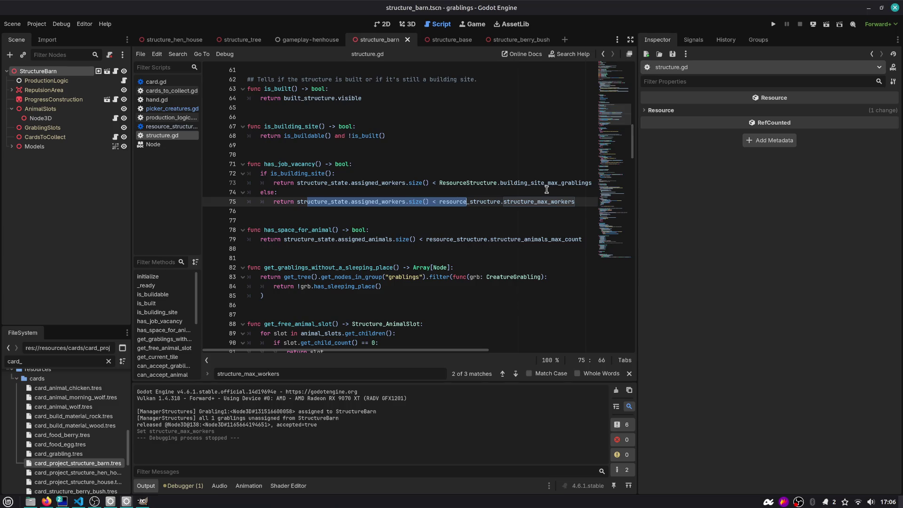
- In picker_creatures.gd, review the can_accept_grabling_worker call and the has_job_vacancy branch on lines 125–130
{"action": "left_click", "coordinate": [169, 109]}
{"action": "double_click", "coordinate": [384, 165]}
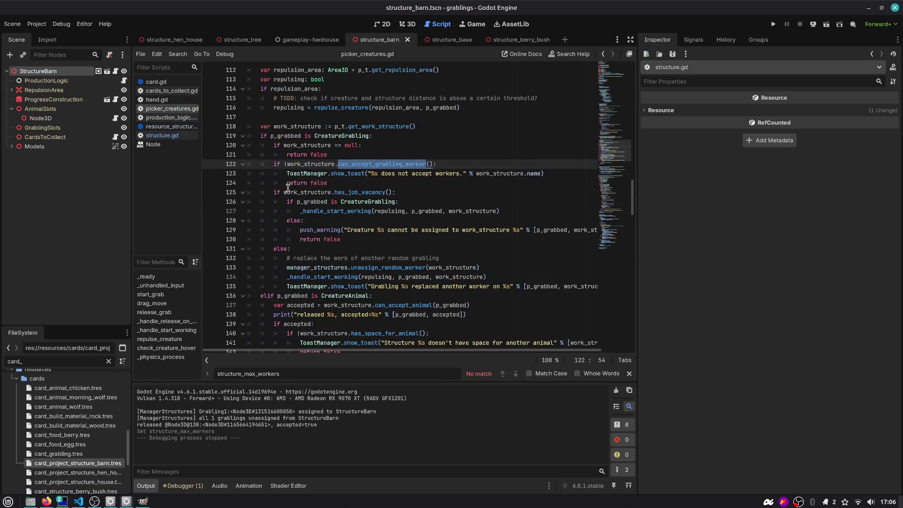
{"action": "mouse_move", "coordinate": [284, 193]}
{"action": "left_mouse_down"}
{"action": "mouse_move", "coordinate": [399, 193]}
{"action": "mouse_move", "coordinate": [400, 240]}
{"action": "left_mouse_up"}
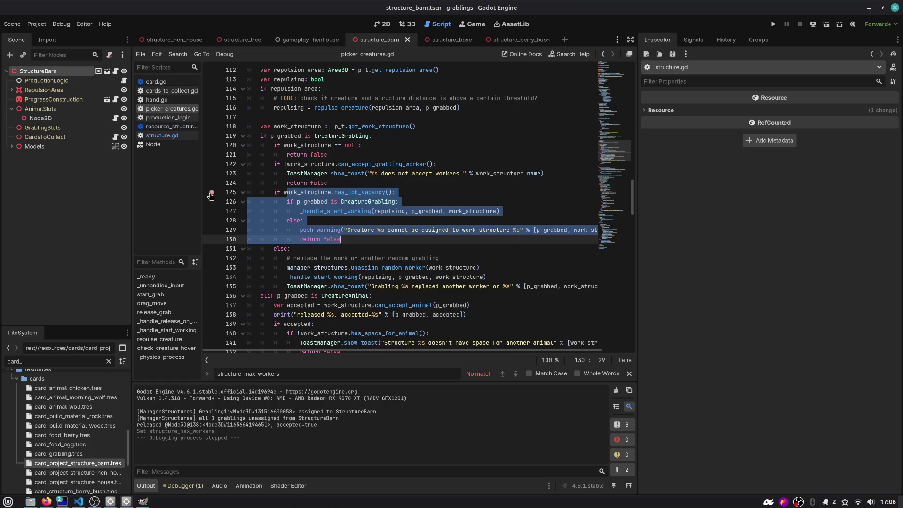
{"action": "left_click", "coordinate": [374, 210]}
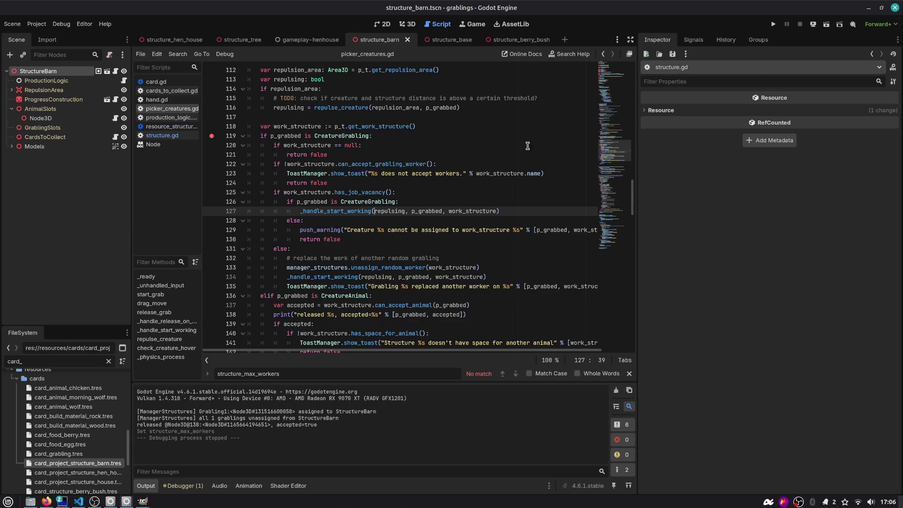
{"action": "mouse_move", "coordinate": [365, 163]}
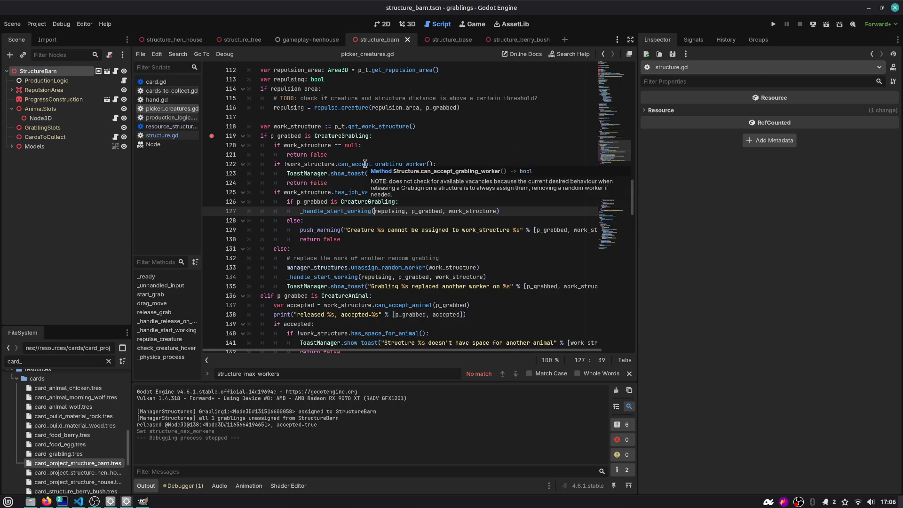
{"action": "mouse_move", "coordinate": [340, 170]}
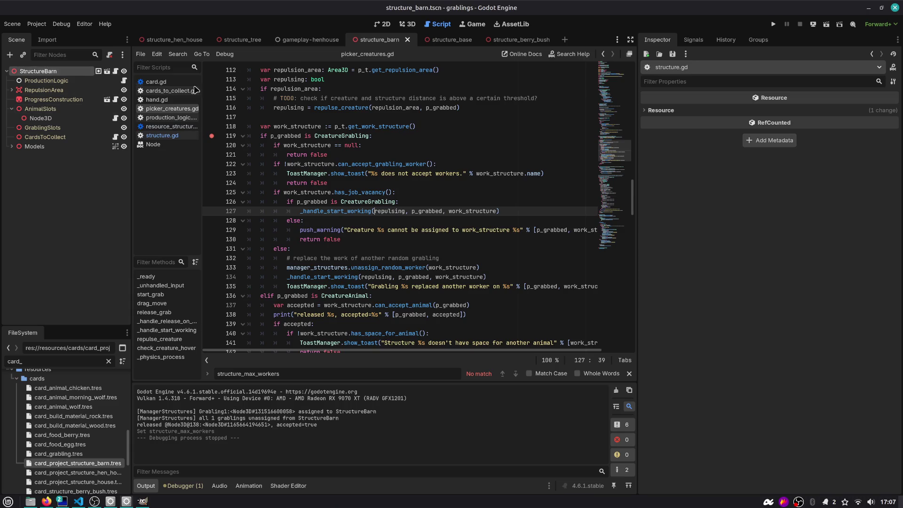
- Search scripts for 'grabligns' in the Quick Open Script dialog
{"action": "key", "text": "ctrl+alt+o"}
{"action": "type", "text": "grabligns"}
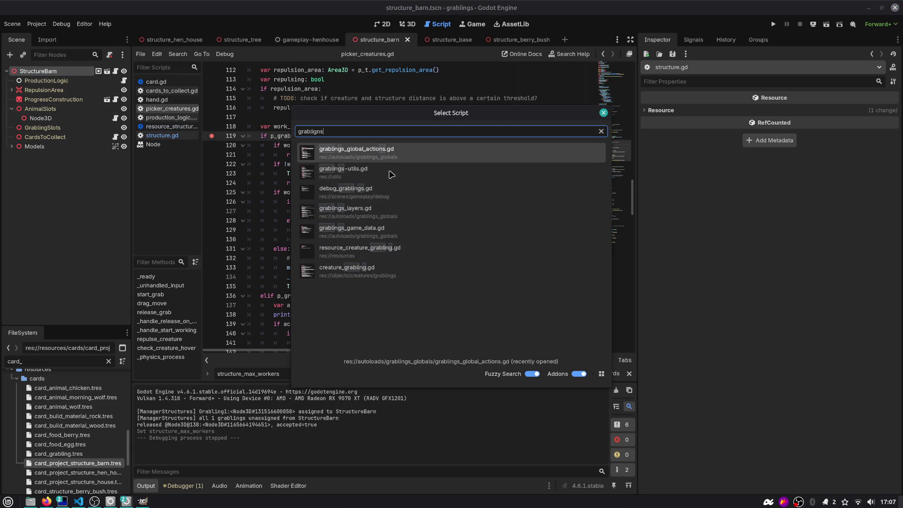
{"action": "key", "text": "Down"}
{"action": "key", "text": "Down"}
{"action": "key", "text": "Down"}
{"action": "key", "text": "alt+Tab"}
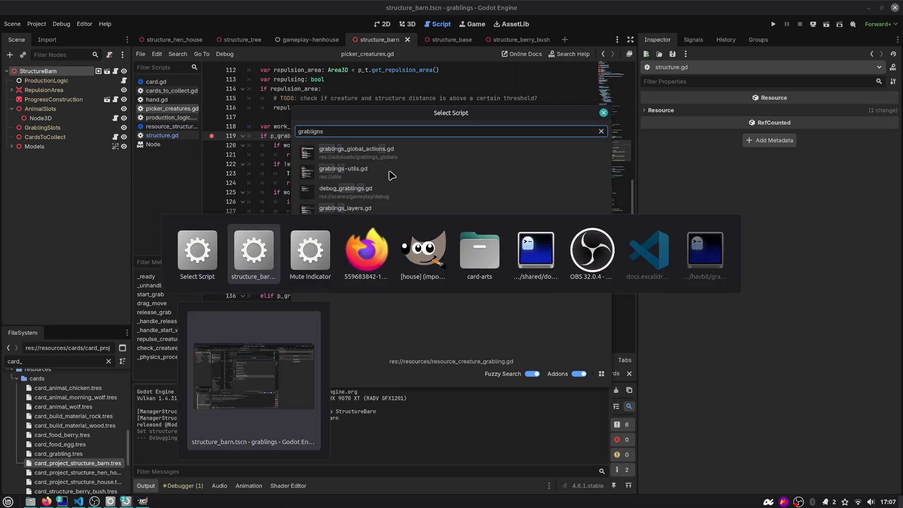
- Fit the structure sketch image, revisit the Structure: input issue page, then return to Godot's script picker
{"action": "left_click", "coordinate": [389, 170]}
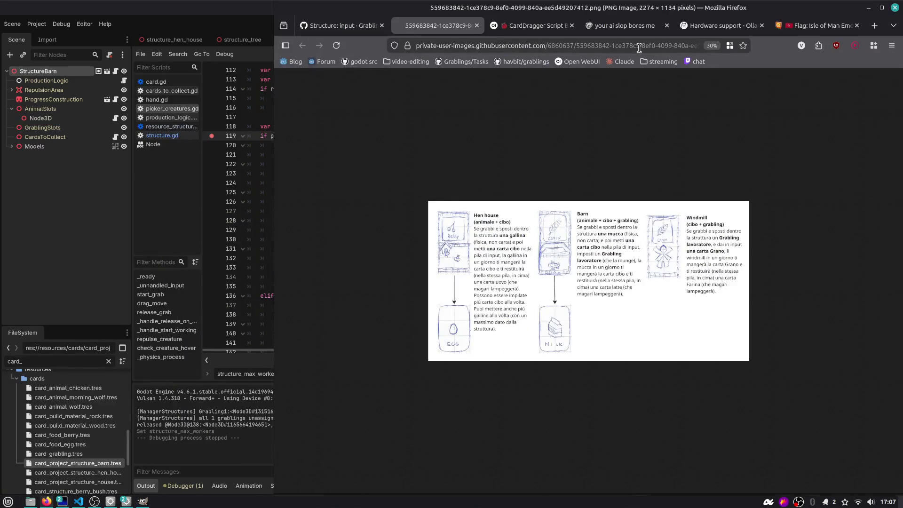
{"action": "left_click", "coordinate": [339, 26]}
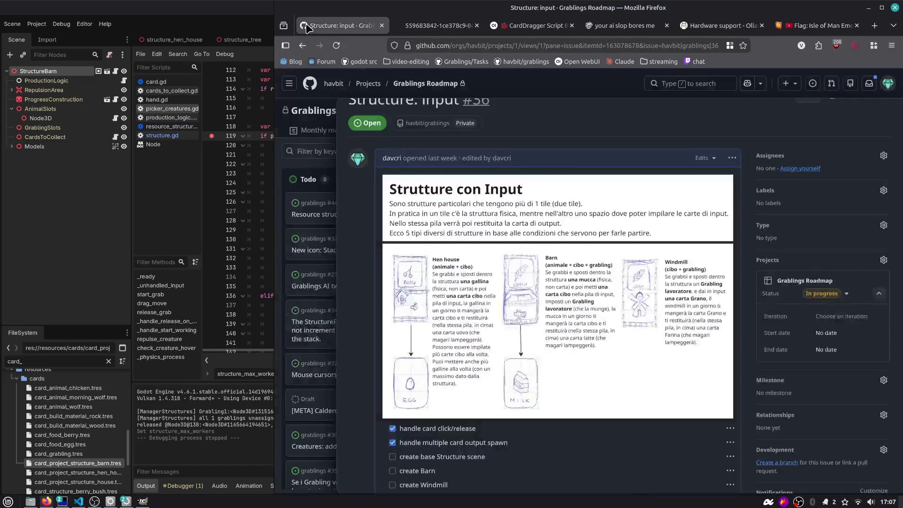
{"action": "scroll", "coordinate": [489, 253], "scroll_direction": "down", "scroll_amount": 2}
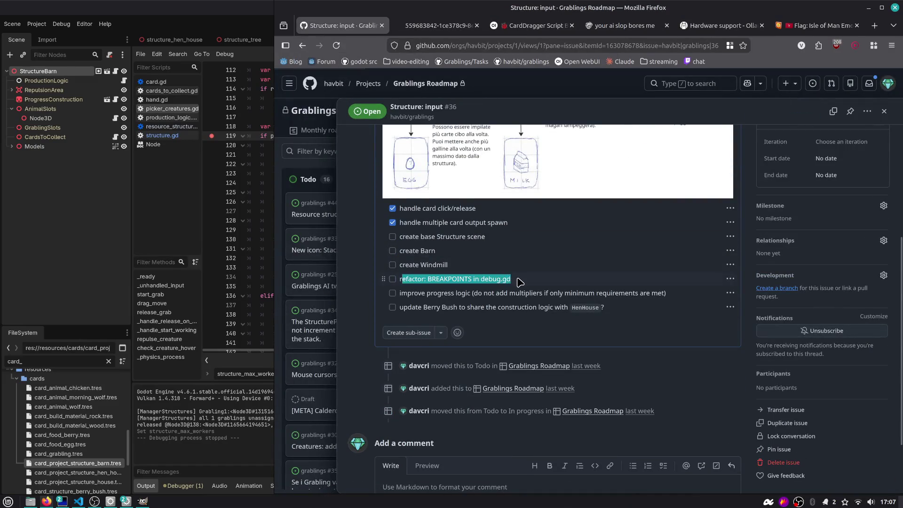
{"action": "key", "text": "alt+Tab"}
{"action": "key", "text": "Tab"}
{"action": "key", "text": "Tab"}
{"action": "key", "text": "Tab"}
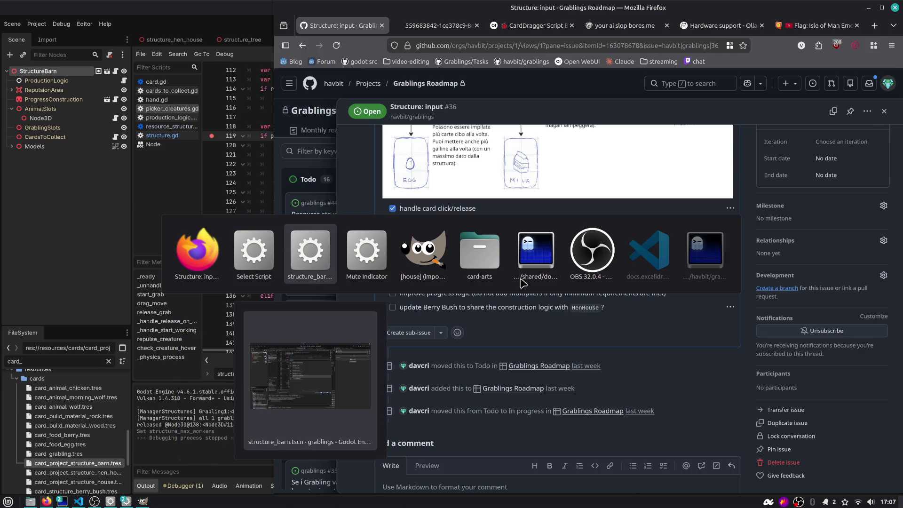
{"action": "key", "text": "shift+Tab"}
{"action": "key", "text": "shift+Tab"}
{"action": "key", "text": "shift+Tab"}
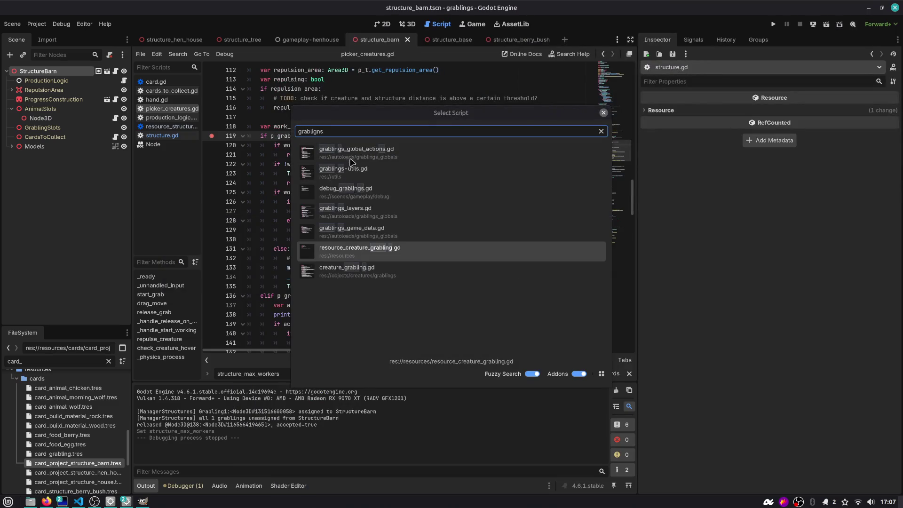
- Search scripts for 'global' and open grablings_game_data.gd, selecting its code lines 1–27
{"action": "left_click", "coordinate": [348, 136]}
{"action": "type", "text": "global"}
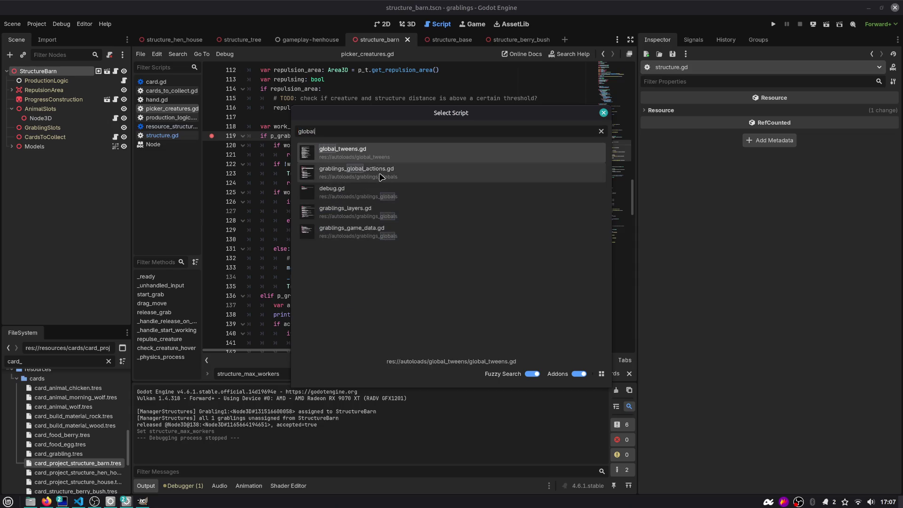
{"action": "double_click", "coordinate": [356, 236]}
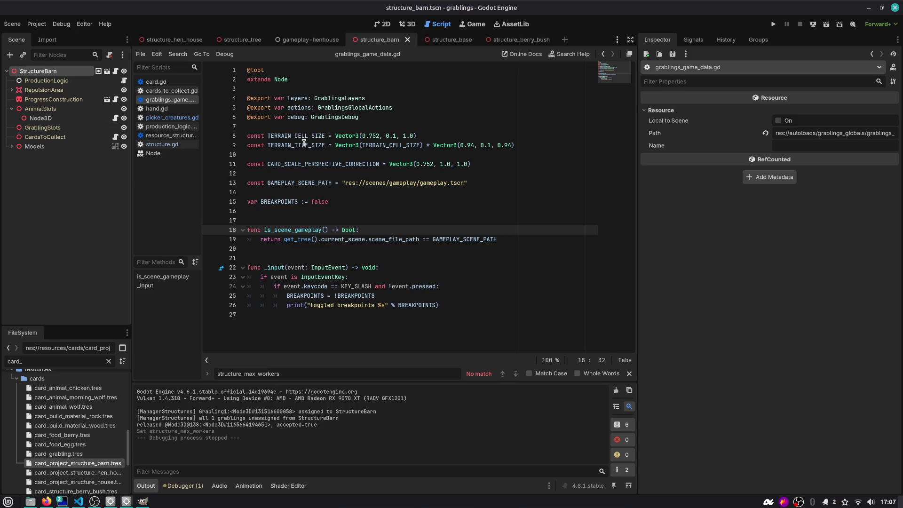
{"action": "left_click", "coordinate": [294, 99]}
{"action": "left_click_drag", "start_coordinate": [253, 68], "coordinate": [447, 349]}
{"action": "key", "text": "Escape"}
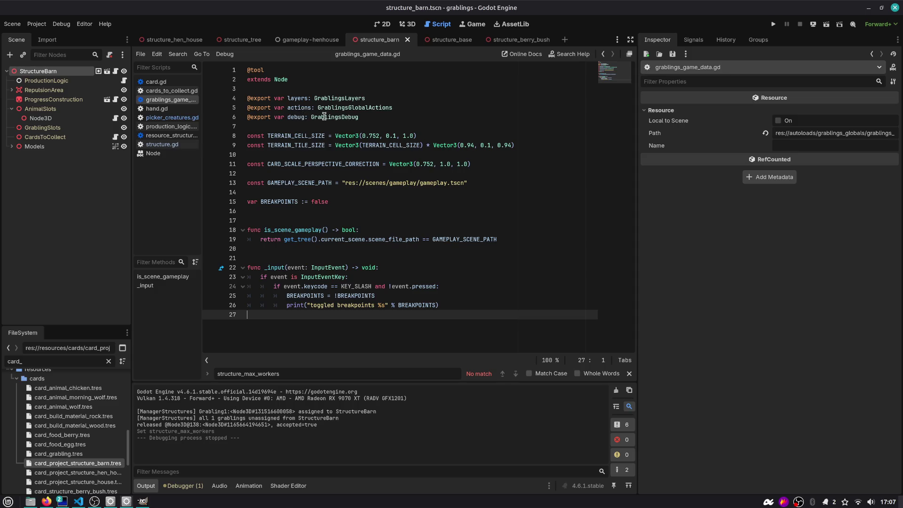
- Follow GrablingsDebug to its definition, check speed_up_work, then go back to grablings_game_data.gd
{"action": "left_click", "coordinate": [324, 116]}
{"action": "left_click", "coordinate": [324, 116], "text": "ctrl"}
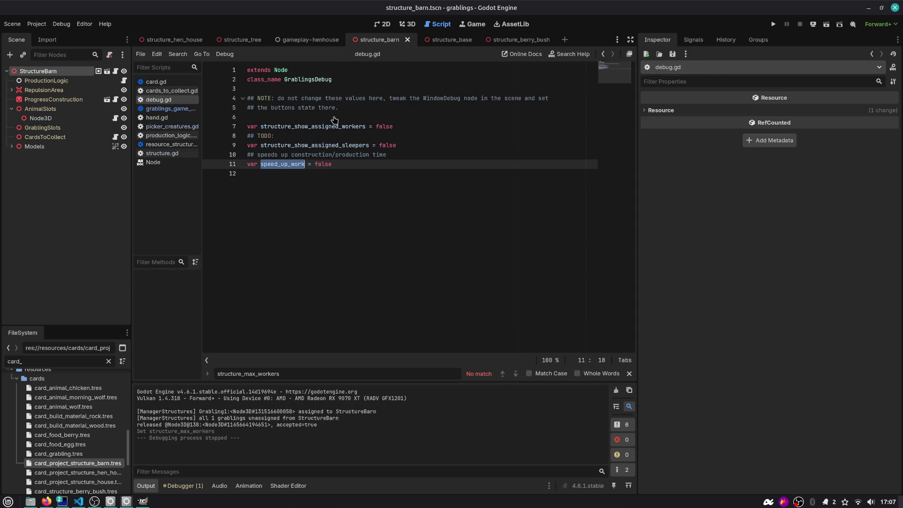
{"action": "double_click", "coordinate": [324, 80]}
{"action": "double_click", "coordinate": [290, 163]}
{"action": "left_click", "coordinate": [315, 145]}
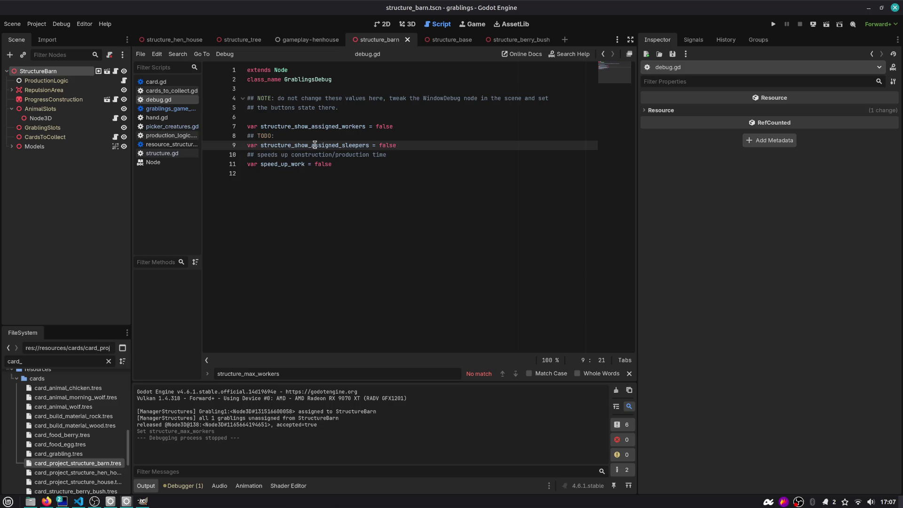
{"action": "left_click", "coordinate": [603, 55]}
{"action": "left_click", "coordinate": [603, 54]}
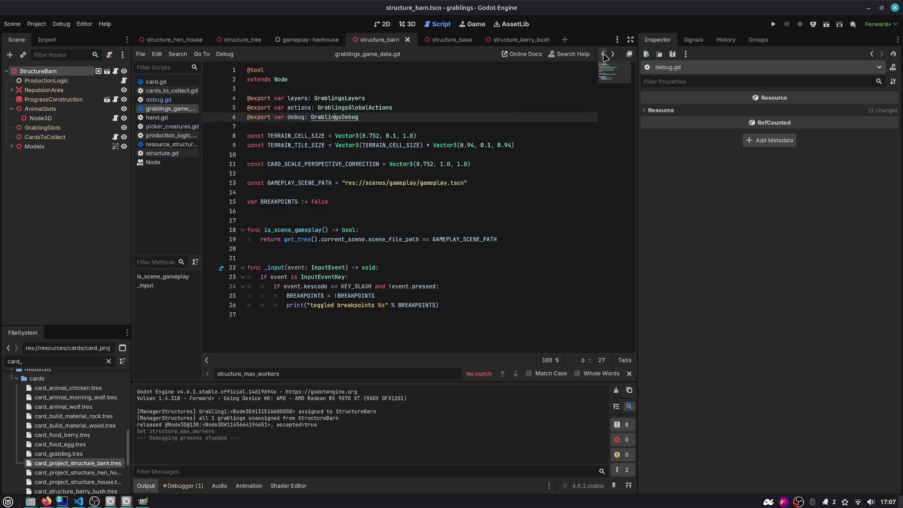
- Inspect the BREAKPOINTS declaration and toggle line, and resize the scene tree and script list
{"action": "double_click", "coordinate": [297, 296]}
{"action": "triple_click", "coordinate": [283, 201]}
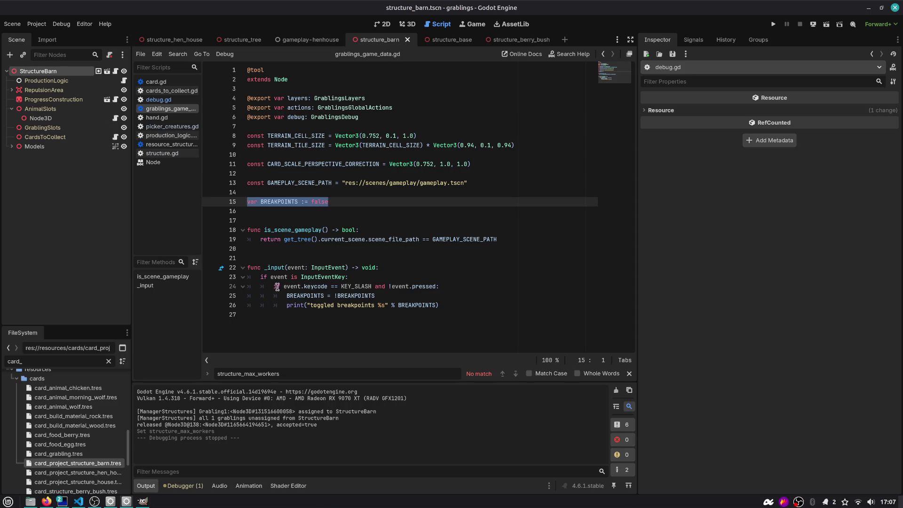
{"action": "double_click", "coordinate": [293, 292]}
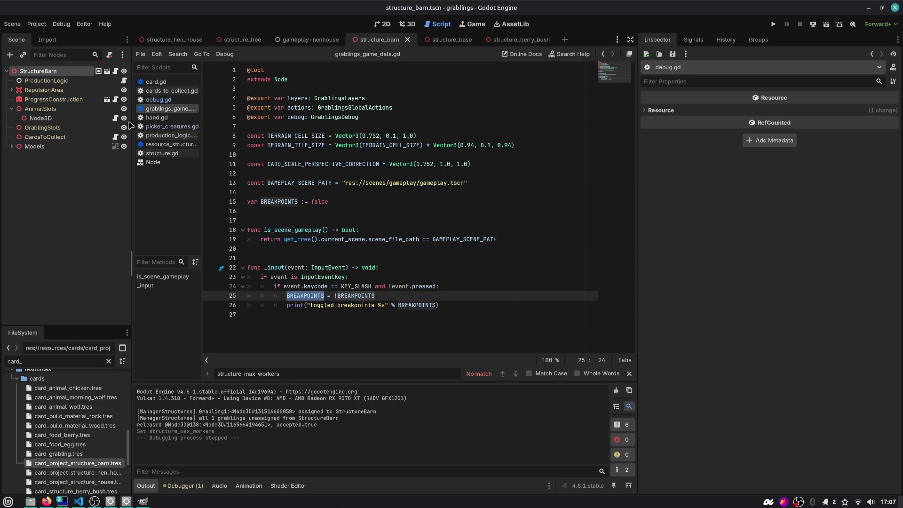
{"action": "left_click_drag", "start_coordinate": [130, 124], "coordinate": [115, 121]}
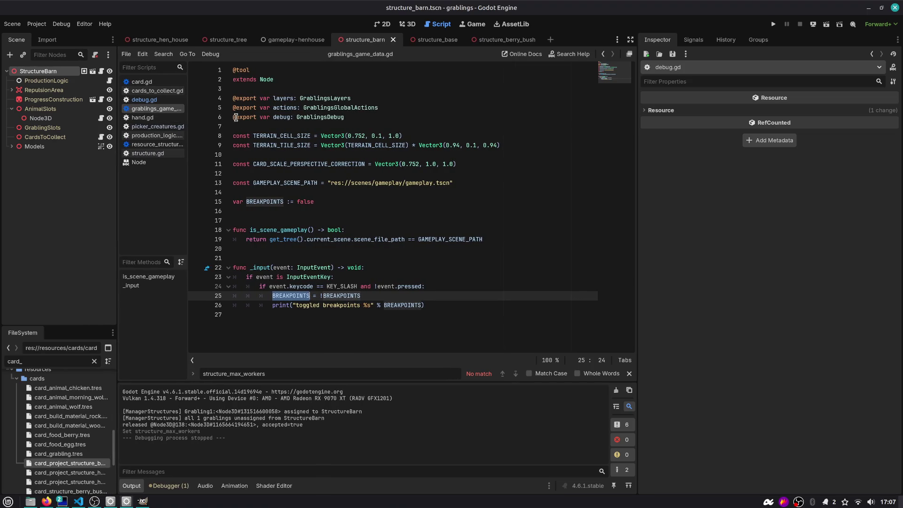
{"action": "left_click_drag", "start_coordinate": [188, 83], "coordinate": [222, 80]}
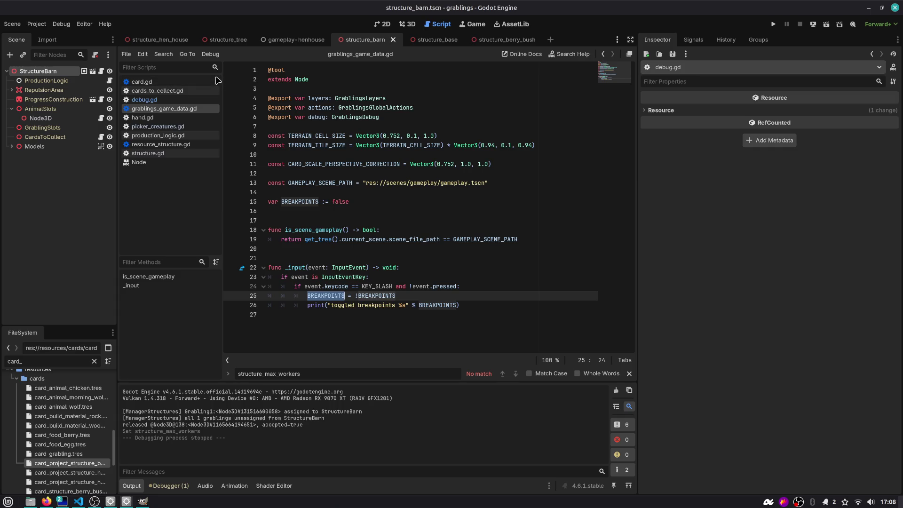
{"action": "left_click", "coordinate": [162, 126]}
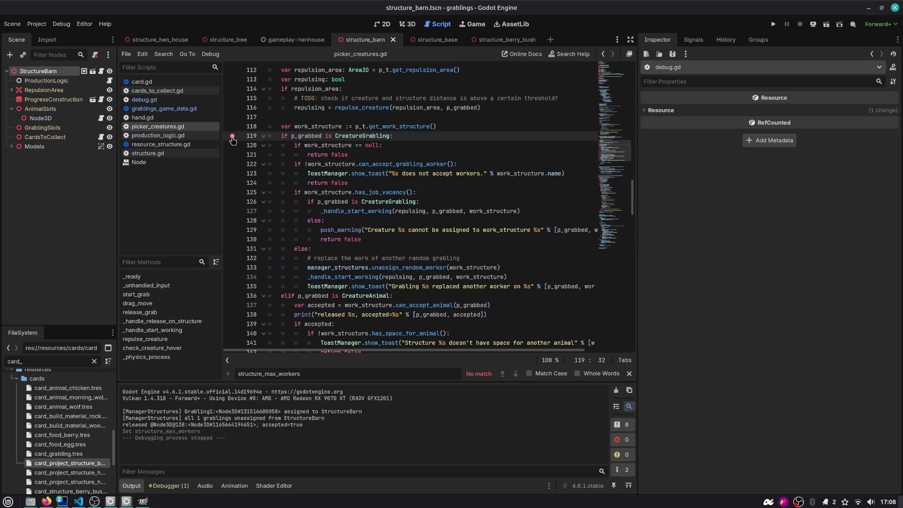
- Replace the line-119 breakpoint with an 'if GrablingsGlobals.BREAKPOINTS:' condition line
{"action": "left_click", "coordinate": [233, 137]}
{"action": "left_click", "coordinate": [478, 128]}
{"action": "key", "text": "Return"}
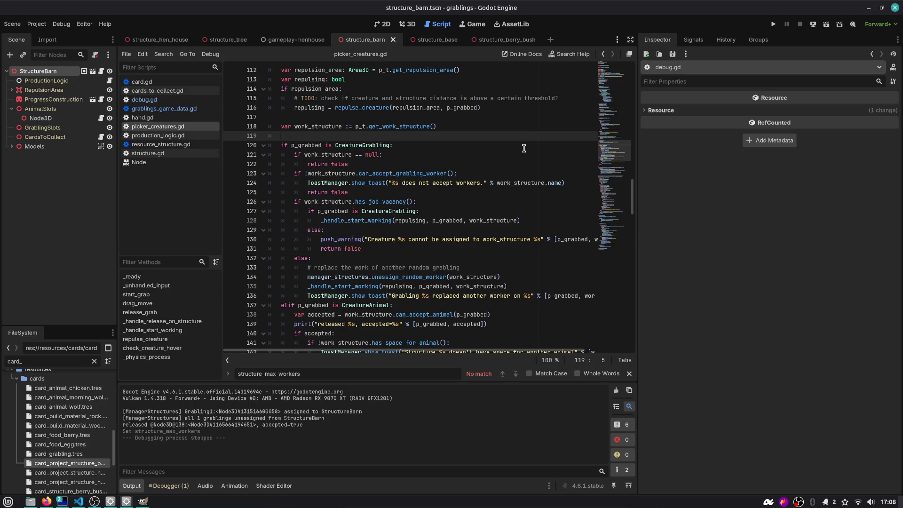
{"action": "type", "text": "ifGra"}
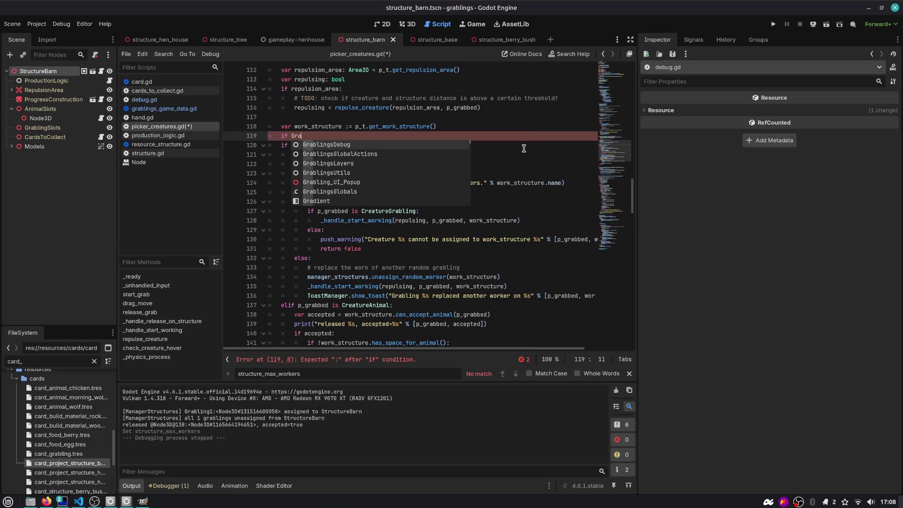
{"action": "type", "text": "bling"}
{"action": "key", "text": "Down"}
{"action": "key", "text": "Down"}
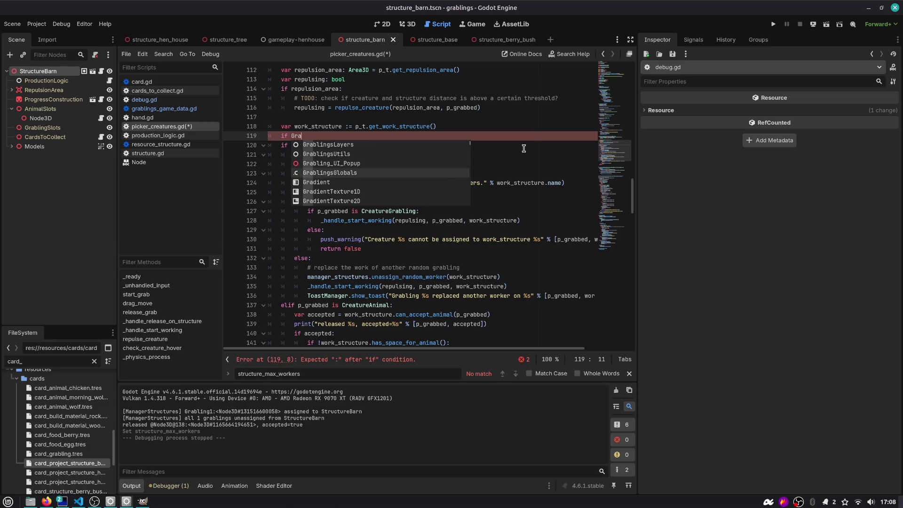
{"action": "key", "text": "Return"}
{"action": "type", "text": ".BREAKPOINTS"}
{"action": "key", "text": "Down"}
{"action": "key", "text": "Return"}
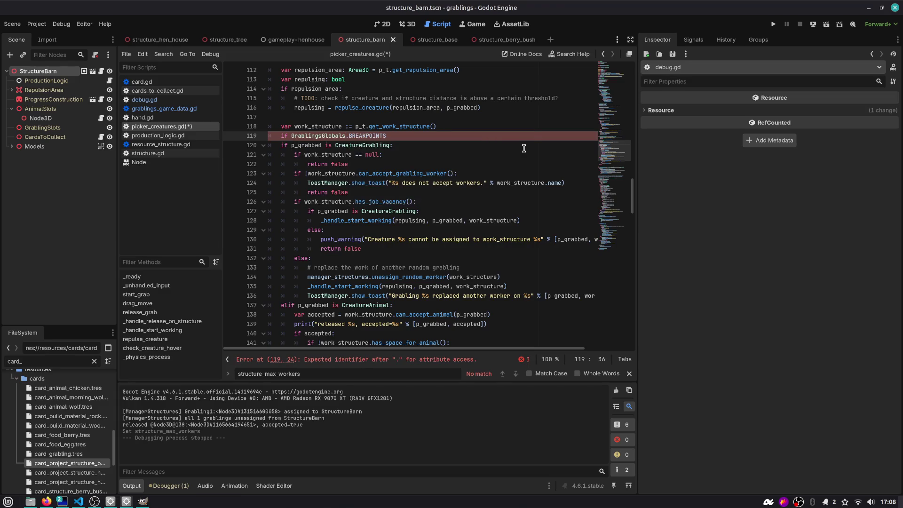
{"action": "type", "text": ":"}
{"action": "key", "text": "Return"}
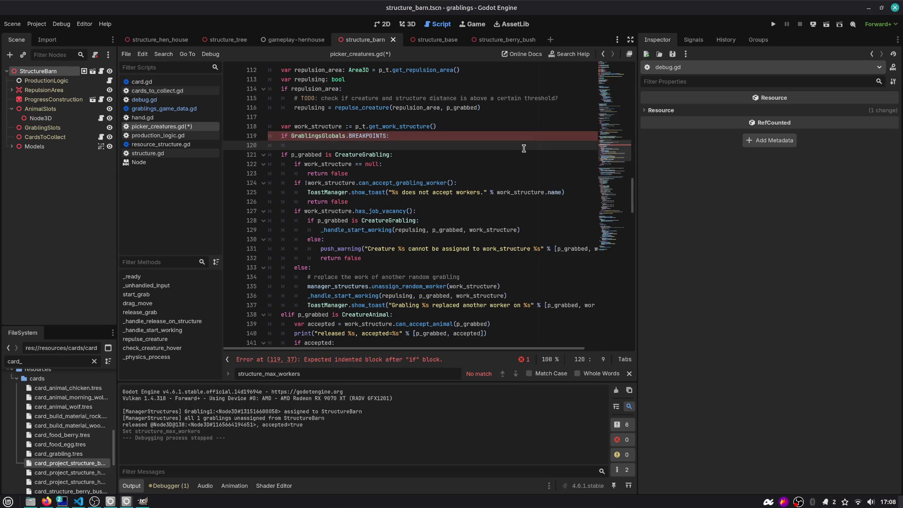
- Add the indented 'breakpoint' statement, save picker_creatures.gd, and run the game
{"action": "type", "text": "breakpoint"}
{"action": "key", "text": "ctrl+s"}
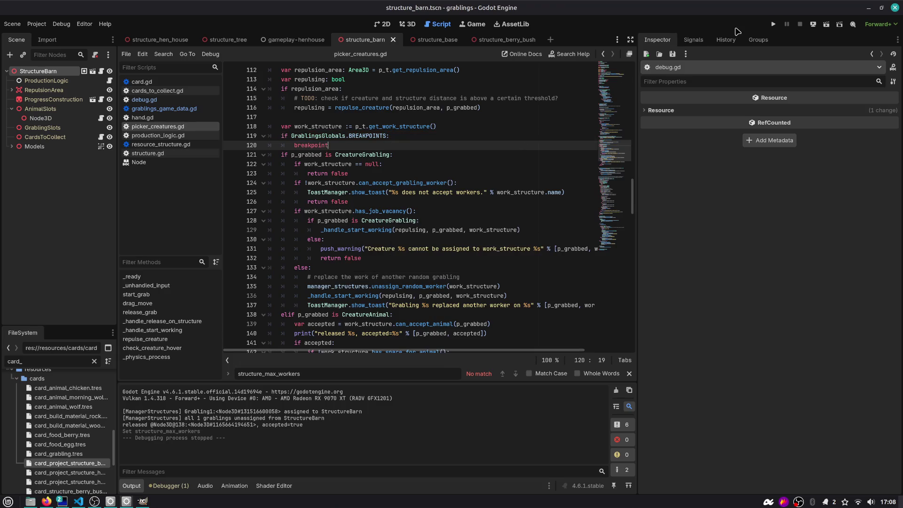
{"action": "left_click", "coordinate": [282, 40]}
{"action": "key", "text": "F6"}
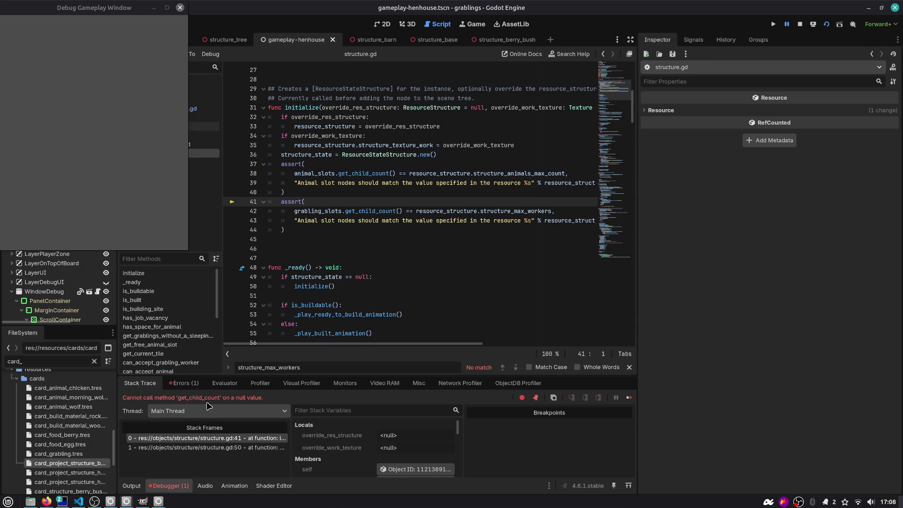
- Inspect grabling_slots in the failing structure.gd line-41 assert, then stop the game
{"action": "double_click", "coordinate": [333, 212]}
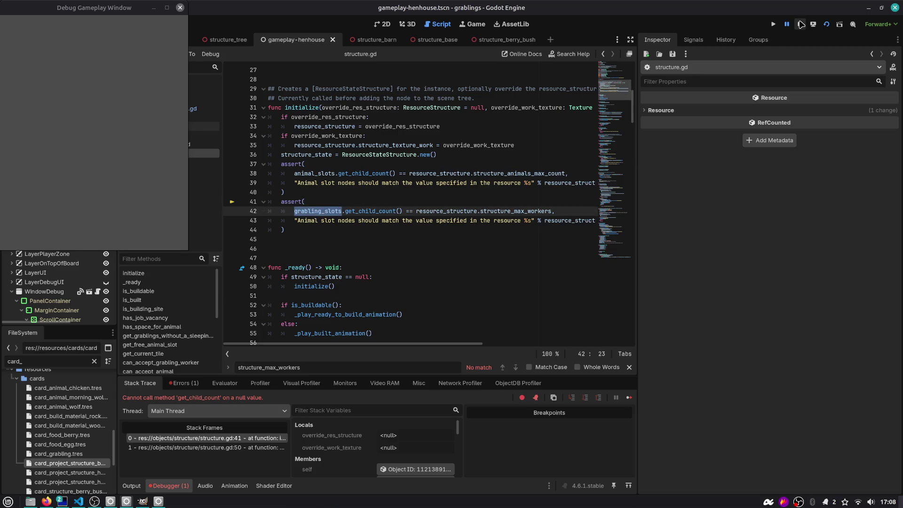
{"action": "left_click", "coordinate": [799, 24]}
{"action": "left_click", "coordinate": [362, 99]}
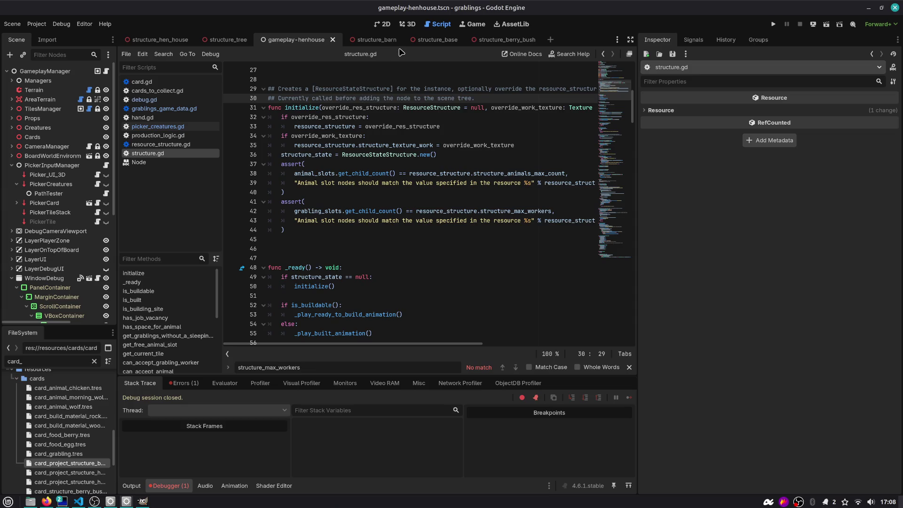
- Look over the structure_base and structure_barn scenes, collapsing the barn's resource structure properties
{"action": "left_click_drag", "start_coordinate": [116, 54], "coordinate": [128, 54]}
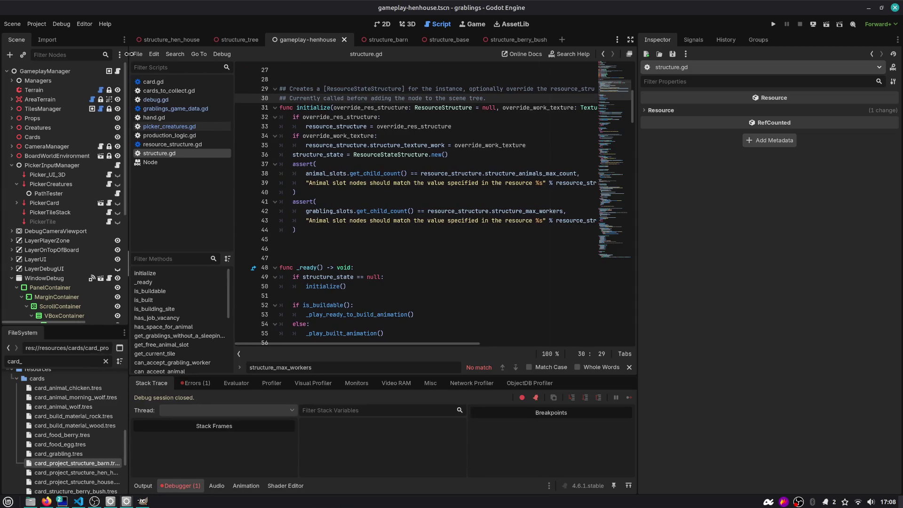
{"action": "left_click", "coordinate": [437, 39]}
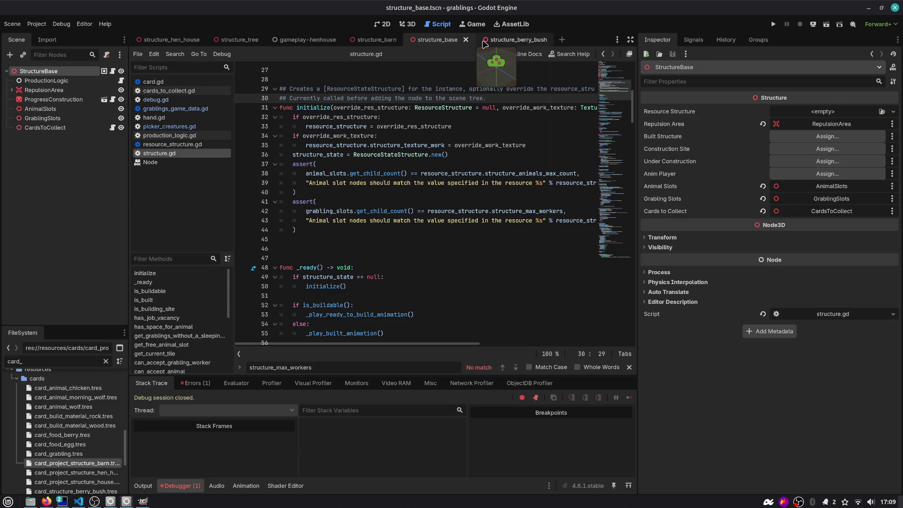
{"action": "left_click", "coordinate": [355, 42]}
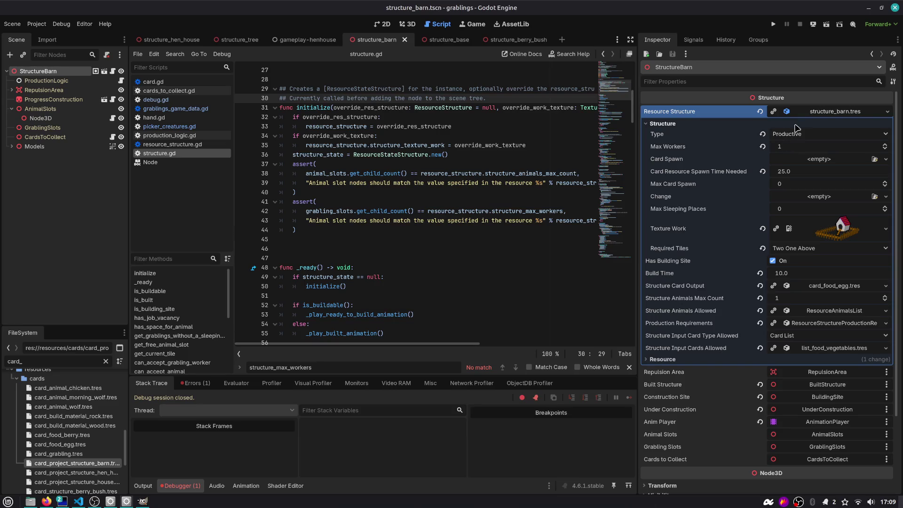
{"action": "left_click", "coordinate": [813, 113]}
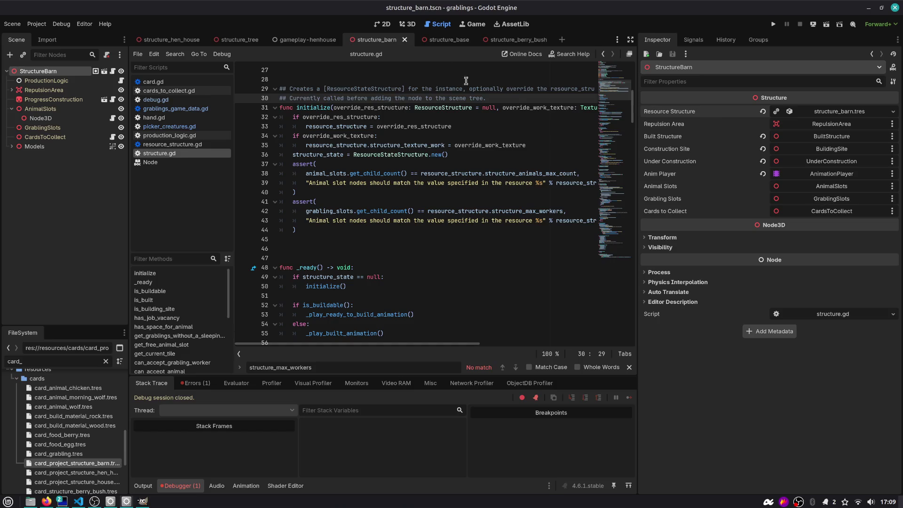
{"action": "right_click", "coordinate": [346, 191]}
{"action": "key", "text": "Escape"}
- Wrap the grabling assert in an 'if grabling_slots:' check
{"action": "key", "text": "Return"}
{"action": "type", "text": "if g"}
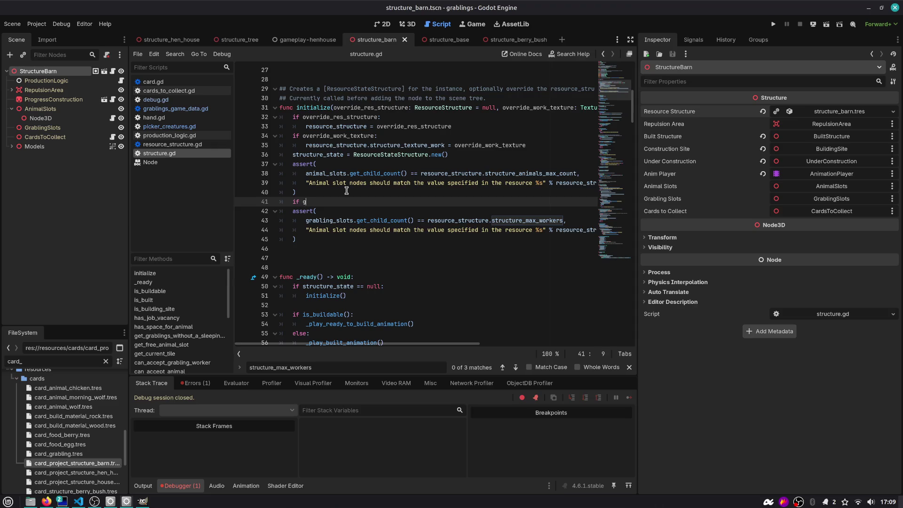
{"action": "type", "text": "rab"}
{"action": "key", "text": "Return"}
{"action": "type", "text": ":"}
{"action": "key", "text": "Right"}
{"action": "key", "text": "shift+Down"}
{"action": "key", "text": "shift+Down"}
{"action": "key", "text": "shift+Down"}
{"action": "key", "text": "shift+End"}
{"action": "key", "text": "Tab"}
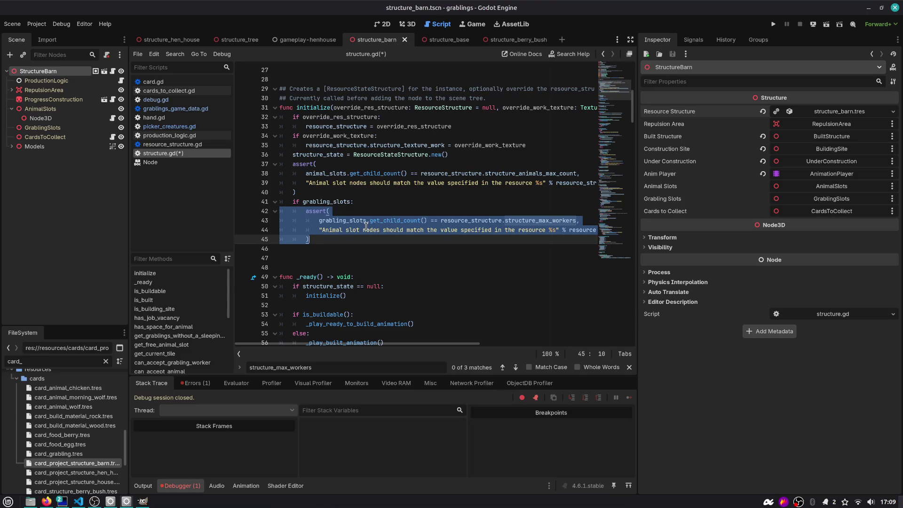
{"action": "double_click", "coordinate": [338, 202]}
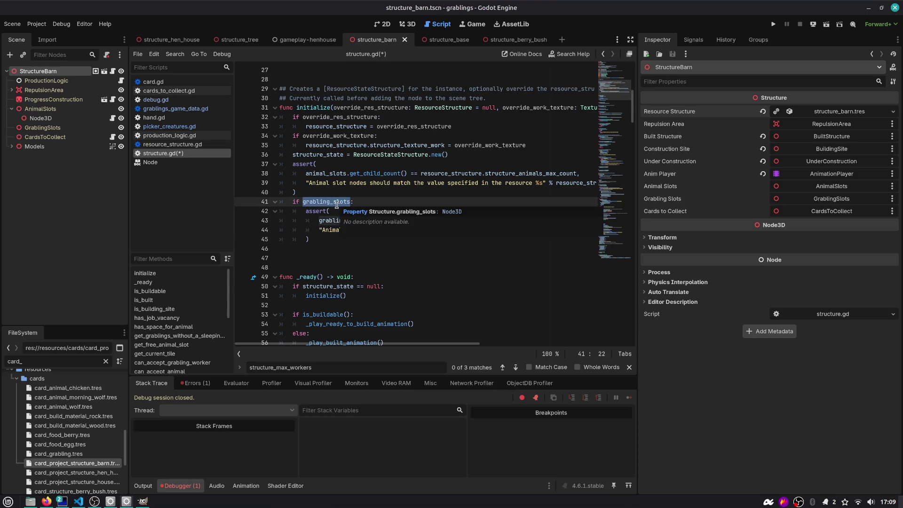
- Wrap the animal assert in an 'if animal_slots:' check
{"action": "left_click", "coordinate": [379, 158]}
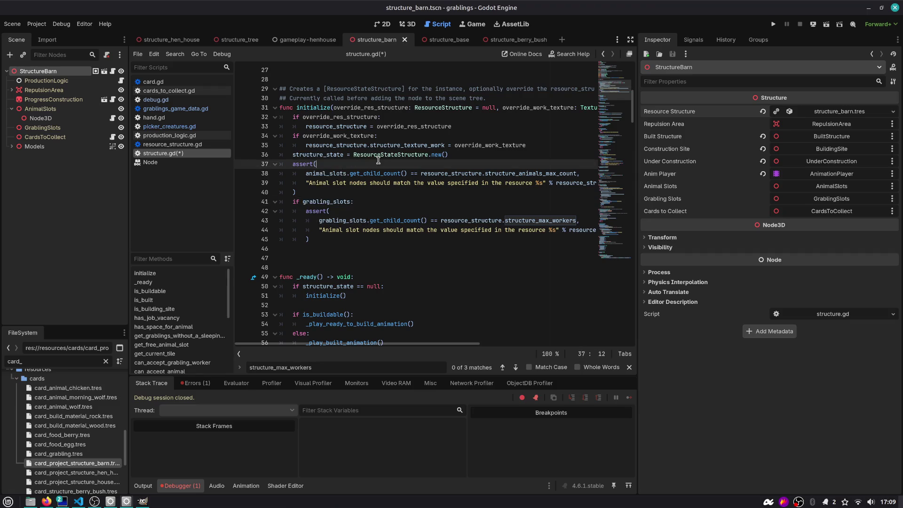
{"action": "key", "text": "Return"}
{"action": "type", "text": "if animal_slots:"}
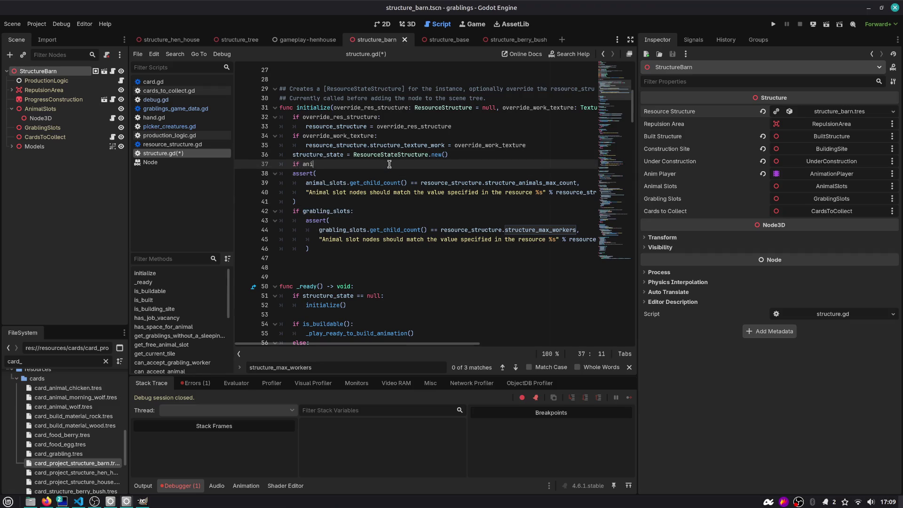
{"action": "key", "text": "Down"}
{"action": "key", "text": "Home"}
{"action": "key", "text": "Home"}
{"action": "key", "text": "shift+Down"}
{"action": "key", "text": "shift+Down"}
{"action": "key", "text": "shift+Down"}
{"action": "key", "text": "shift+Down"}
{"action": "key", "text": "Tab"}
{"action": "key", "text": "Up"}
{"action": "key", "text": "Up"}
{"action": "key", "text": "Up"}
- Add a comment that these 'if' checks can be removed, and save structure.gd
{"action": "key", "text": "Down"}
{"action": "key", "text": "End"}
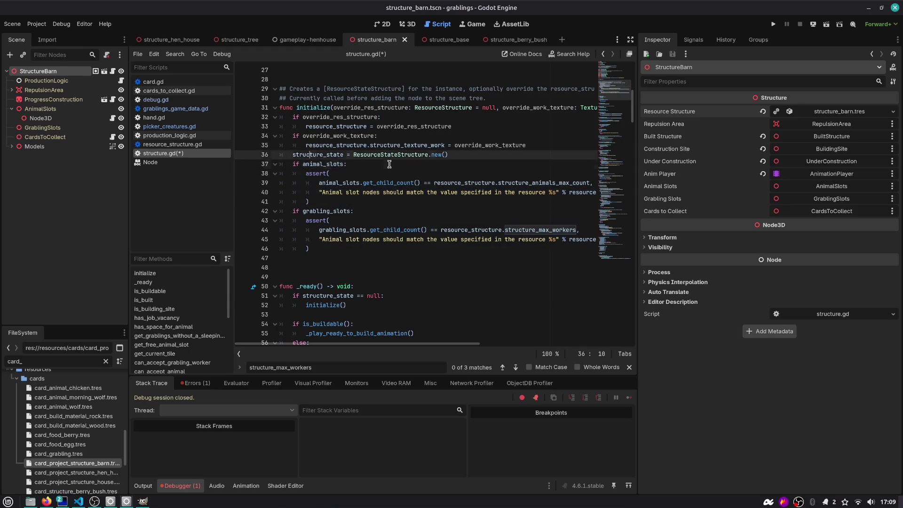
{"action": "key", "text": "Return"}
{"action": "key", "text": "Return"}
{"action": "type", "text": "#"}
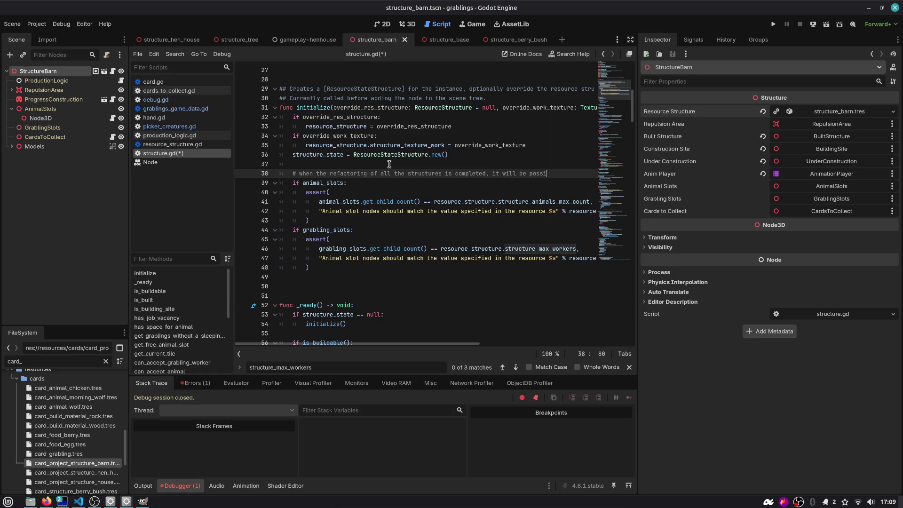
{"action": "type", "text": "removej "}
{"action": "type", "text": "these fis."}
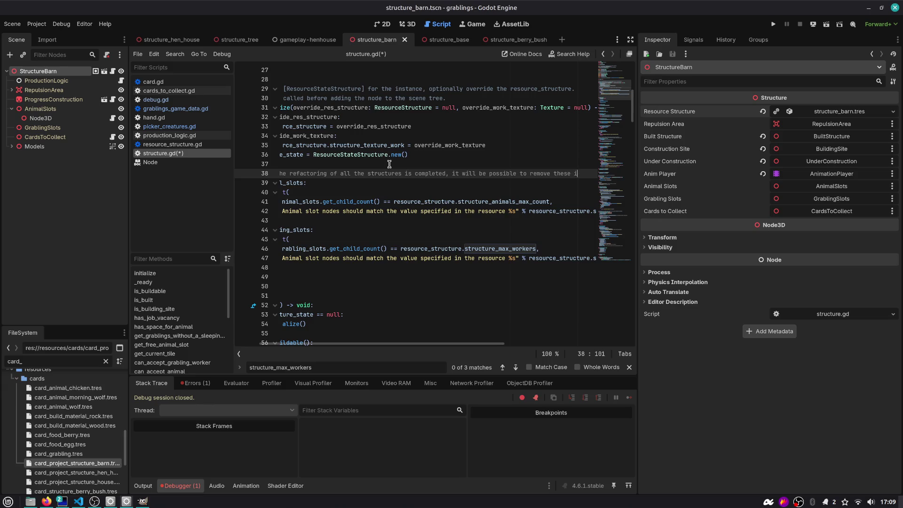
{"action": "key", "text": "ctrl+s"}
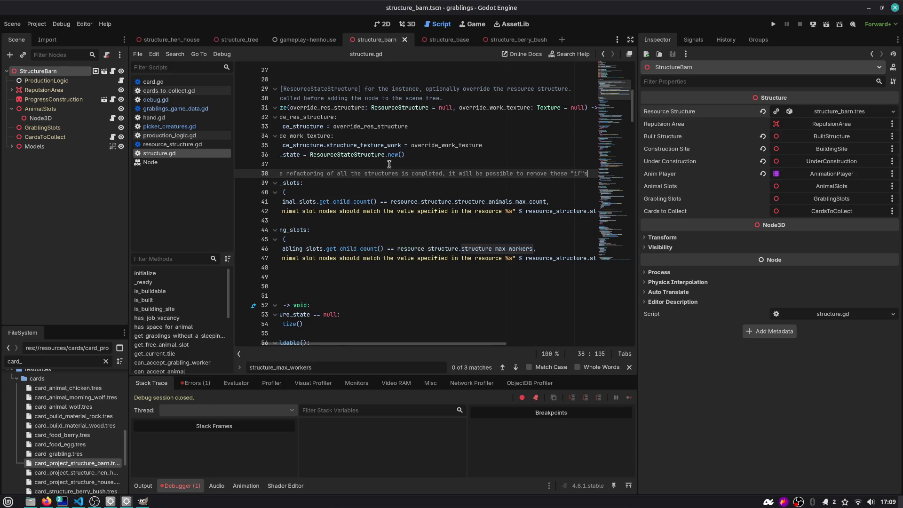
{"action": "key", "text": "Home"}
{"action": "left_click", "coordinate": [196, 383]}
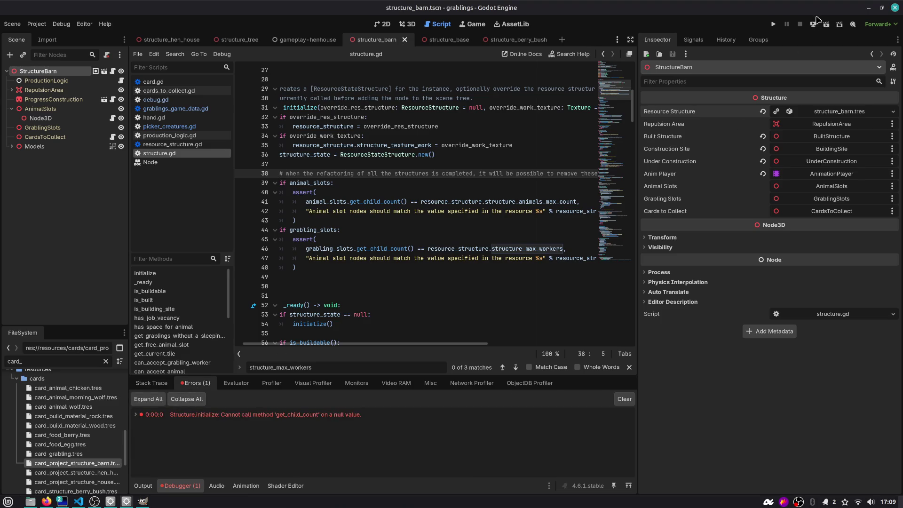
- Run gameplay-henhouse, play Wood and Rock onto the Barn, inspect grabling_slots, then stop
{"action": "left_click", "coordinate": [301, 40]}
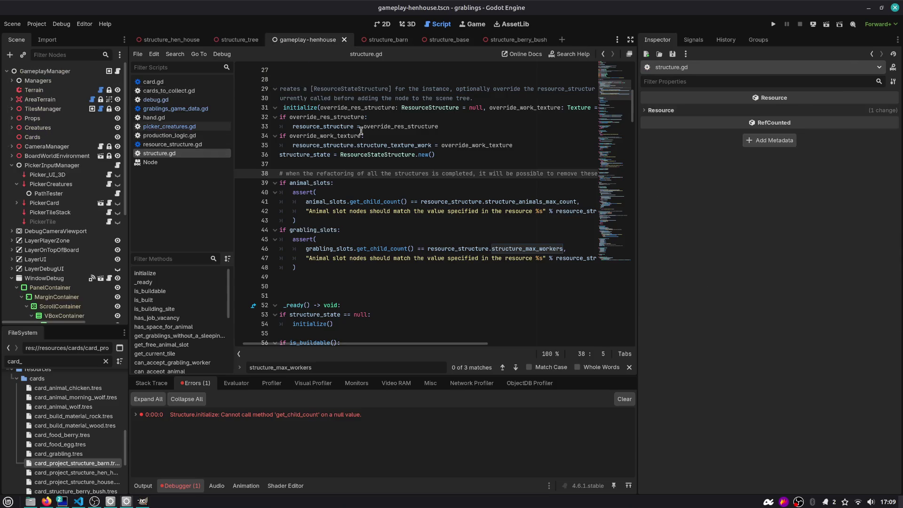
{"action": "key", "text": "F6"}
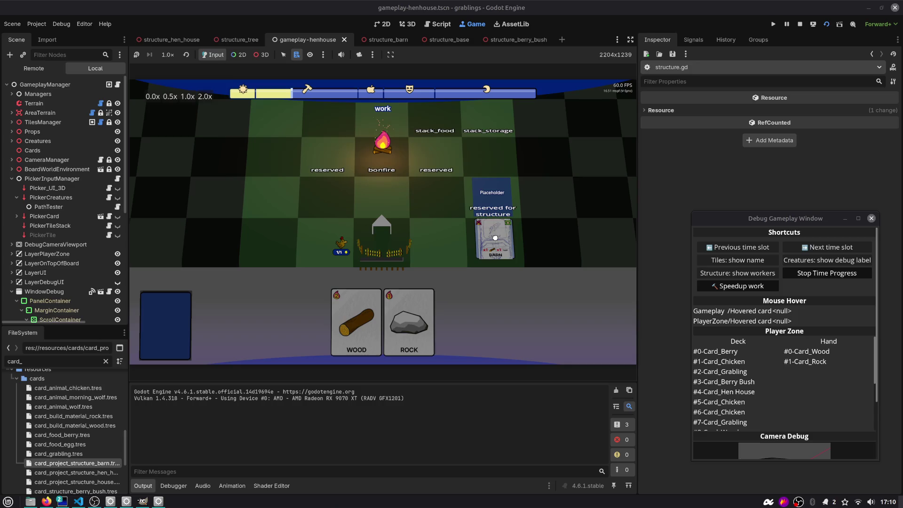
{"action": "left_click_drag", "start_coordinate": [425, 295], "coordinate": [494, 240]}
{"action": "mouse_move", "coordinate": [371, 320]}
{"action": "left_mouse_down"}
{"action": "mouse_move", "coordinate": [484, 238]}
{"action": "mouse_move", "coordinate": [517, 230]}
{"action": "left_mouse_up"}
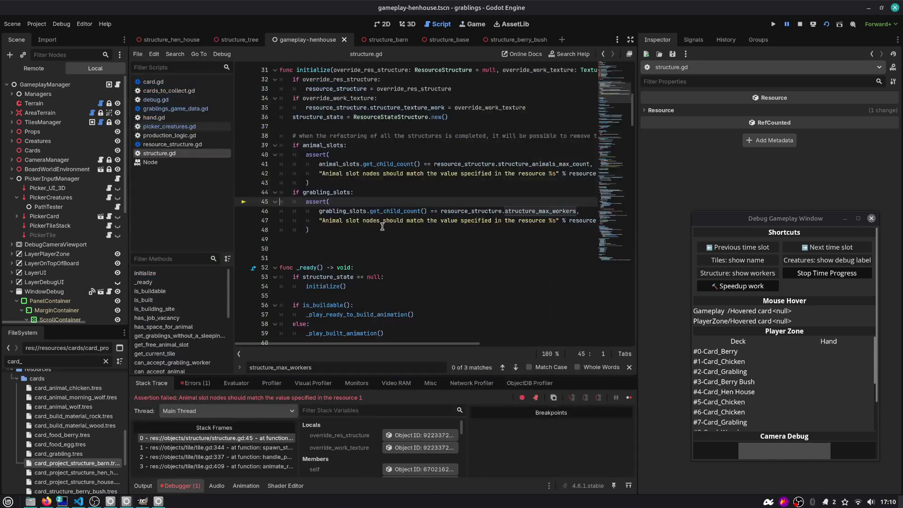
{"action": "double_click", "coordinate": [316, 192]}
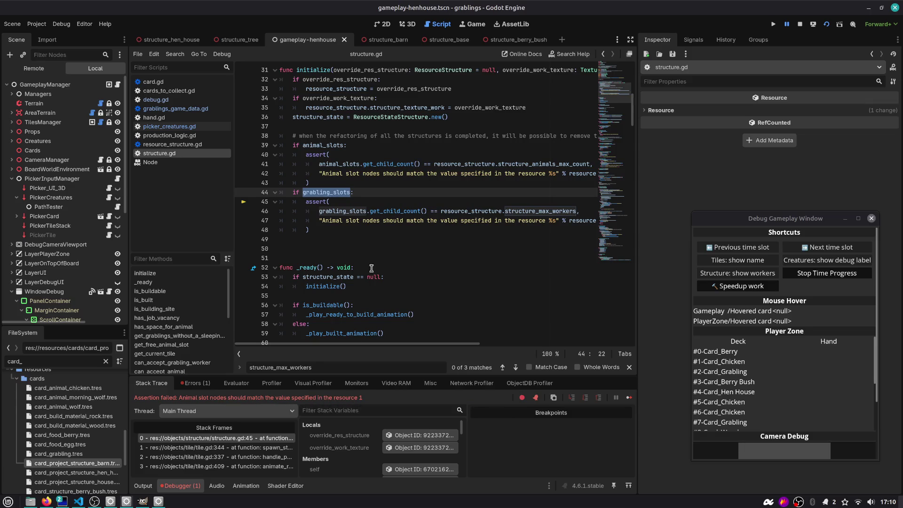
{"action": "left_click", "coordinate": [383, 240]}
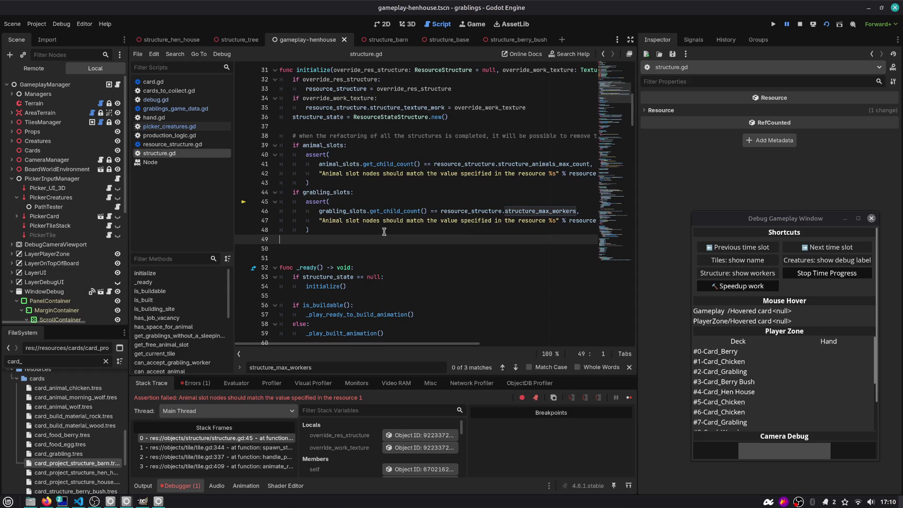
{"action": "left_click", "coordinate": [801, 24]}
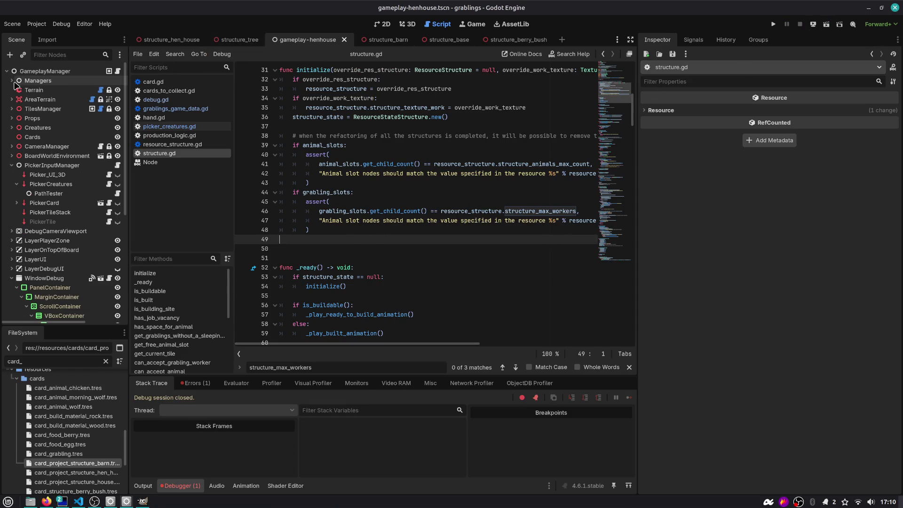
- Check the structure_hen_house scene, undo a Slot0 move, then save and close it
{"action": "left_click", "coordinate": [246, 42]}
{"action": "left_click", "coordinate": [164, 41]}
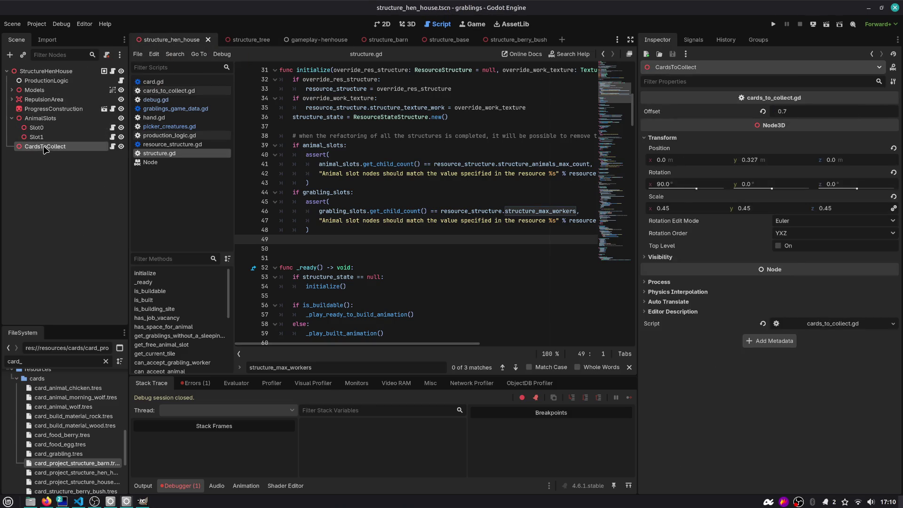
{"action": "left_click_drag", "start_coordinate": [37, 128], "coordinate": [46, 146]}
{"action": "left_click", "coordinate": [407, 24]}
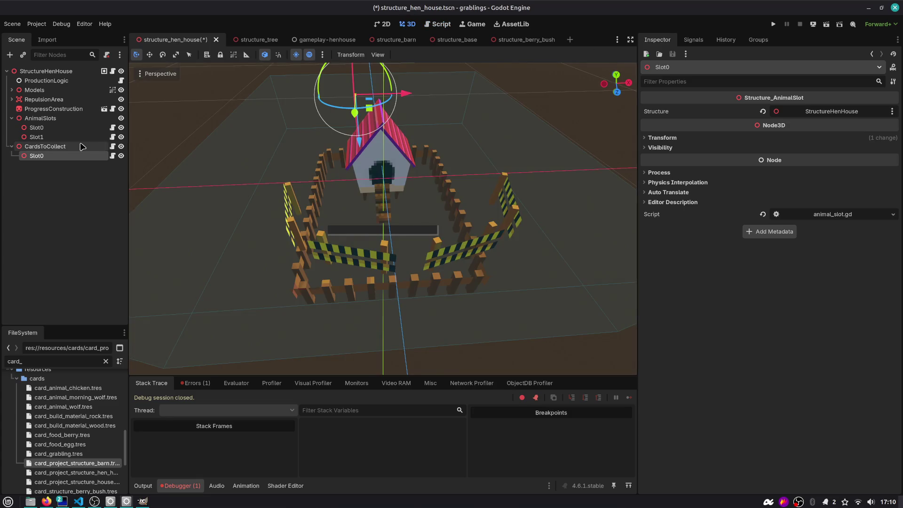
{"action": "key", "text": "ctrl+z"}
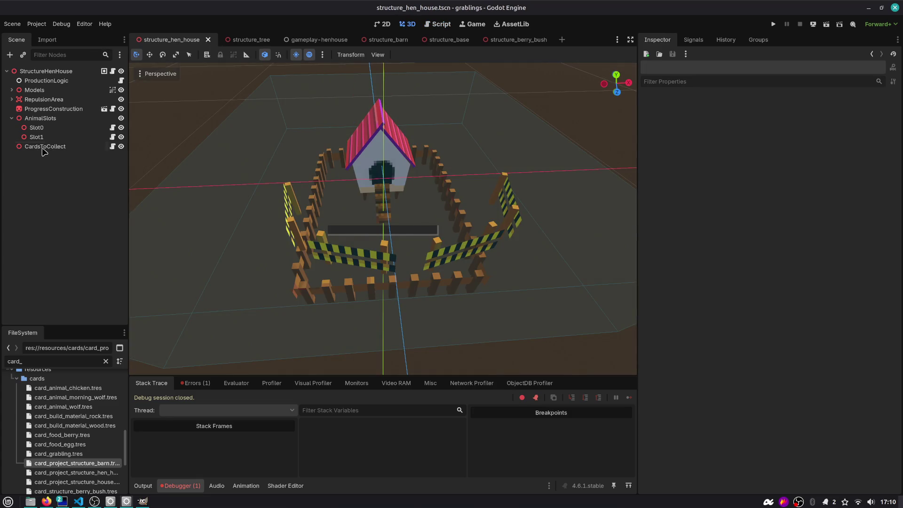
{"action": "left_click", "coordinate": [276, 55]}
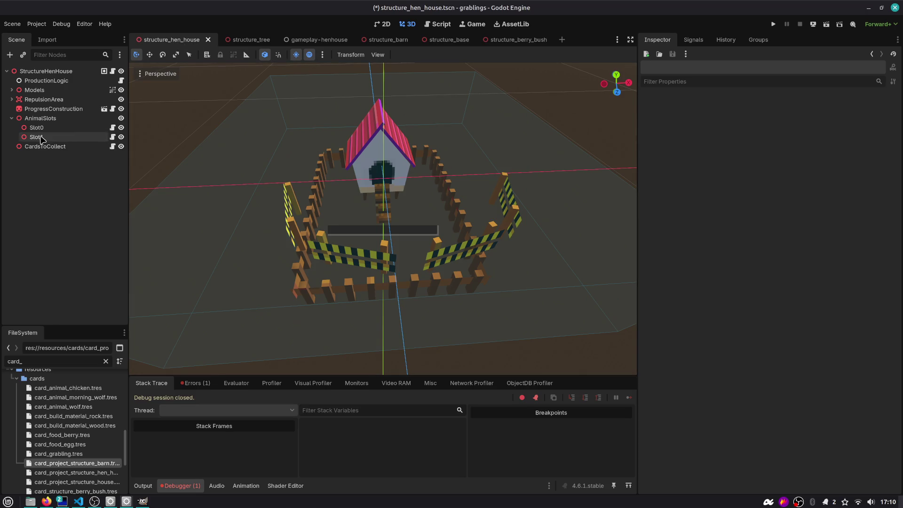
{"action": "key", "text": "ctrl+s"}
{"action": "middle_click", "coordinate": [170, 43]}
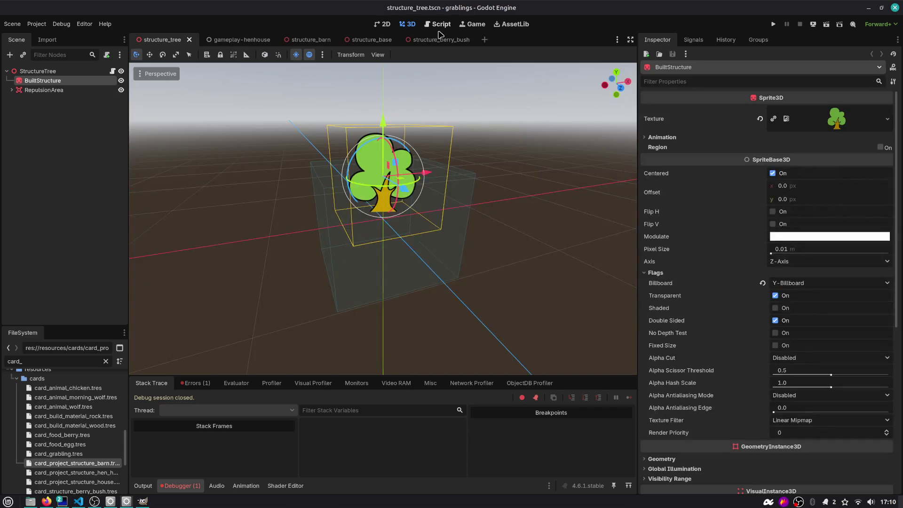
- Duplicate the barn's animal slot under GrablingSlots, move it to the barn's right, and save
{"action": "left_click", "coordinate": [301, 40]}
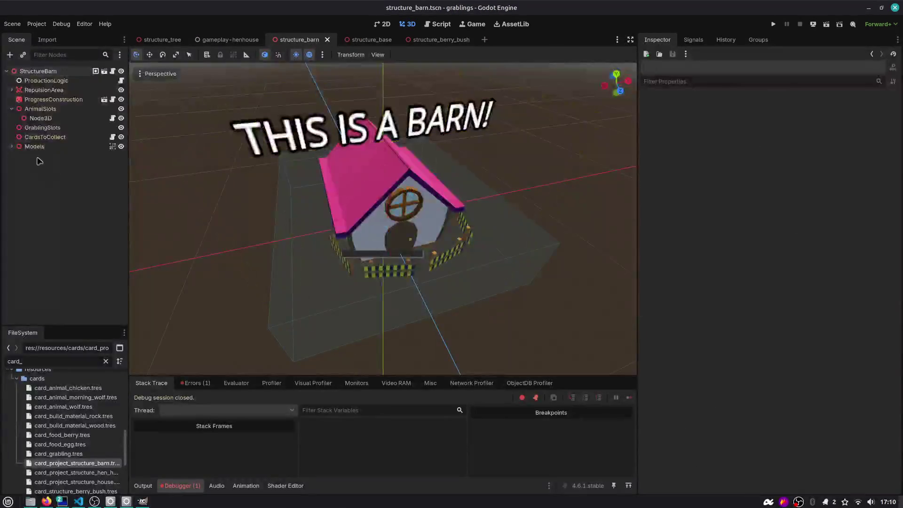
{"action": "left_click", "coordinate": [40, 118]}
{"action": "key", "text": "ctrl+d"}
{"action": "left_click_drag", "start_coordinate": [41, 128], "coordinate": [56, 139]}
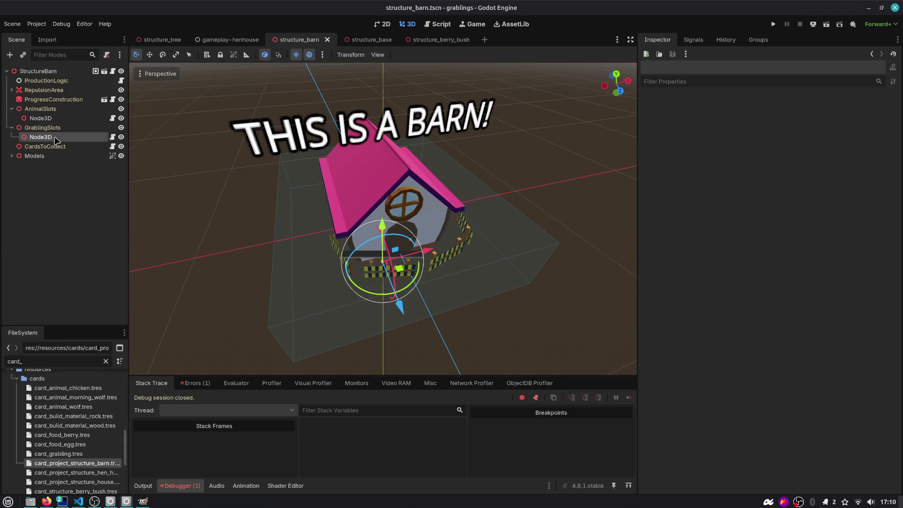
{"action": "left_click", "coordinate": [56, 139]}
{"action": "key", "text": "g"}
{"action": "left_click", "coordinate": [224, 277]}
{"action": "key", "text": "ctrl+s"}
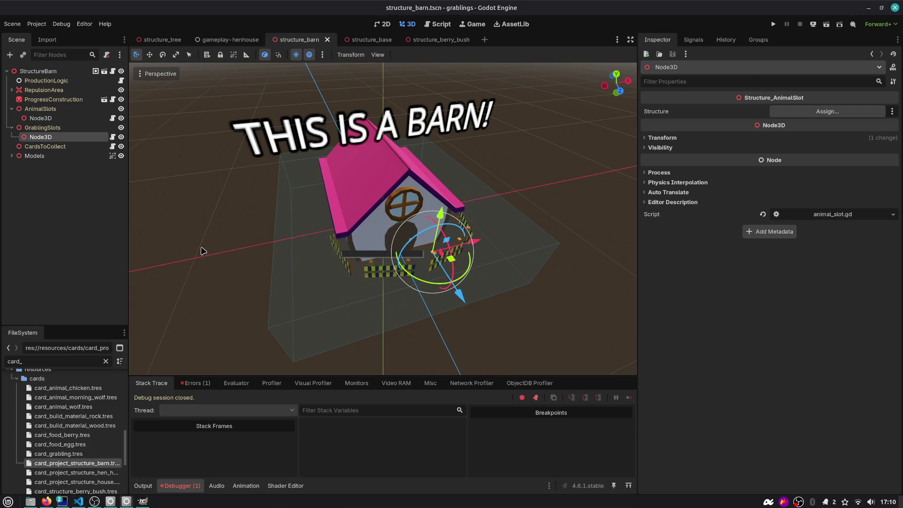
{"action": "left_click", "coordinate": [43, 210]}
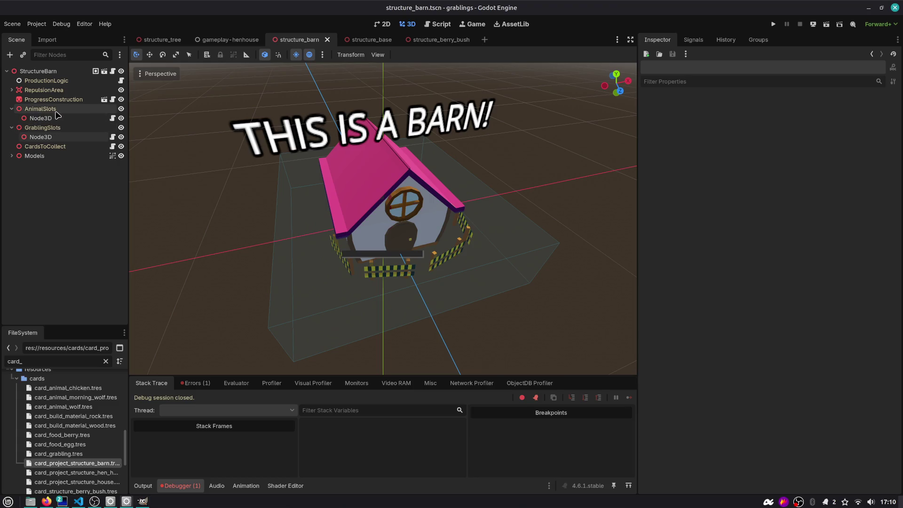
{"action": "left_click", "coordinate": [45, 118]}
{"action": "left_click", "coordinate": [45, 137]}
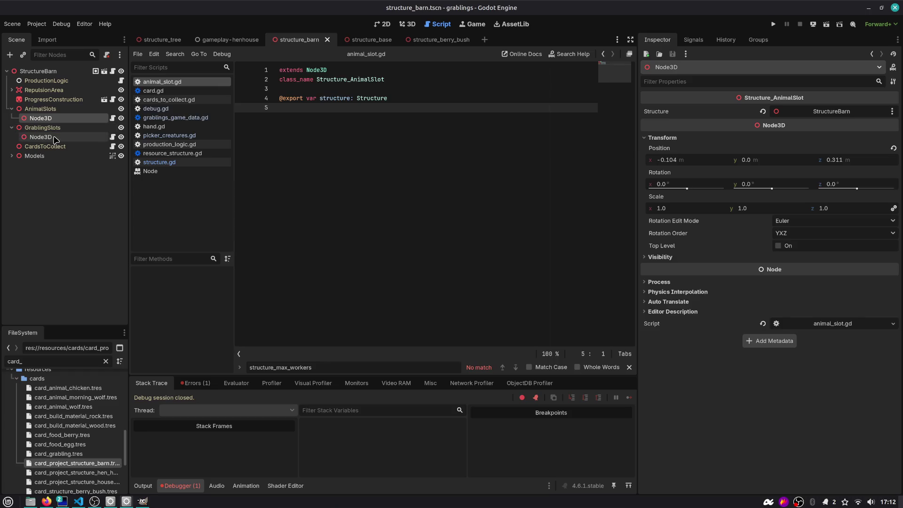
- Run the gameplay-henhouse scene and play the Barn and Rock cards onto the board
{"action": "left_click", "coordinate": [11, 128]}
{"action": "left_click", "coordinate": [11, 108]}
{"action": "left_click", "coordinate": [52, 71]}
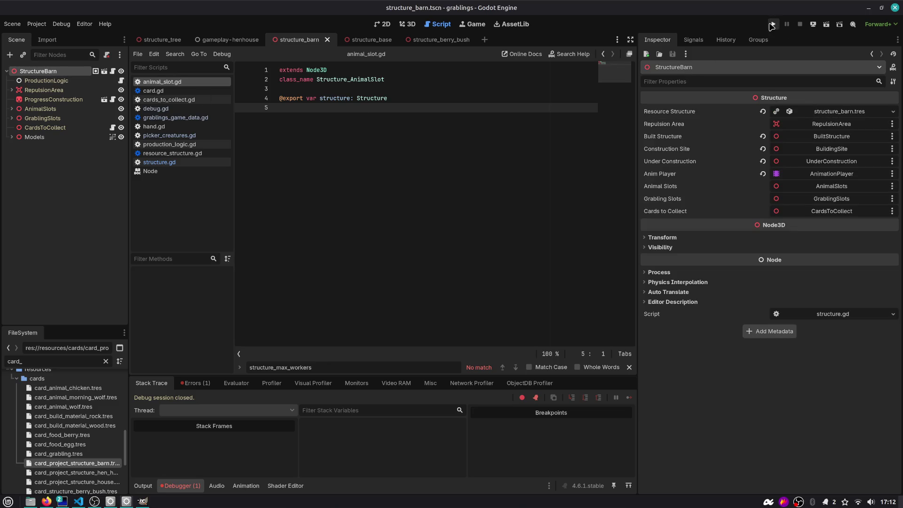
{"action": "left_click", "coordinate": [237, 41]}
{"action": "key", "text": "F6"}
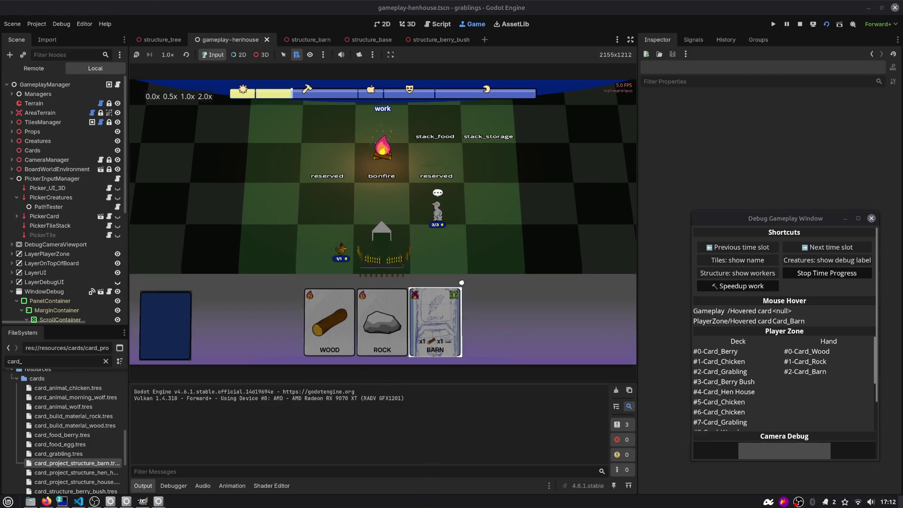
{"action": "left_click_drag", "start_coordinate": [434, 322], "coordinate": [482, 238]}
{"action": "left_click_drag", "start_coordinate": [414, 323], "coordinate": [429, 241]}
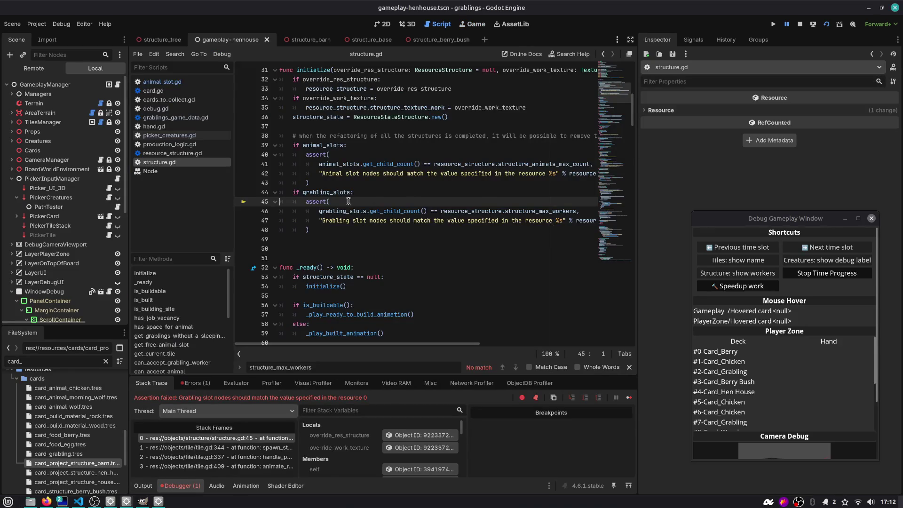
- Inspect grabling_slots.get_child_count() on line 46 in an enlarged debugger panel
{"action": "left_click", "coordinate": [335, 212]}
{"action": "double_click", "coordinate": [337, 211]}
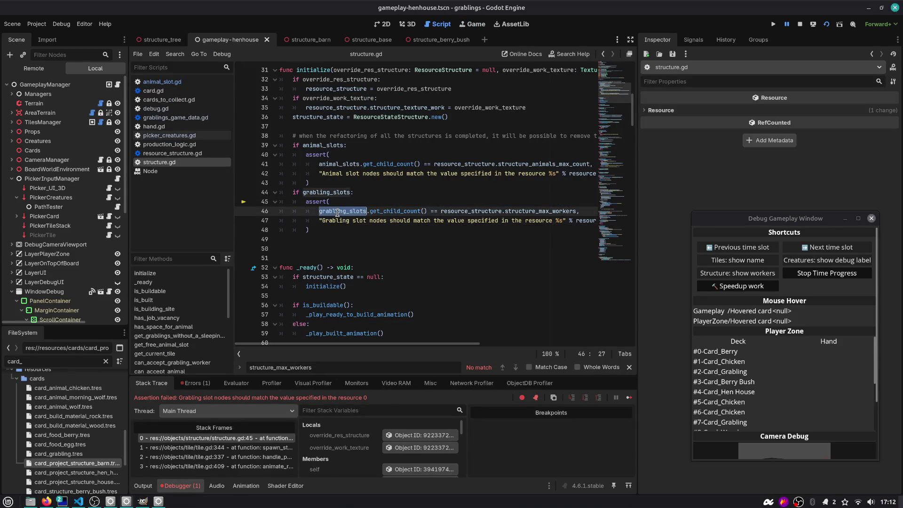
{"action": "double_click", "coordinate": [390, 212]}
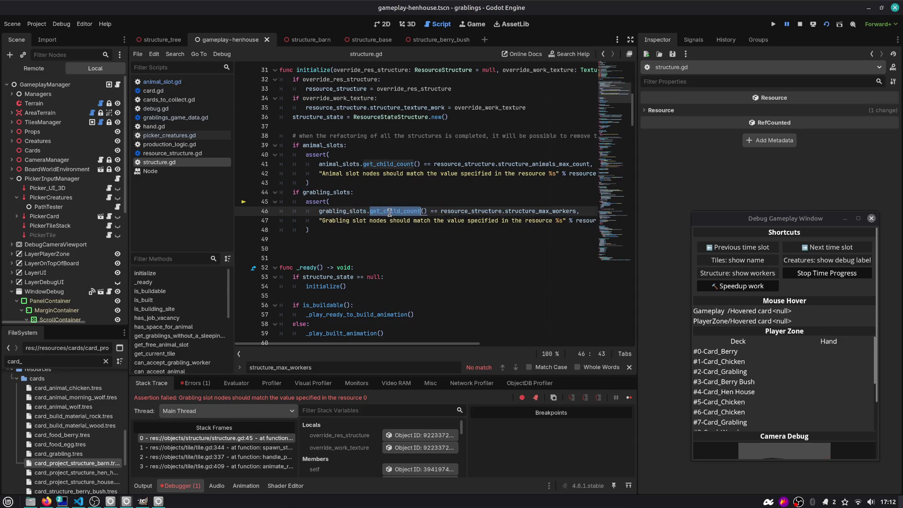
{"action": "left_click_drag", "start_coordinate": [394, 377], "coordinate": [395, 272]}
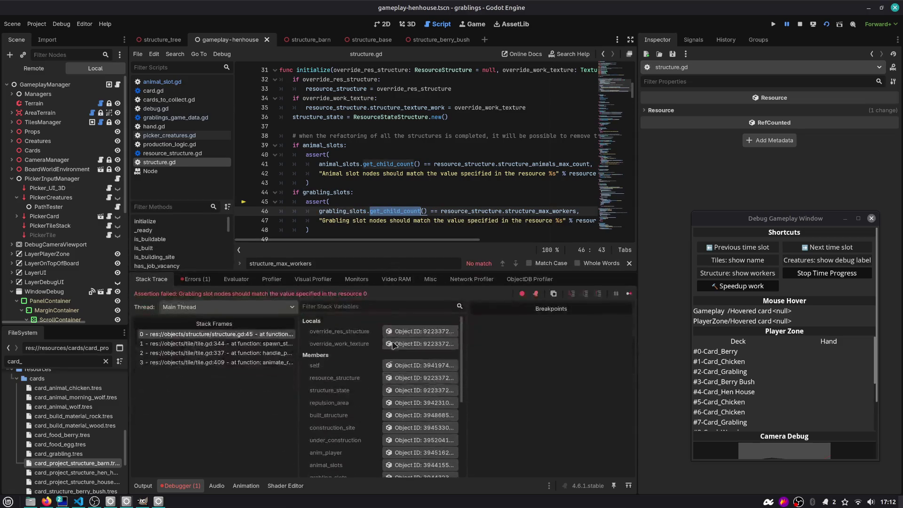
{"action": "scroll", "coordinate": [362, 426], "scroll_direction": "down", "scroll_amount": 2}
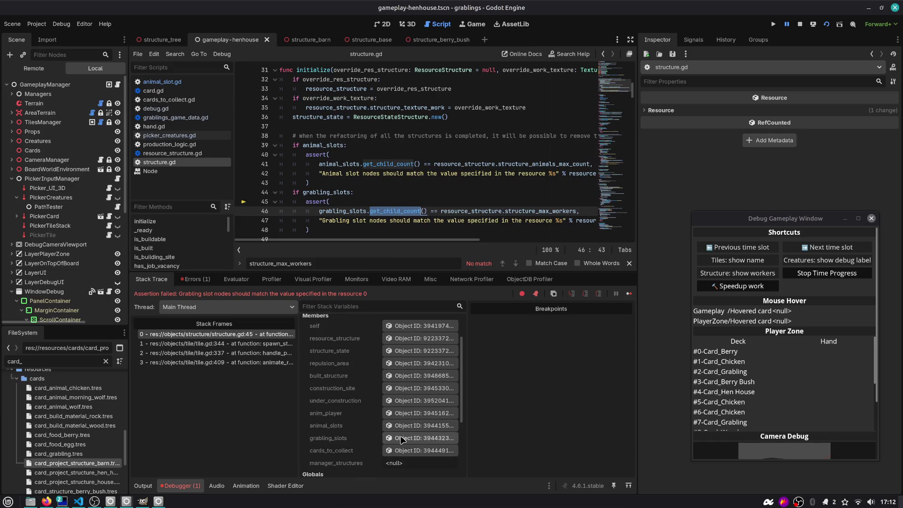
{"action": "left_click", "coordinate": [420, 437]}
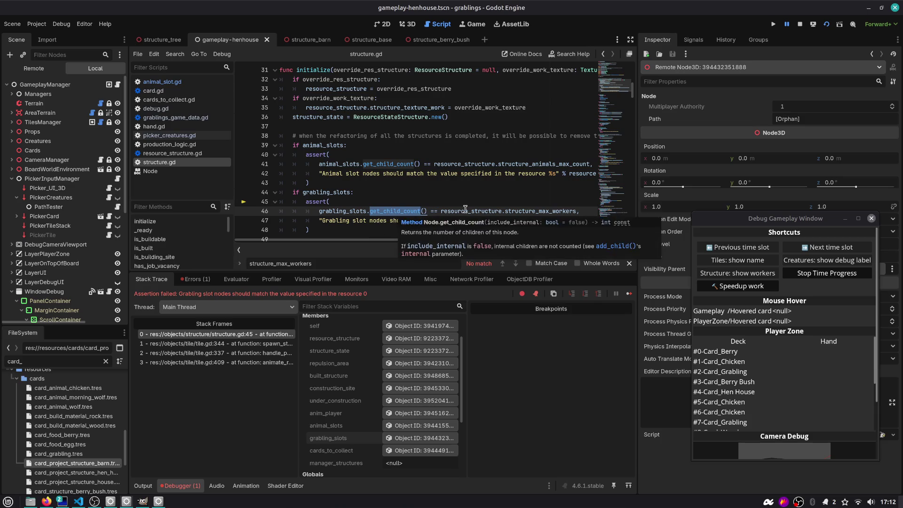
{"action": "mouse_move", "coordinate": [465, 209]}
- Add 'var child_count = grabling_slots.get_child_count()' above the assert and stop the game
{"action": "key", "text": "Up"}
{"action": "key", "text": "Up"}
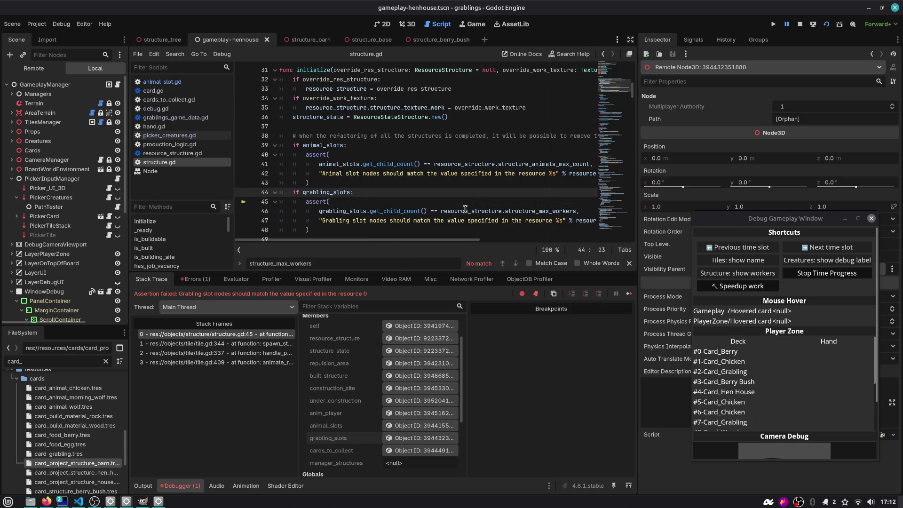
{"action": "key", "text": "Down"}
{"action": "key", "text": "Down"}
{"action": "key", "text": "Home"}
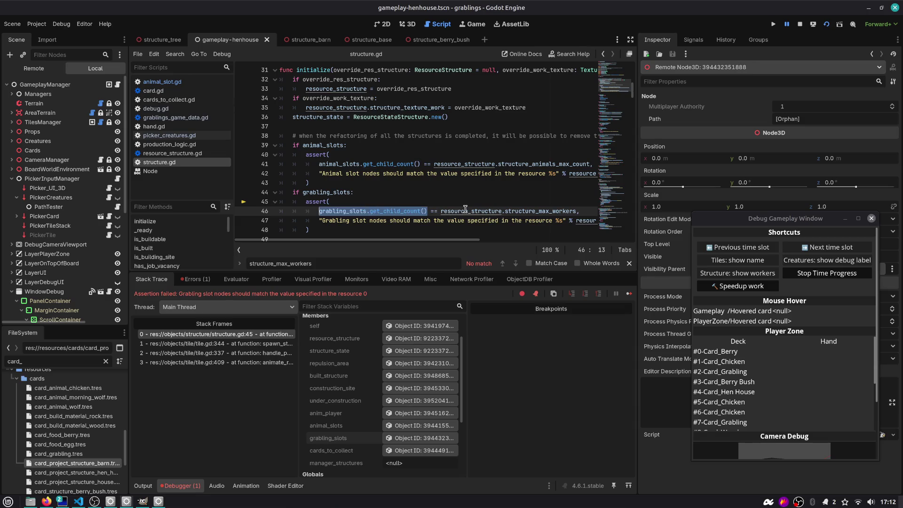
{"action": "key", "text": "Up"}
{"action": "key", "text": "ctrl+shift+Return"}
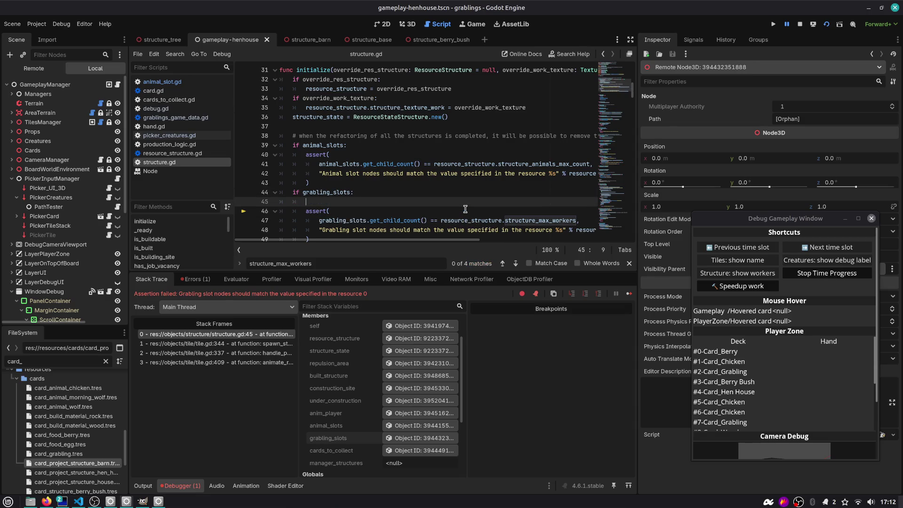
{"action": "type", "text": "grabling_slots.get_child_count()"}
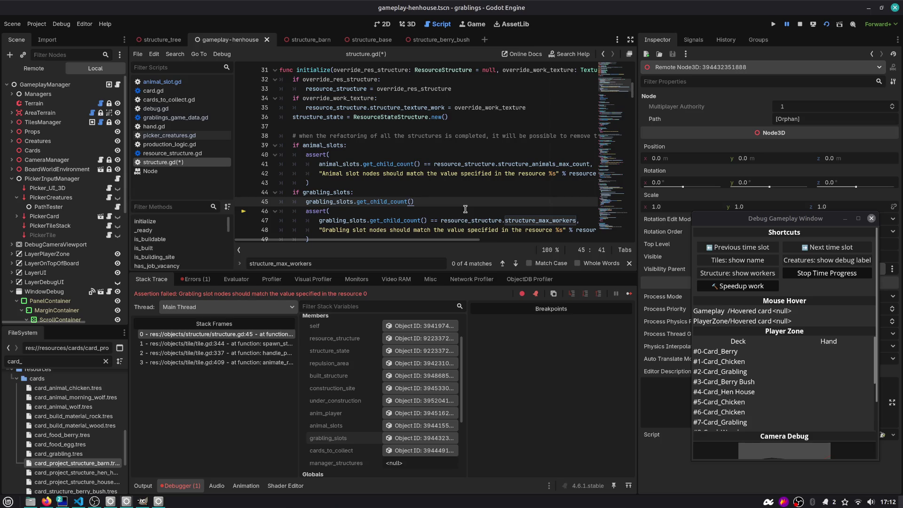
{"action": "type", "text": "var child_count ="}
{"action": "key", "text": "End"}
{"action": "key", "text": "Return"}
{"action": "scroll", "coordinate": [482, 202], "scroll_direction": "down", "scroll_amount": 1}
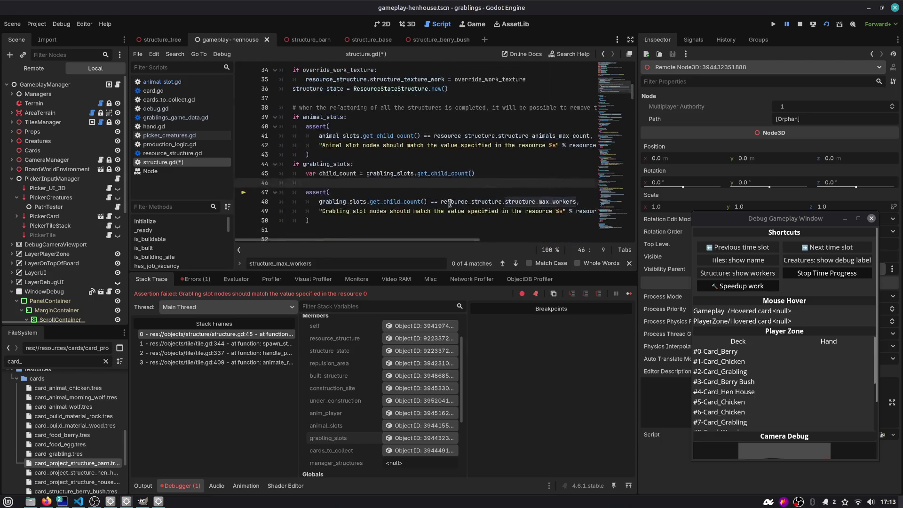
{"action": "left_click", "coordinate": [441, 202]}
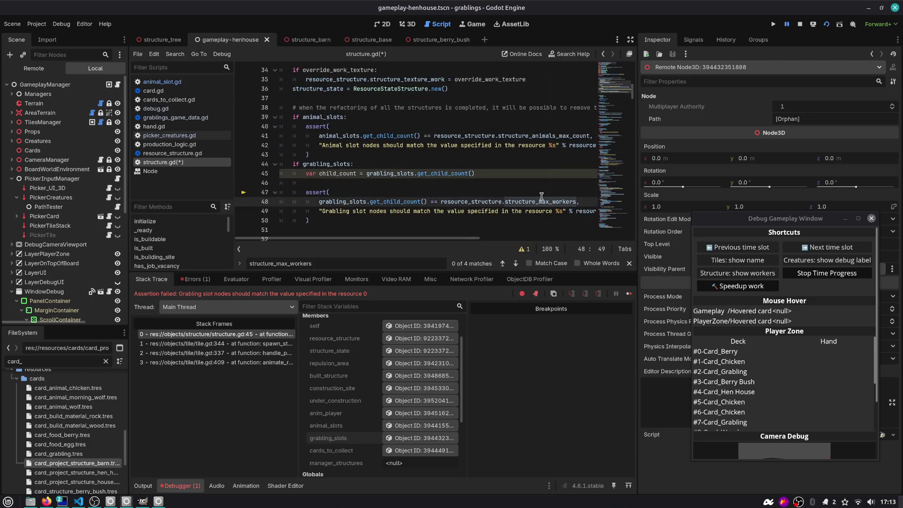
{"action": "left_click", "coordinate": [799, 24]}
{"action": "left_click", "coordinate": [447, 202]}
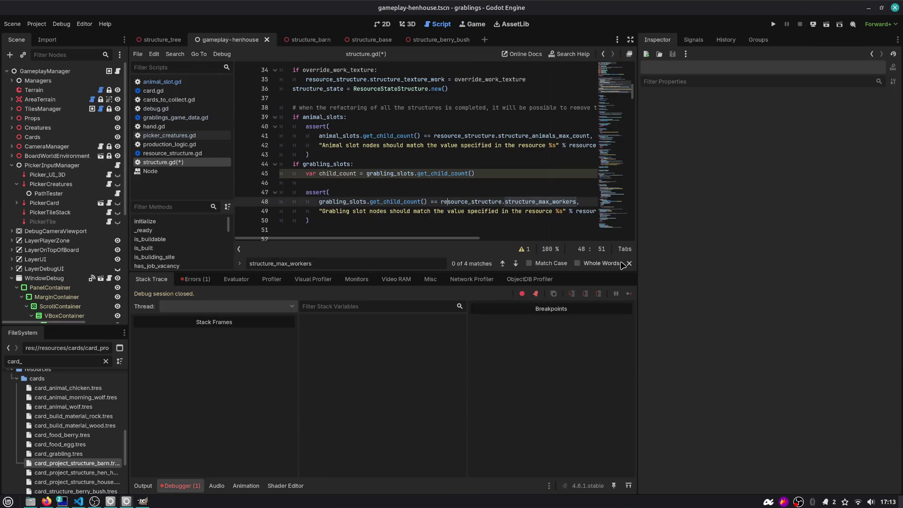
- Set a line-45 breakpoint, save, and run the scene placing Barn, Rock and Wood cards
{"action": "left_click", "coordinate": [243, 174]}
{"action": "left_click", "coordinate": [492, 175]}
{"action": "key", "text": "ctrl+s"}
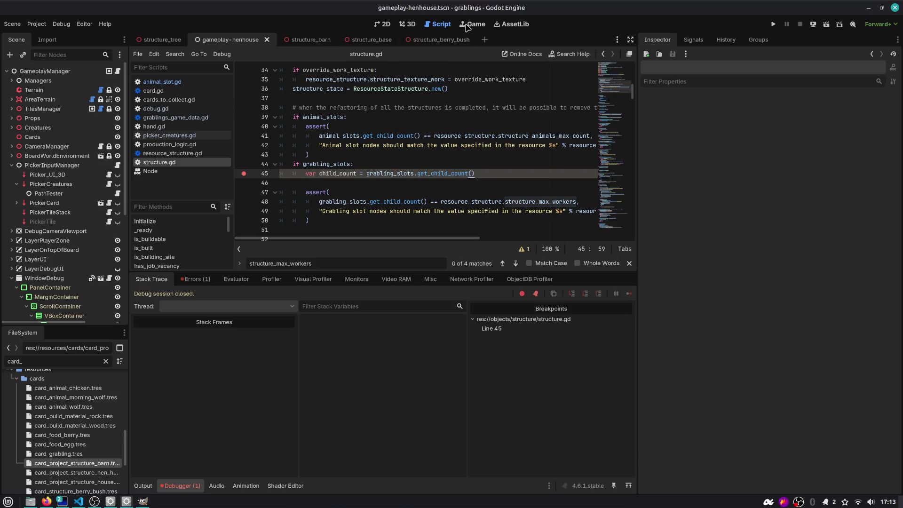
{"action": "key", "text": "F6"}
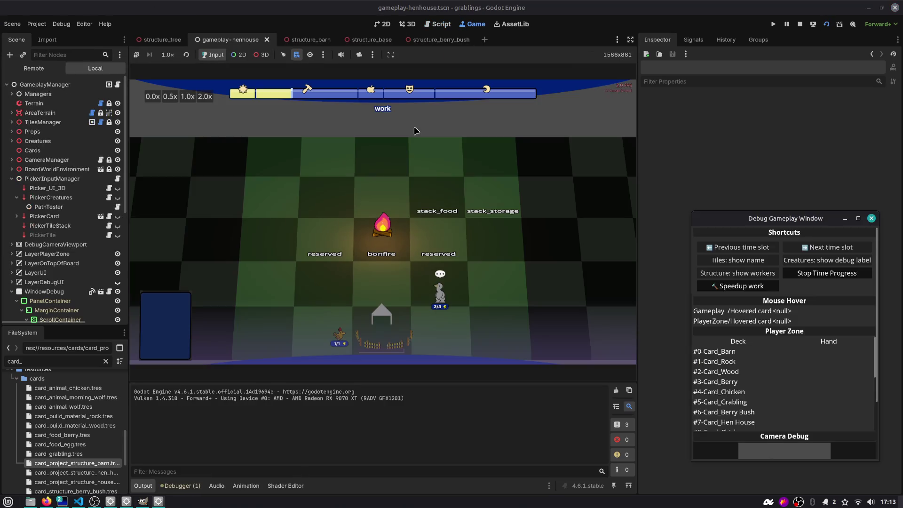
{"action": "left_click_drag", "start_coordinate": [421, 324], "coordinate": [476, 235]}
{"action": "left_click_drag", "start_coordinate": [408, 324], "coordinate": [475, 256]}
{"action": "left_click_drag", "start_coordinate": [355, 325], "coordinate": [474, 256]}
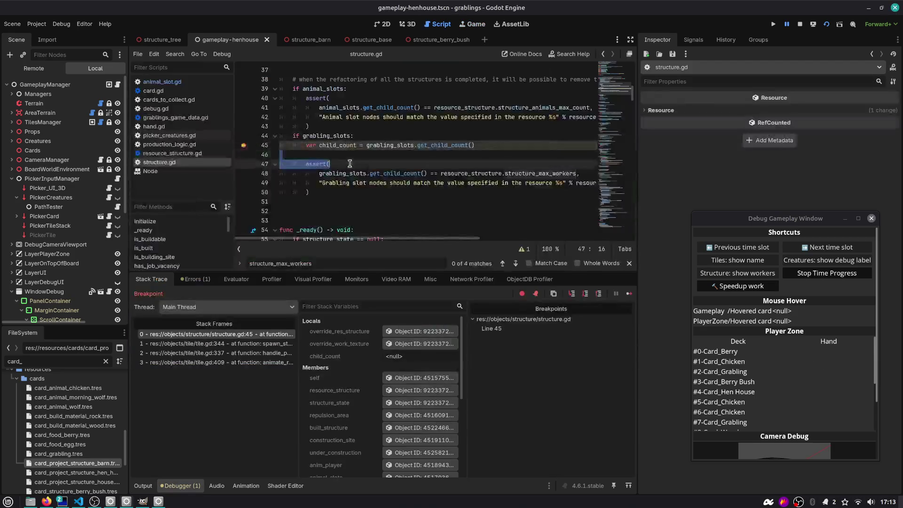
- Check child_count, step to line 47, and inspect resource_structure showing Structure Max Workers 0
{"action": "left_click_drag", "start_coordinate": [320, 145], "coordinate": [281, 154]}
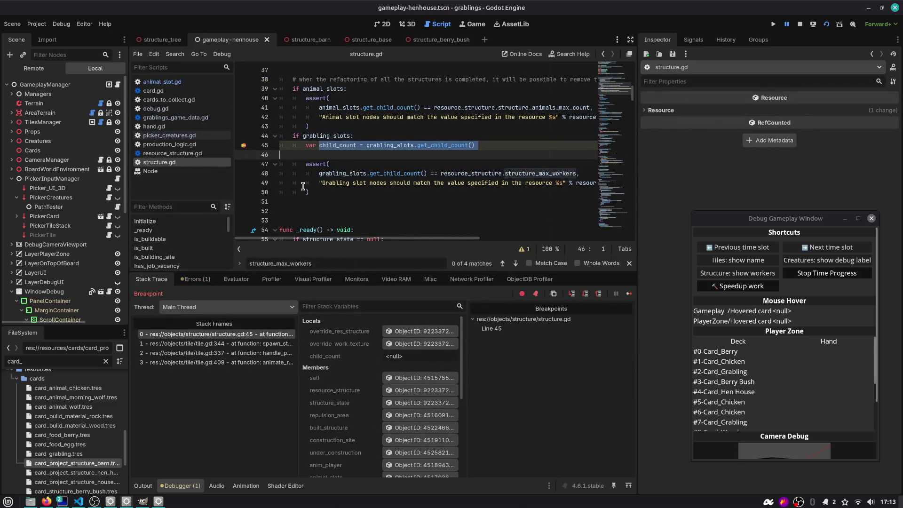
{"action": "left_click", "coordinate": [345, 142]}
{"action": "key", "text": "shift+F11"}
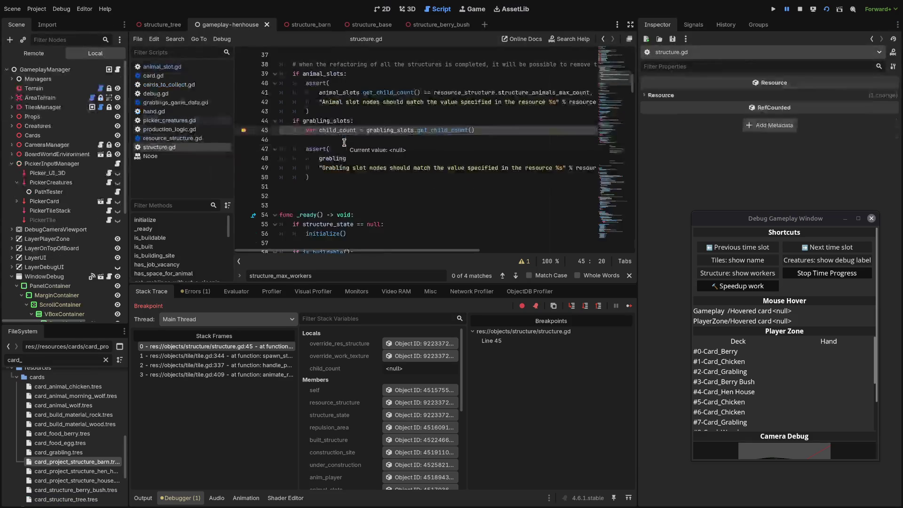
{"action": "left_click", "coordinate": [343, 146]}
{"action": "key", "text": "shift+F11"}
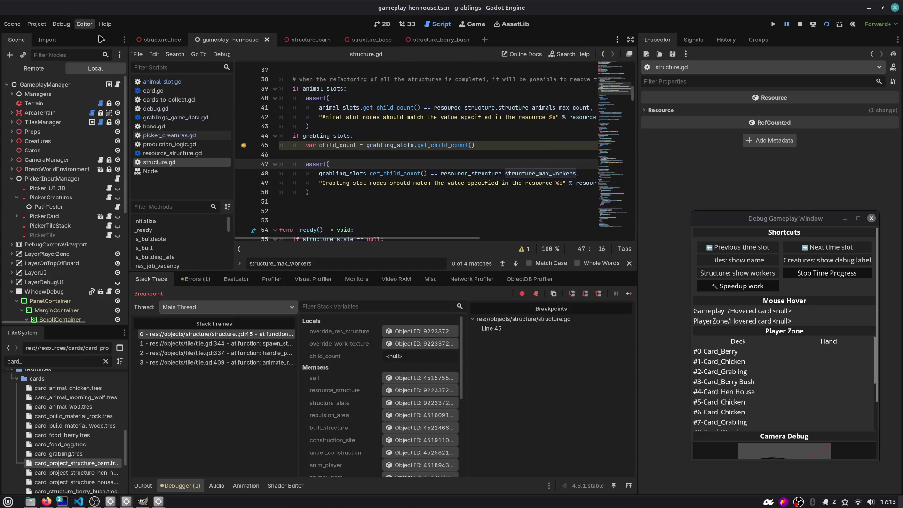
{"action": "key", "text": "F10"}
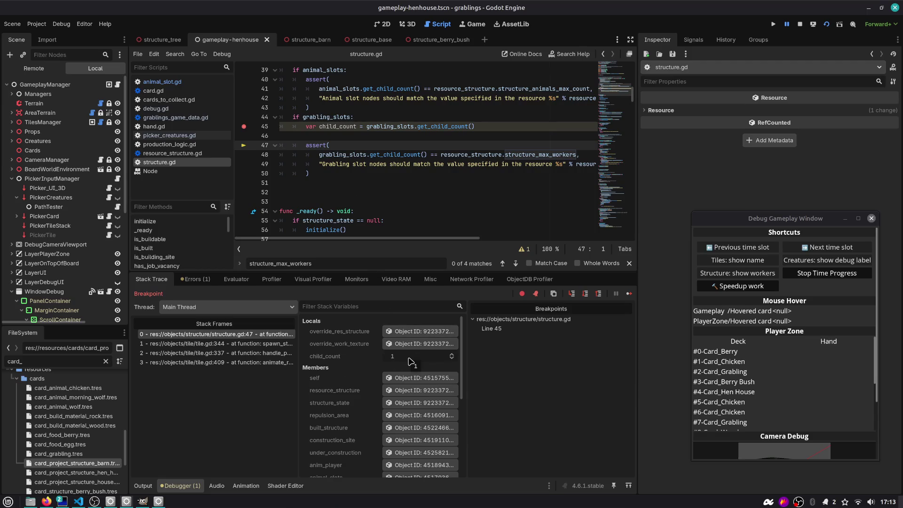
{"action": "double_click", "coordinate": [343, 155]}
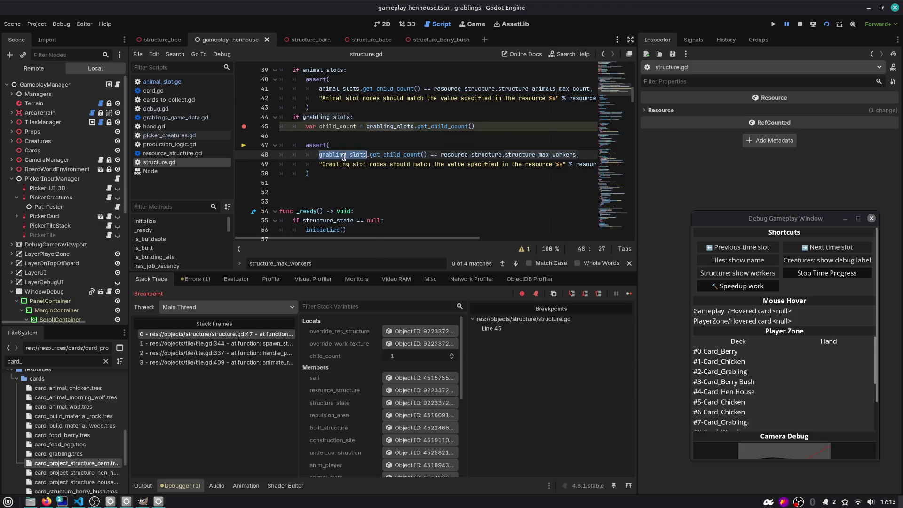
{"action": "double_click", "coordinate": [468, 155]}
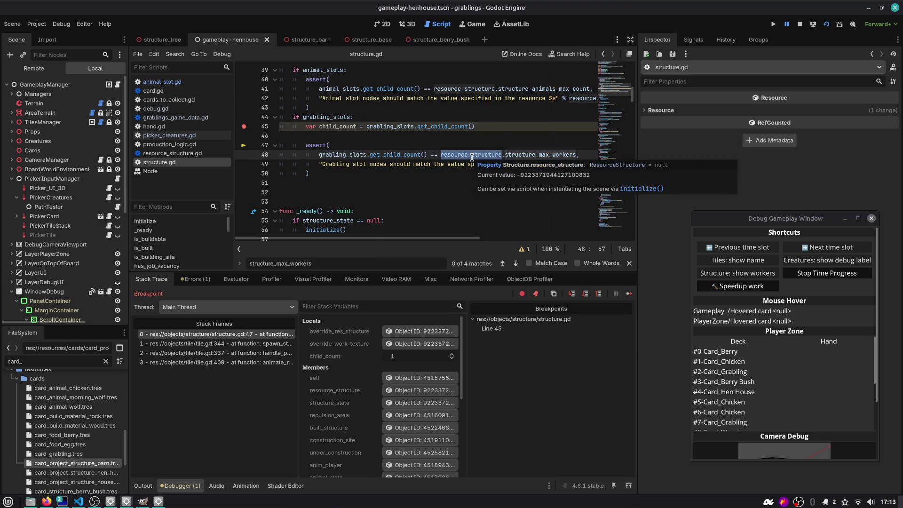
{"action": "left_click", "coordinate": [399, 392]}
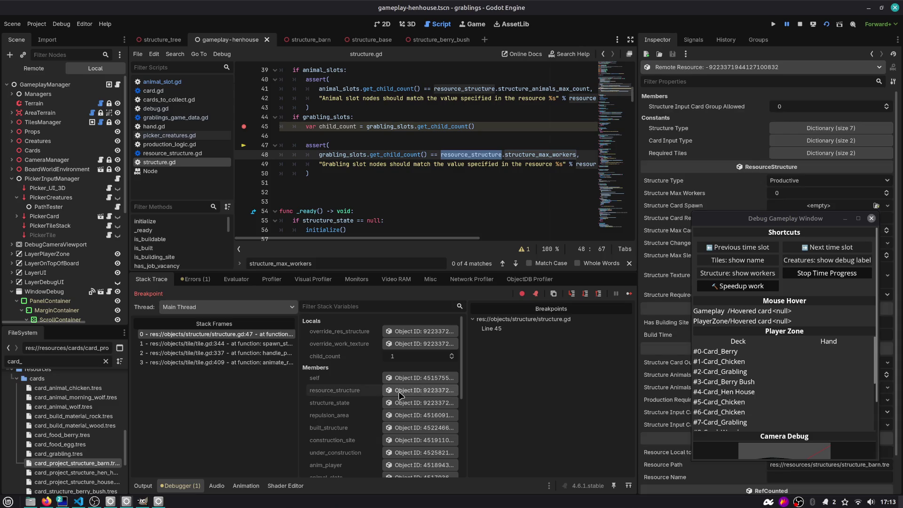
{"action": "scroll", "coordinate": [698, 130], "scroll_direction": "down", "scroll_amount": 2}
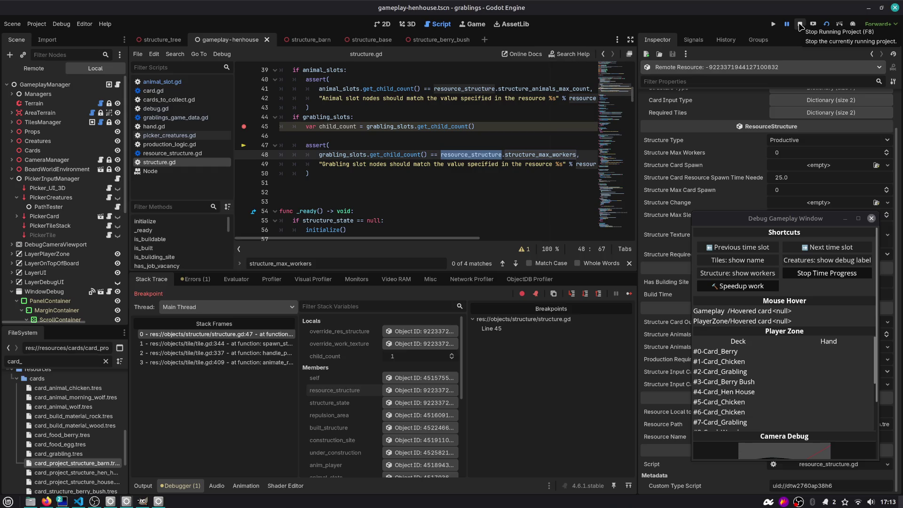
- Stop the game and set the barn's Resource Structure Max Workers to 1
{"action": "left_click", "coordinate": [799, 25]}
{"action": "left_click", "coordinate": [299, 39]}
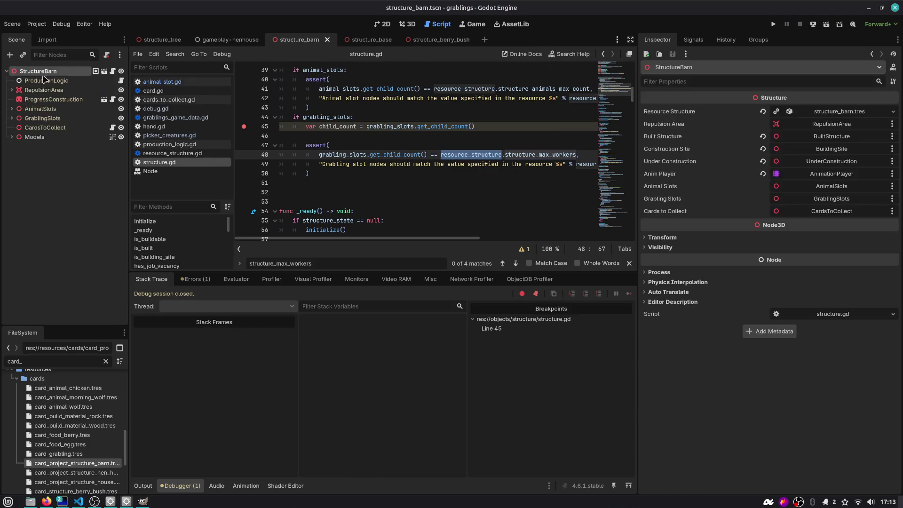
{"action": "left_click", "coordinate": [830, 112]}
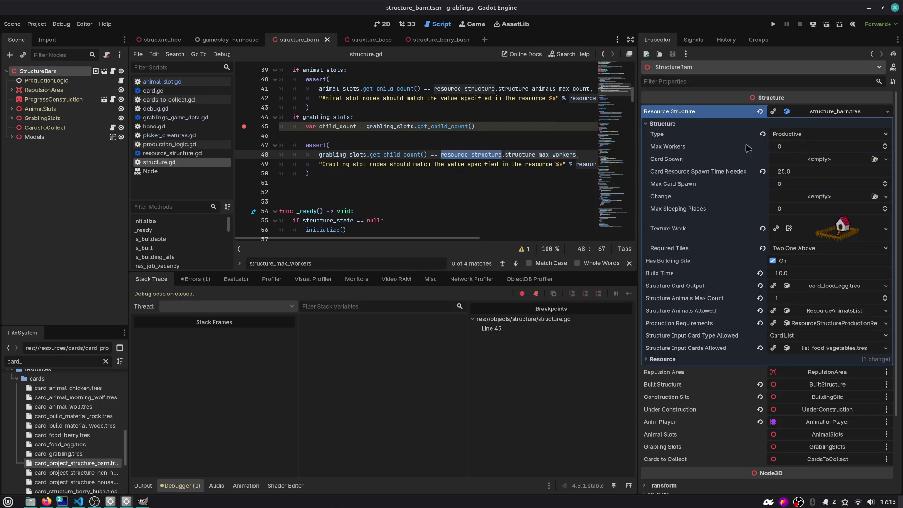
{"action": "left_click", "coordinate": [794, 147]}
{"action": "type", "text": "1"}
{"action": "key", "text": "Return"}
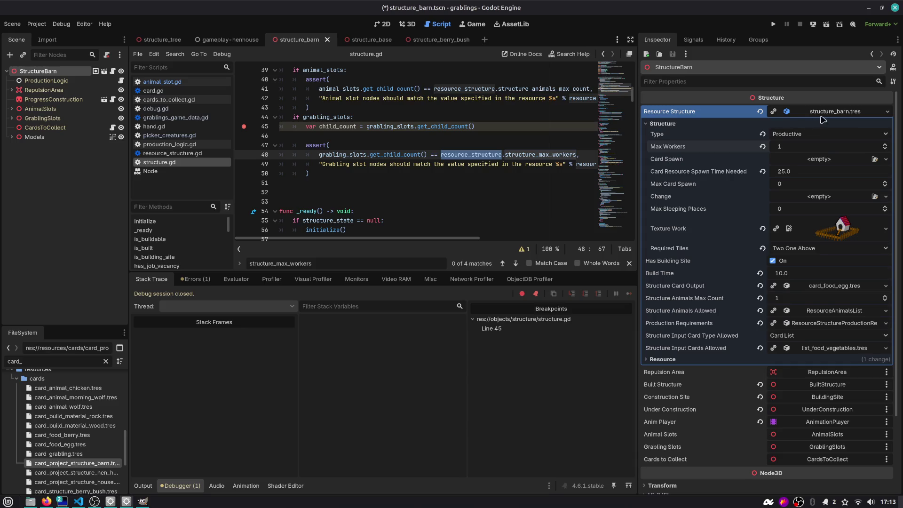
- Adjust the structure_barn.tres resource options, save the barn scene, and rerun gameplay-henhouse
{"action": "left_click", "coordinate": [821, 117]}
{"action": "left_click", "coordinate": [832, 204]}
{"action": "key", "text": "ctrl+s"}
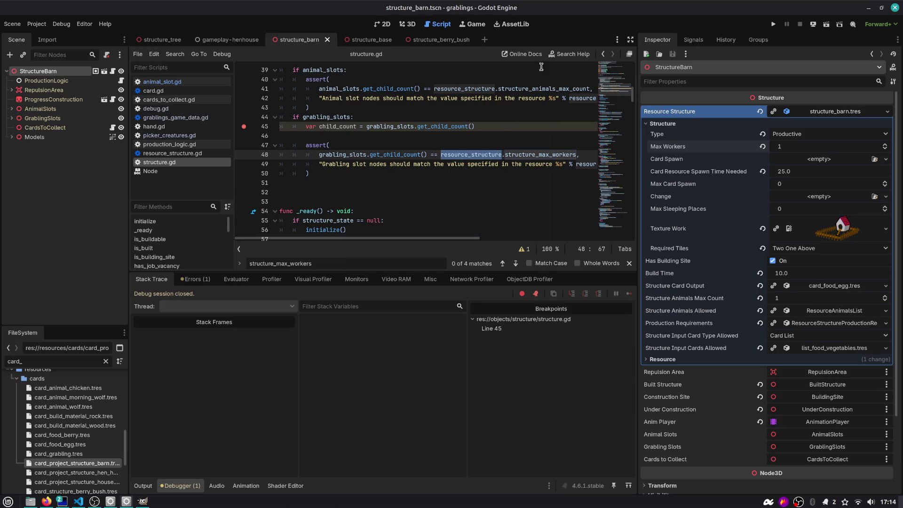
{"action": "left_click", "coordinate": [225, 40]}
{"action": "key", "text": "F6"}
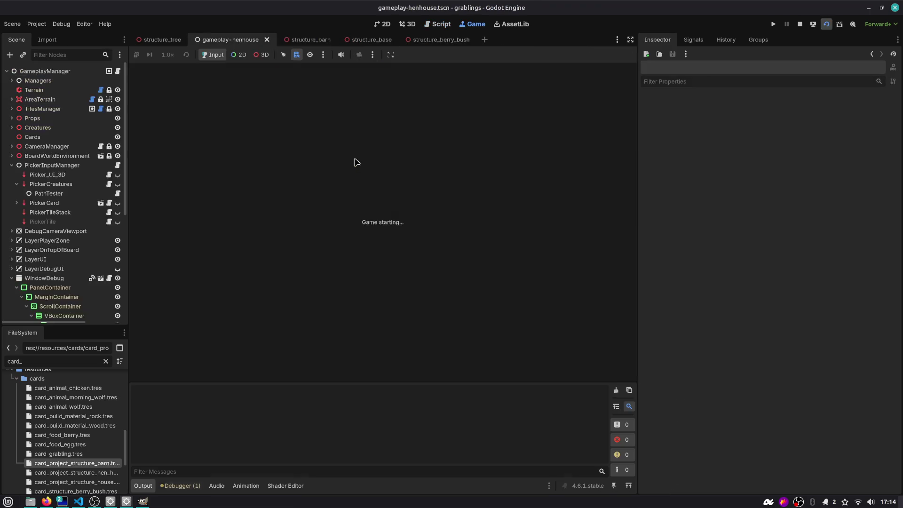
- Play Barn and Rock cards, drop the line-45 breakpoint, step over, and confirm Max Workers 1
{"action": "left_click_drag", "start_coordinate": [434, 324], "coordinate": [494, 226]}
{"action": "left_click_drag", "start_coordinate": [377, 324], "coordinate": [520, 233]}
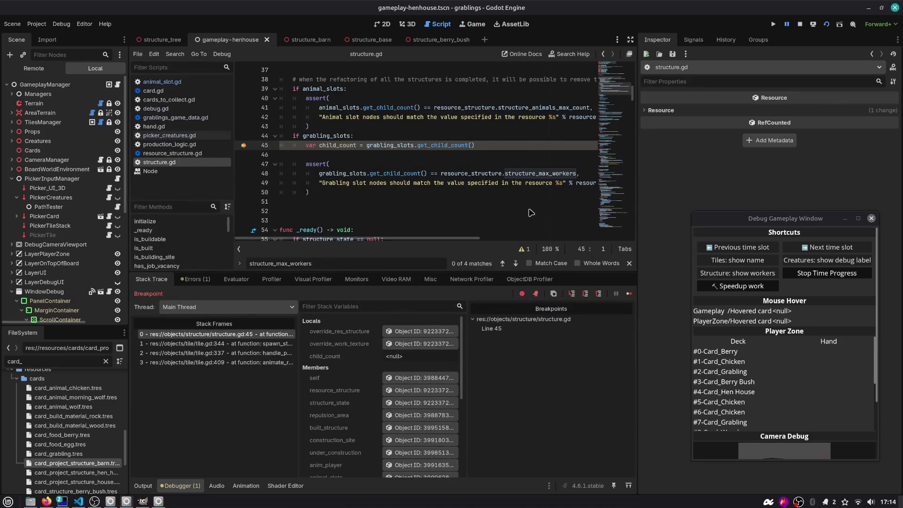
{"action": "left_click", "coordinate": [244, 146]}
{"action": "key", "text": "F10"}
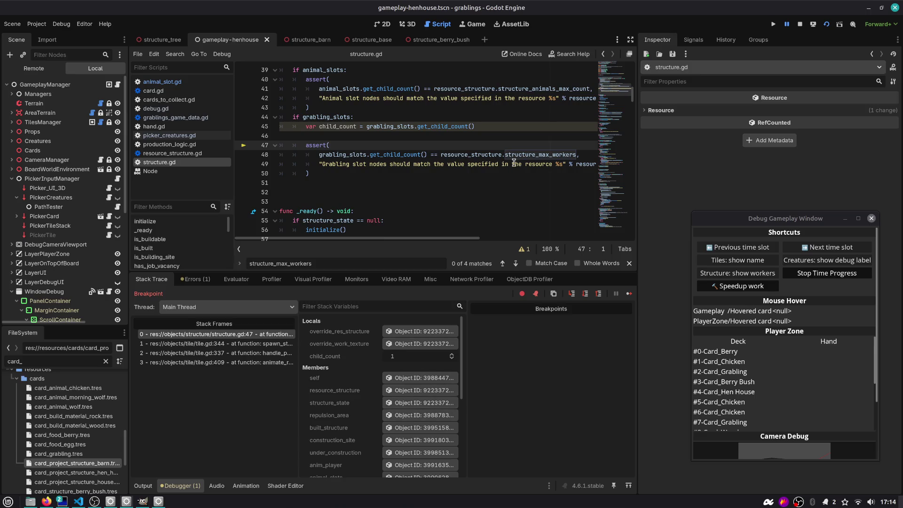
{"action": "left_click", "coordinate": [408, 390]}
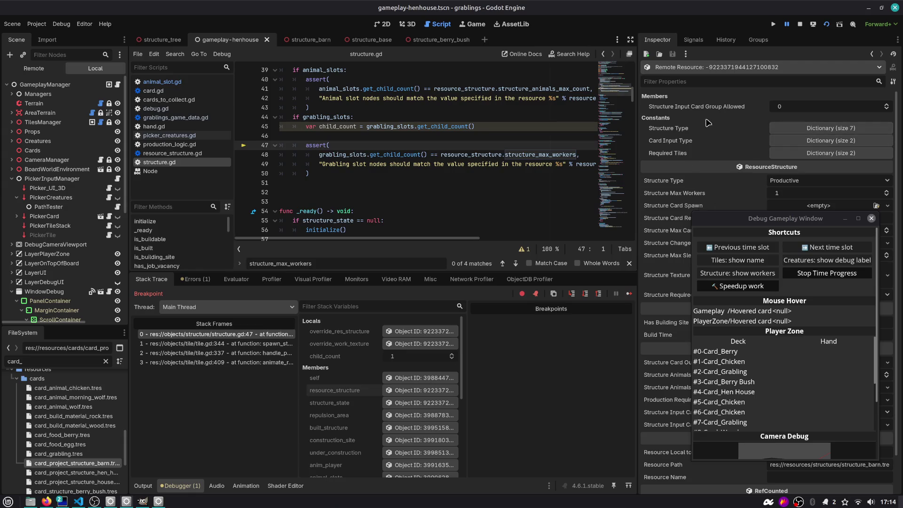
{"action": "mouse_move", "coordinate": [724, 217]}
{"action": "left_mouse_down"}
{"action": "mouse_move", "coordinate": [726, 209]}
{"action": "mouse_move", "coordinate": [446, 297]}
{"action": "left_mouse_up"}
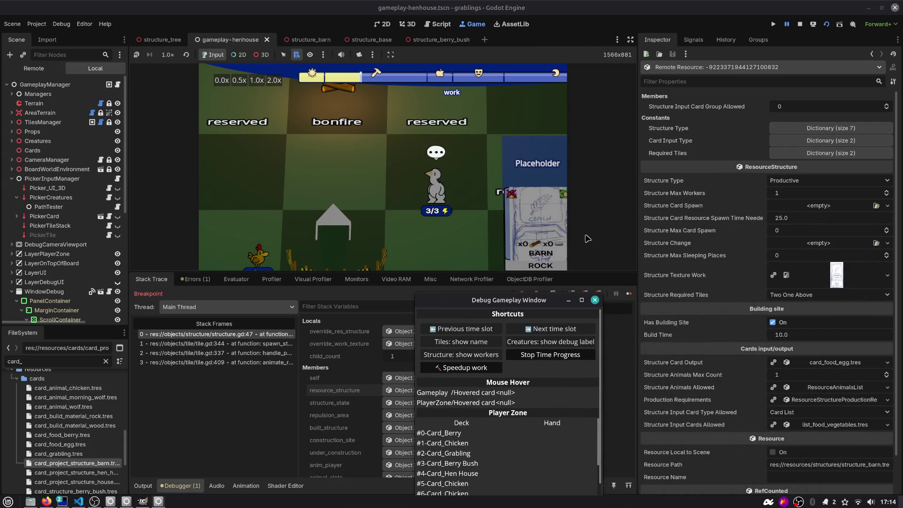
- Resume the paused game so the barn finishes building, with the Game view enlarged
{"action": "left_click_drag", "start_coordinate": [526, 298], "coordinate": [791, 182]}
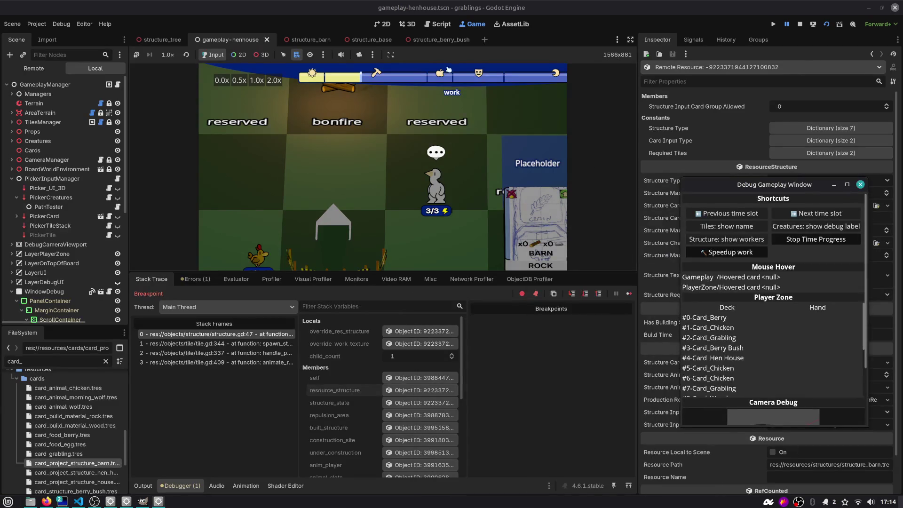
{"action": "left_click", "coordinate": [787, 25]}
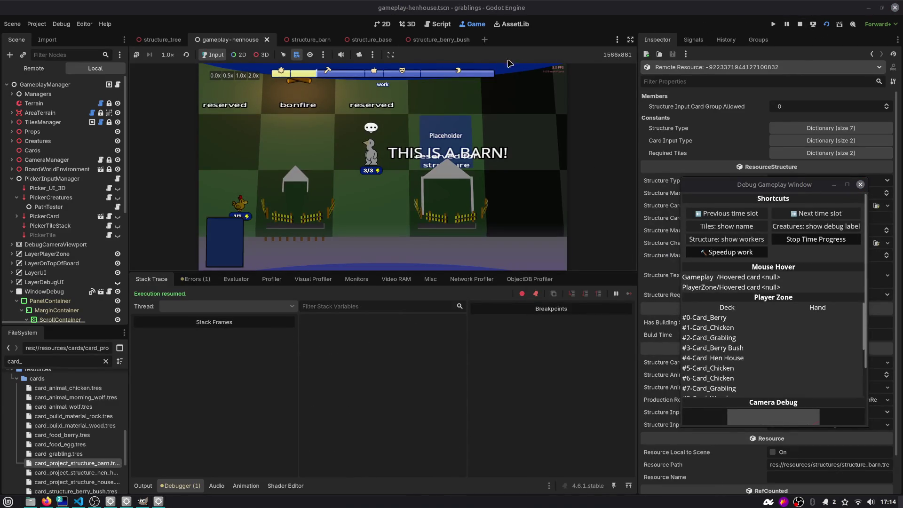
{"action": "left_click_drag", "start_coordinate": [384, 273], "coordinate": [384, 378]}
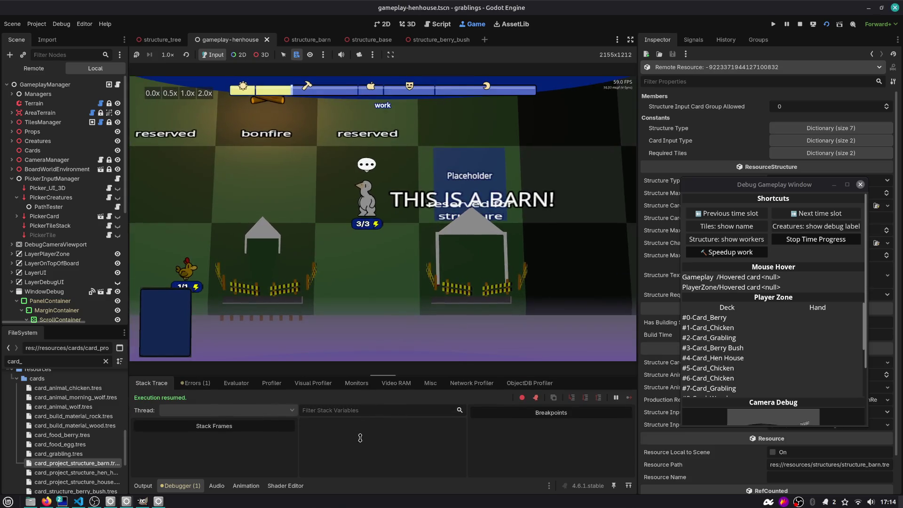
{"action": "mouse_move", "coordinate": [769, 184]}
{"action": "left_mouse_down"}
{"action": "mouse_move", "coordinate": [686, 207]}
{"action": "mouse_move", "coordinate": [56, 185]}
{"action": "mouse_move", "coordinate": [30, 266]}
{"action": "left_mouse_up"}
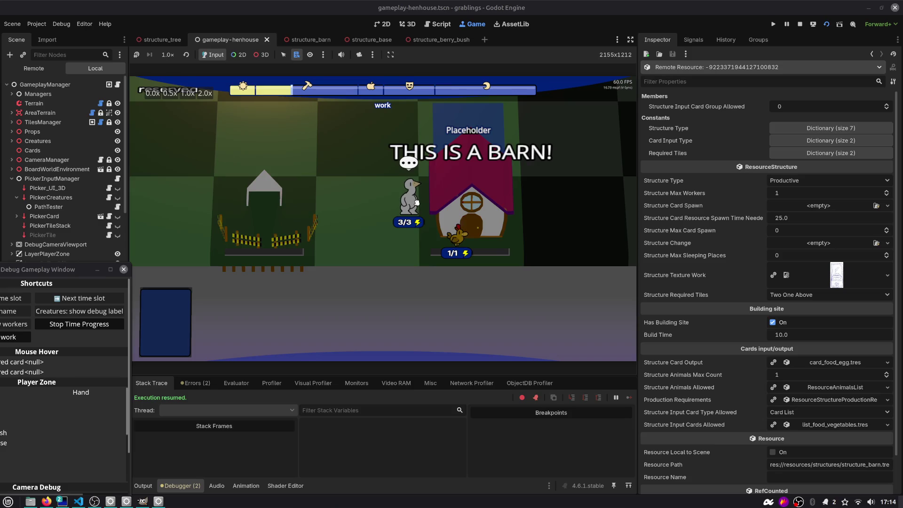
- Show the Output log and drop the goose grabling onto the barn to hit the line 120 breakpoint
{"action": "left_click", "coordinate": [144, 485]}
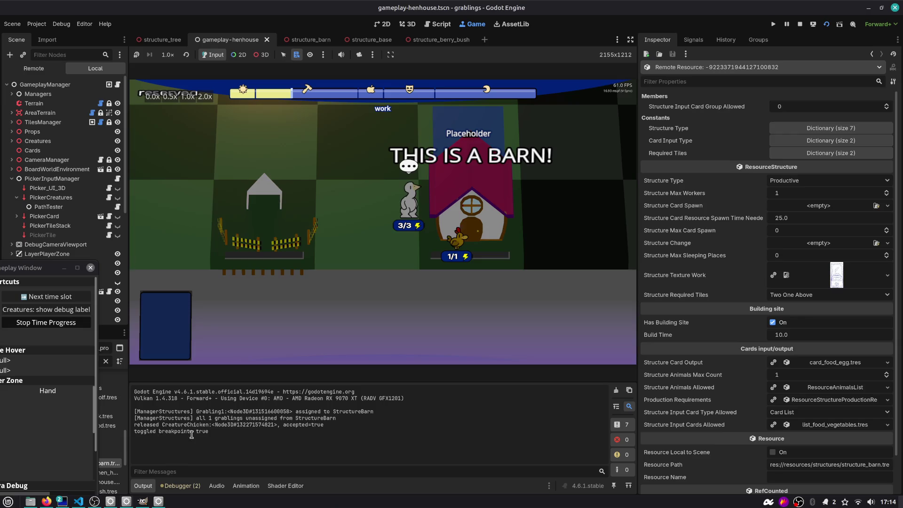
{"action": "left_click_drag", "start_coordinate": [212, 432], "coordinate": [132, 431]}
{"action": "mouse_move", "coordinate": [406, 224]}
{"action": "left_mouse_down"}
{"action": "mouse_move", "coordinate": [391, 206]}
{"action": "mouse_move", "coordinate": [450, 211]}
{"action": "left_mouse_up"}
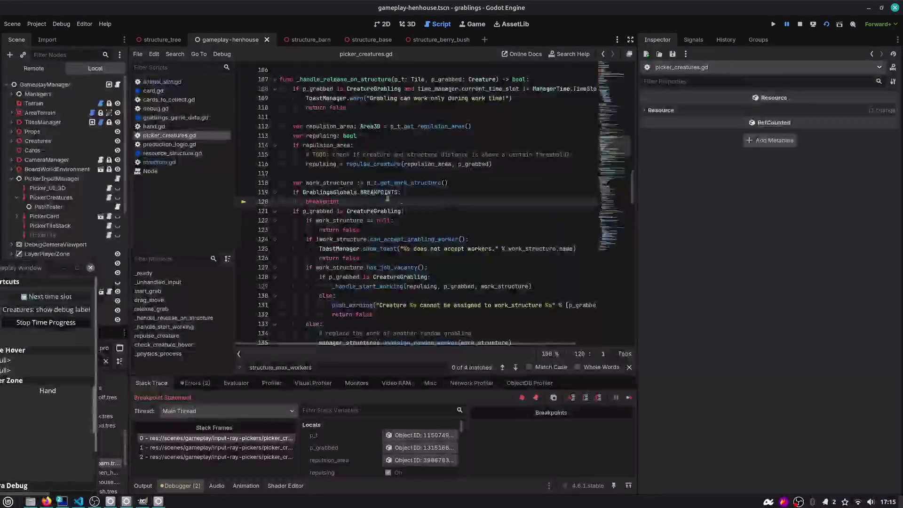
- Examine the BREAKPOINTS guard on lines 119–120 and the p_grabbed value on line 121
{"action": "double_click", "coordinate": [319, 202]}
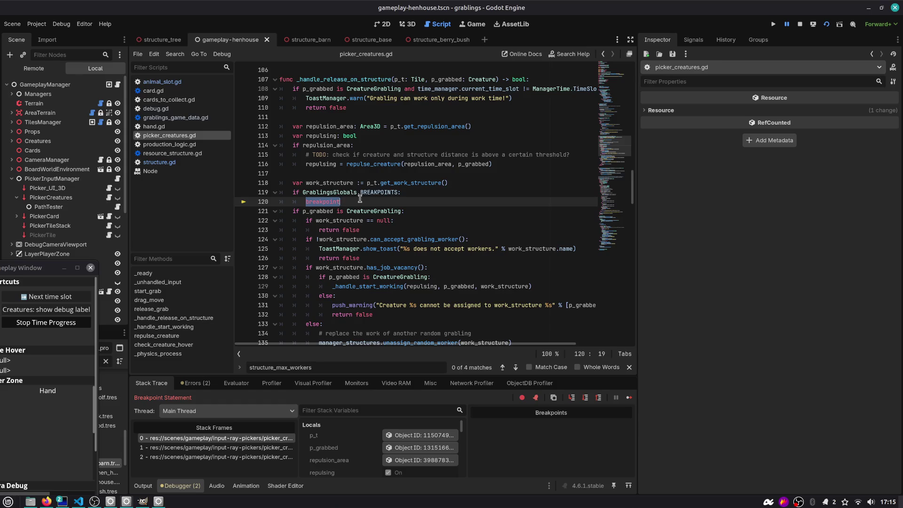
{"action": "double_click", "coordinate": [363, 208]}
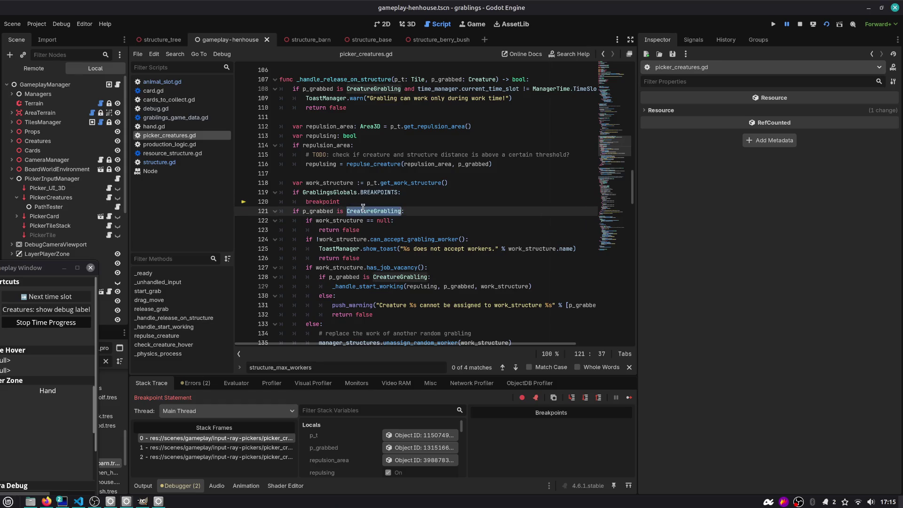
{"action": "left_click", "coordinate": [348, 203]}
{"action": "key", "text": "shift+Home"}
{"action": "key", "text": "shift+Up"}
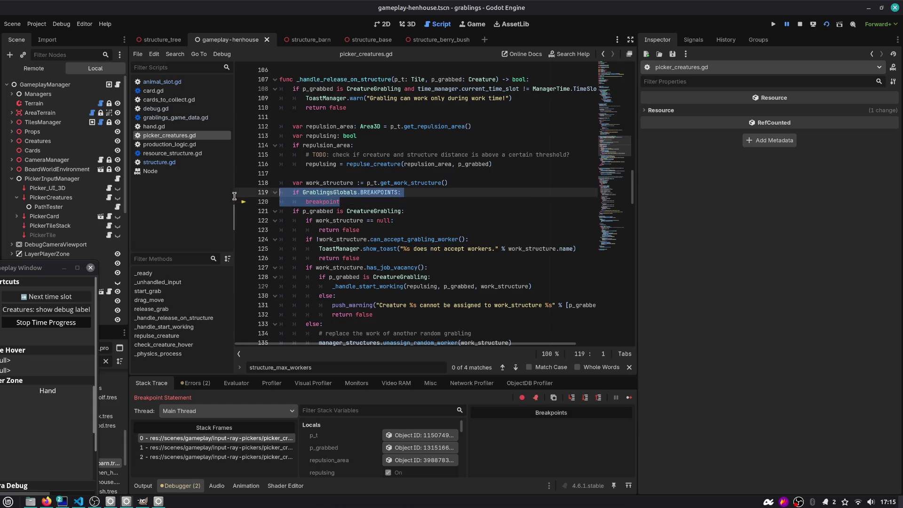
{"action": "double_click", "coordinate": [377, 193]}
{"action": "double_click", "coordinate": [321, 200]}
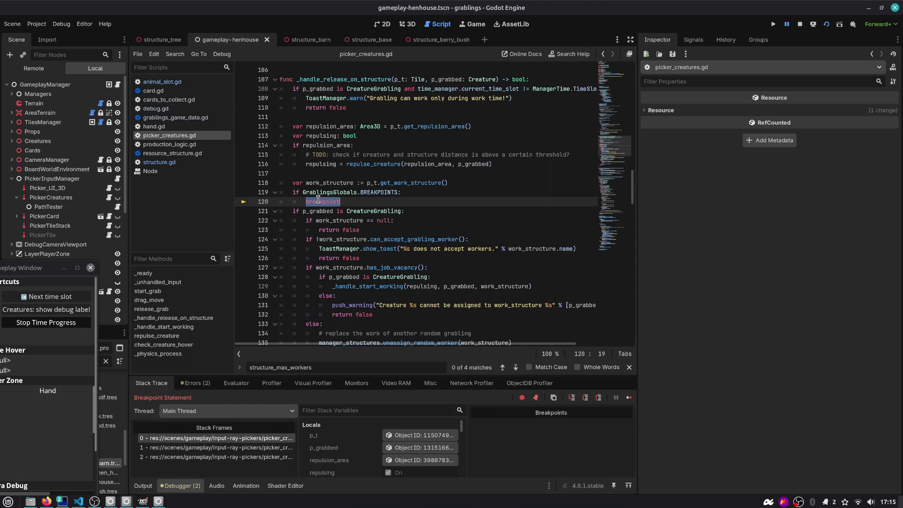
{"action": "mouse_move", "coordinate": [322, 212]}
{"action": "left_click", "coordinate": [341, 200]}
{"action": "scroll", "coordinate": [346, 200], "scroll_direction": "down", "scroll_amount": 2}
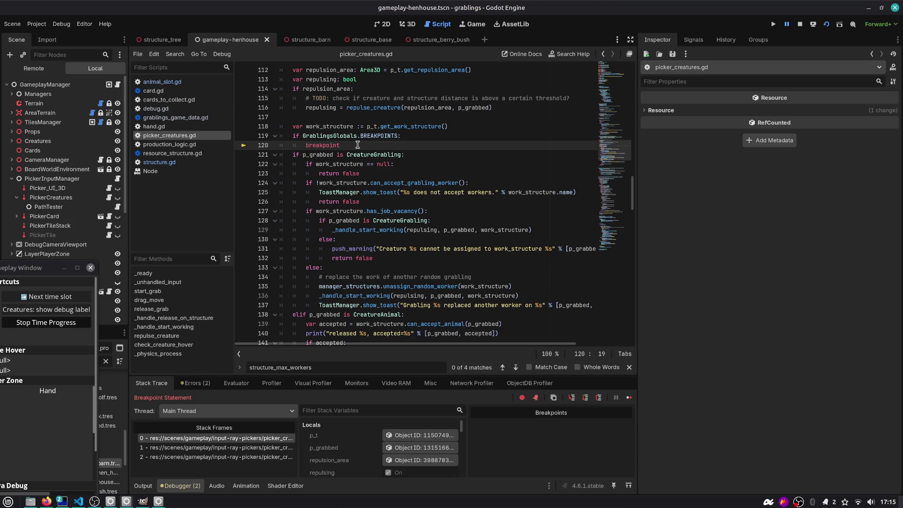
- Review the CreatureGrabling check and load p_grabbed's Object ID into the Inspector
{"action": "left_click_drag", "start_coordinate": [372, 145], "coordinate": [277, 136]}
{"action": "mouse_move", "coordinate": [332, 137]}
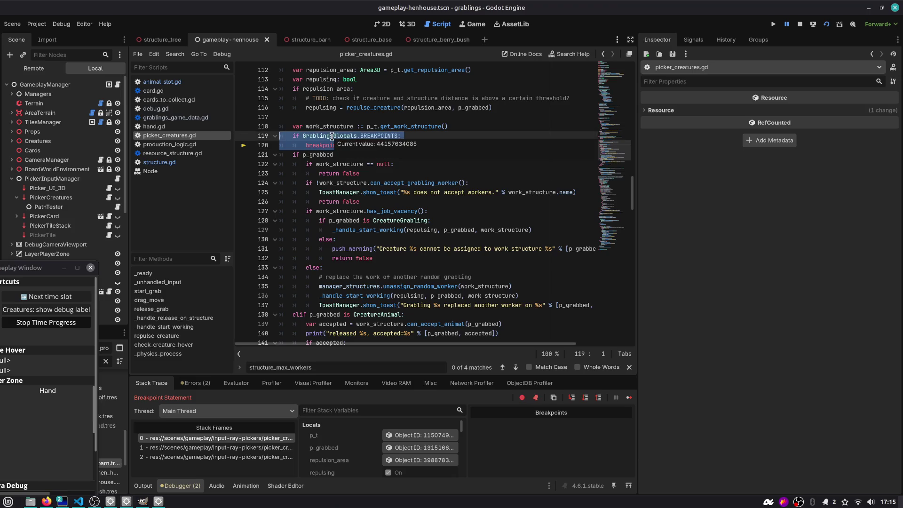
{"action": "scroll", "coordinate": [332, 136], "scroll_direction": "down", "scroll_amount": 1}
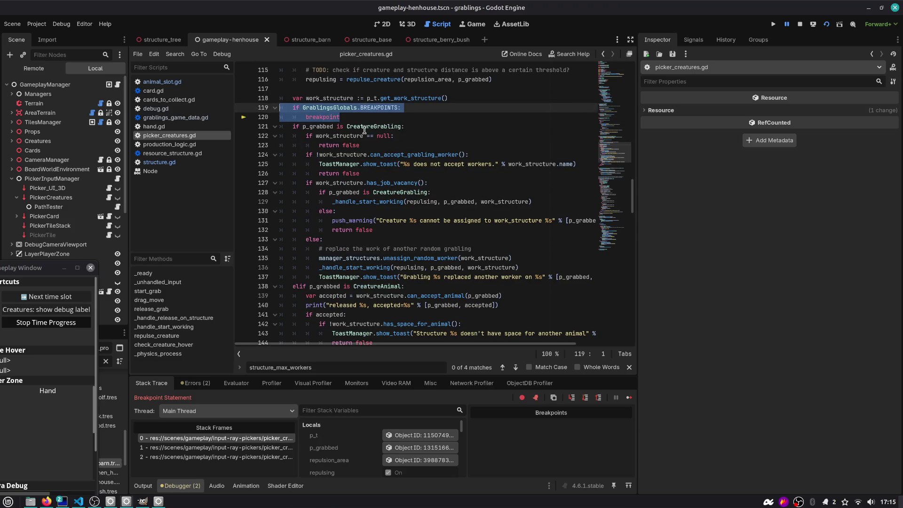
{"action": "double_click", "coordinate": [318, 126]}
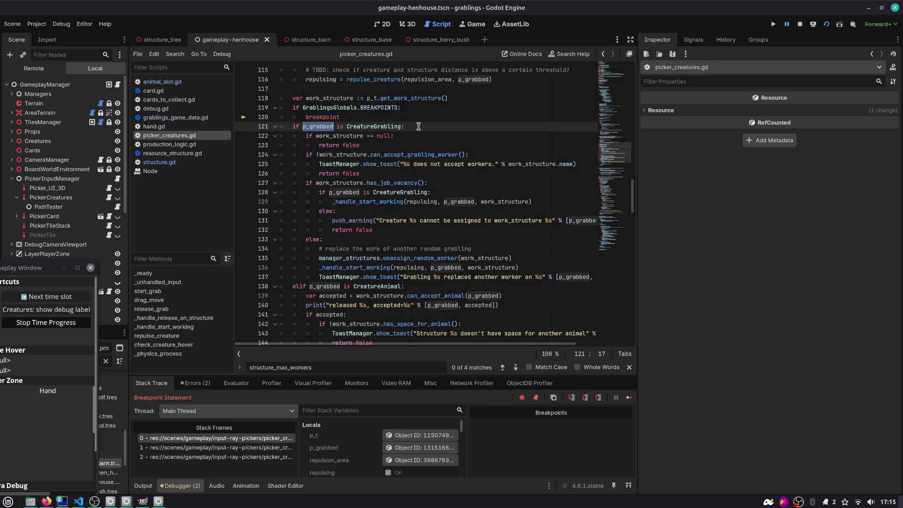
{"action": "scroll", "coordinate": [418, 126], "scroll_direction": "down", "scroll_amount": 1}
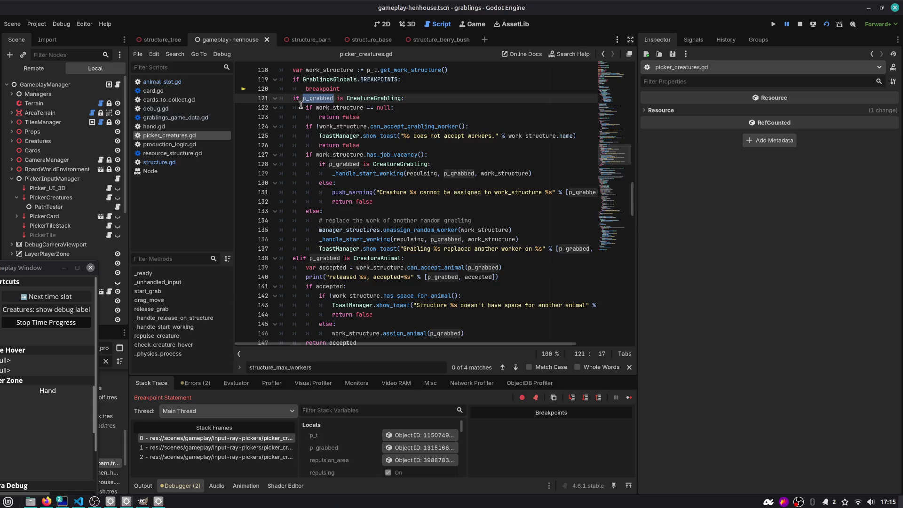
{"action": "double_click", "coordinate": [370, 99]}
{"action": "double_click", "coordinate": [343, 116]}
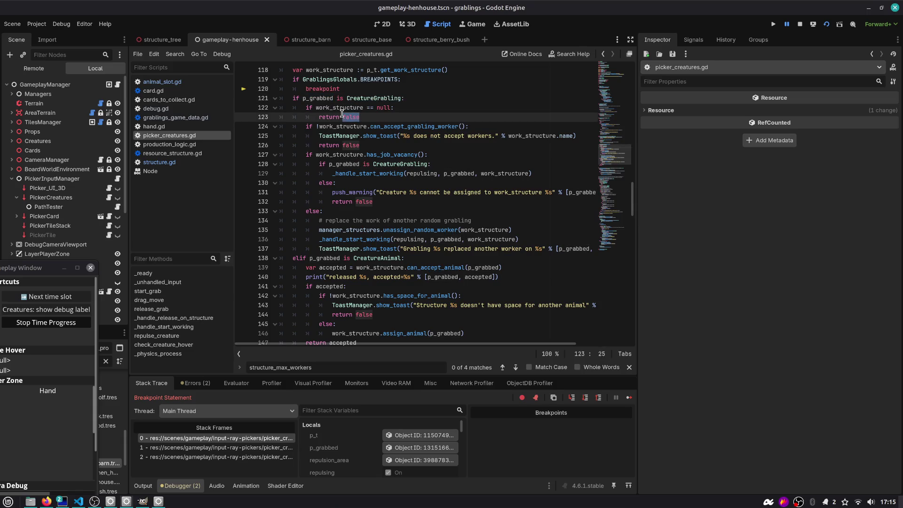
{"action": "left_click", "coordinate": [365, 135]}
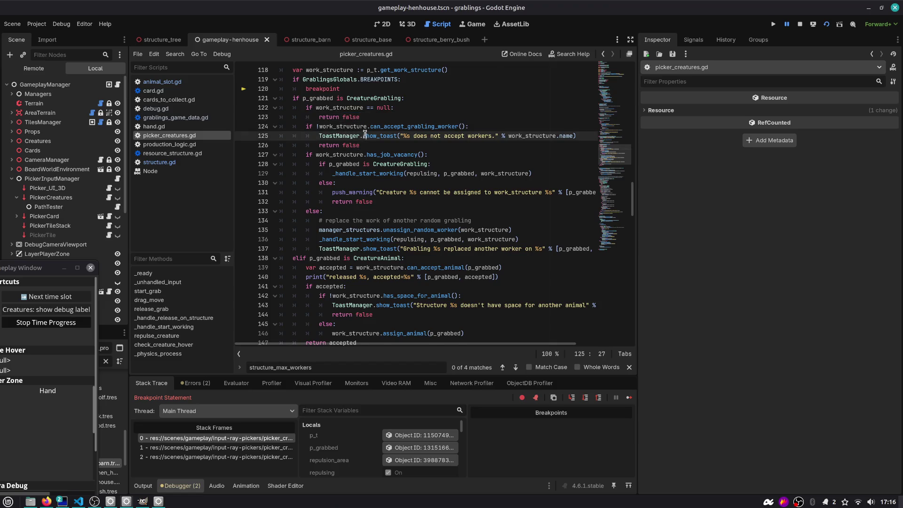
{"action": "scroll", "coordinate": [365, 136], "scroll_direction": "up", "scroll_amount": 4}
{"action": "left_click_drag", "start_coordinate": [285, 205], "coordinate": [417, 205]}
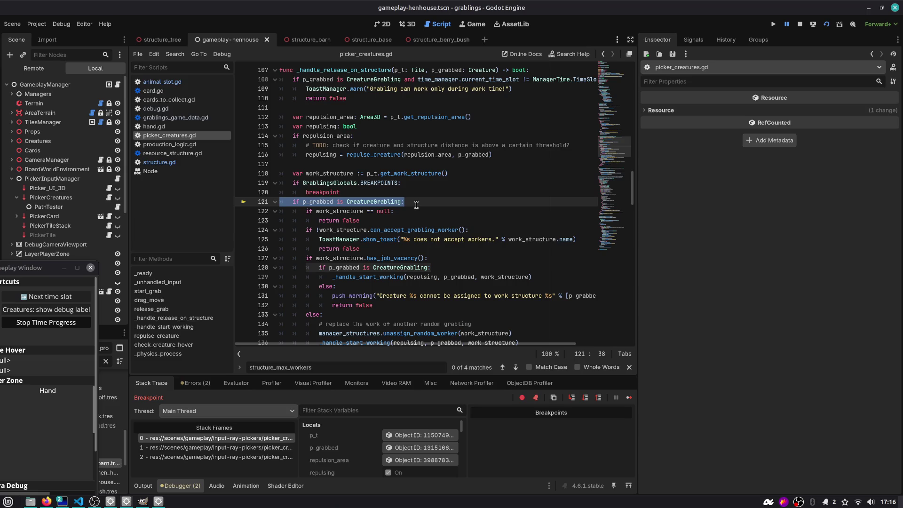
{"action": "double_click", "coordinate": [318, 202]}
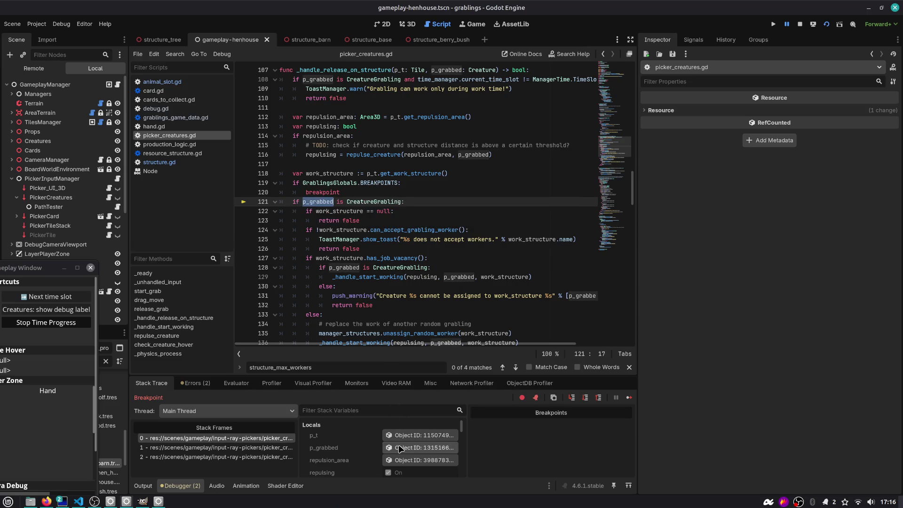
{"action": "left_click", "coordinate": [400, 448]}
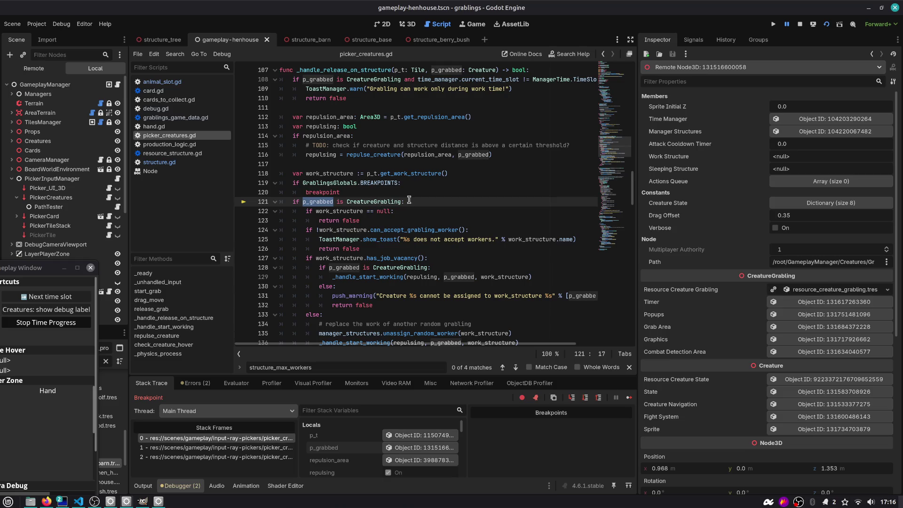
- Step Over to line 122 and load work_structure from Locals into the Inspector
{"action": "key", "text": "F10"}
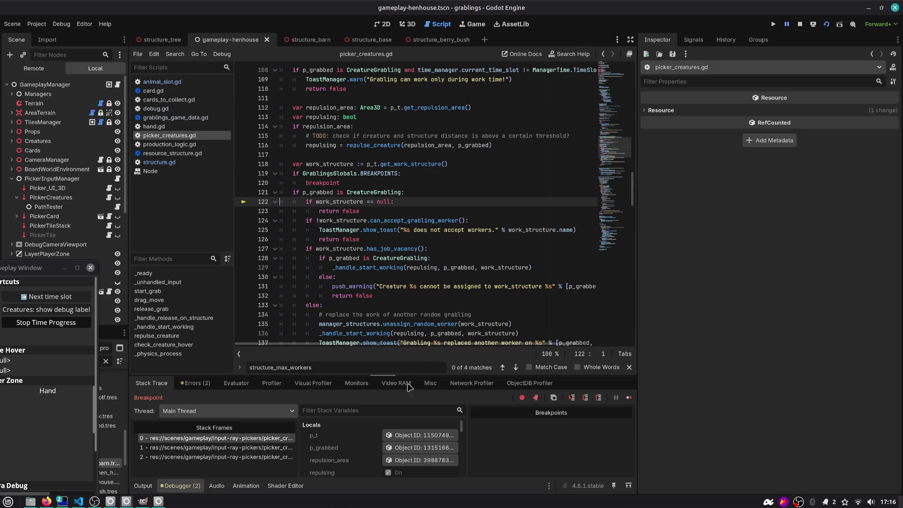
{"action": "scroll", "coordinate": [423, 452], "scroll_direction": "down", "scroll_amount": 2}
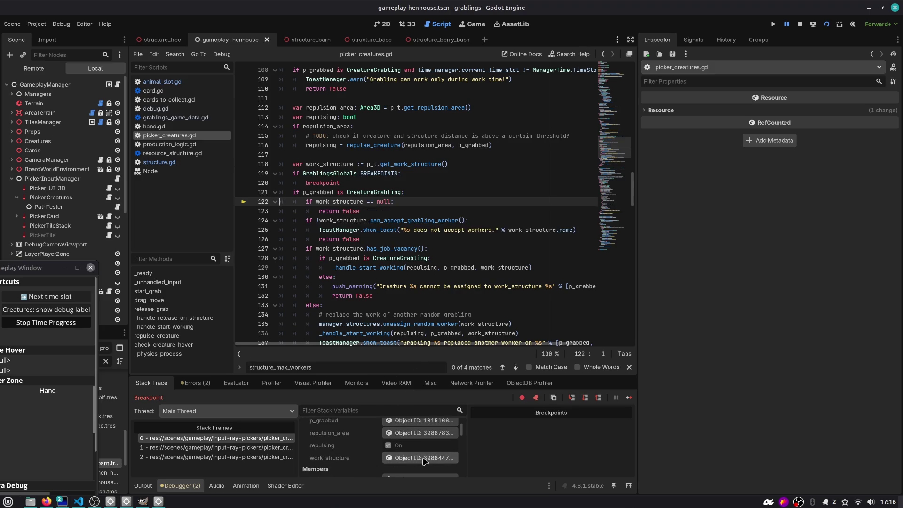
{"action": "left_click", "coordinate": [424, 458]}
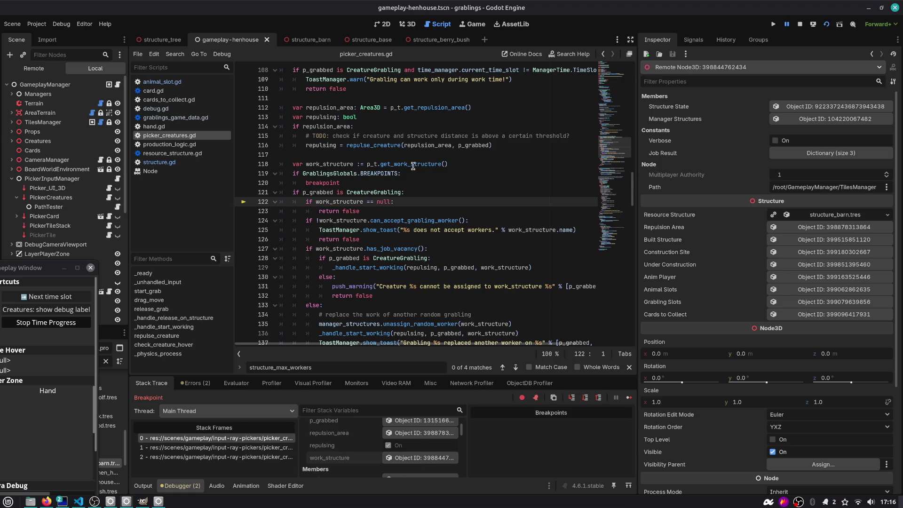
{"action": "mouse_move", "coordinate": [414, 164]}
- Step through lines 124 and 127, then jump to the has_job_vacancy definition in structure.gd
{"action": "key", "text": "F10"}
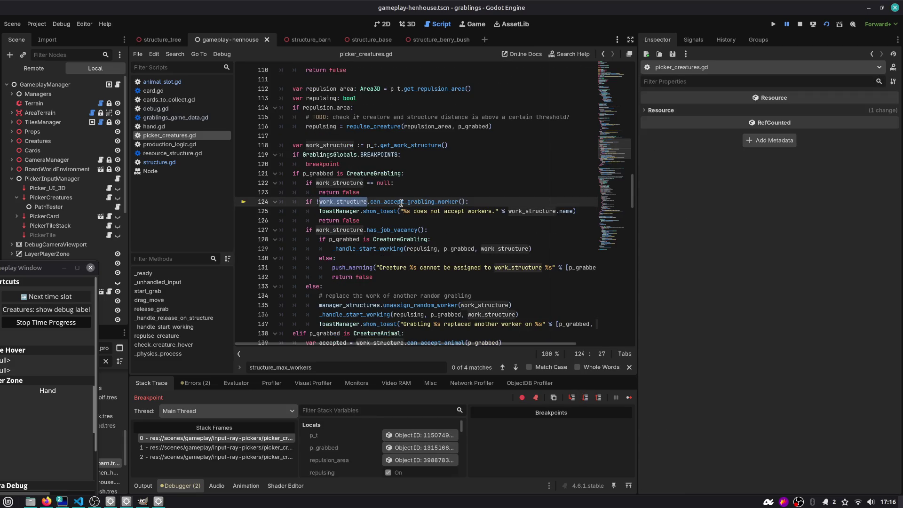
{"action": "double_click", "coordinate": [445, 202]}
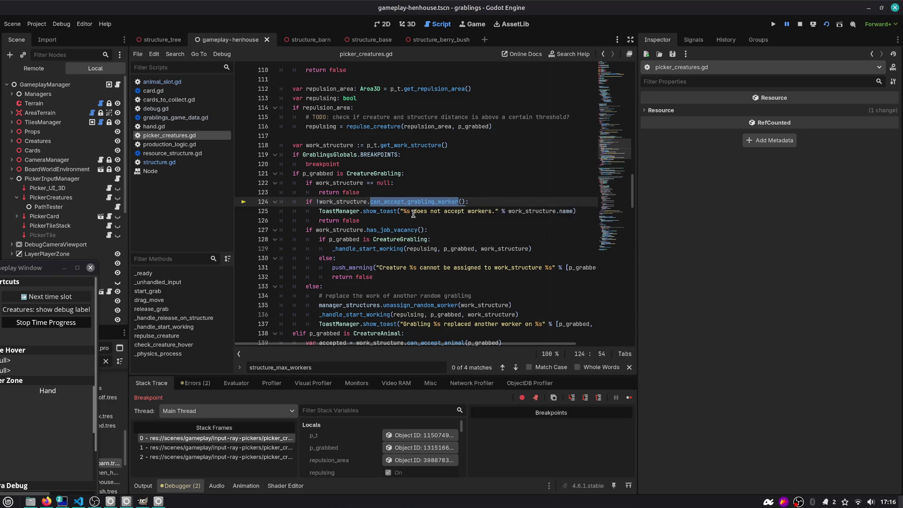
{"action": "key", "text": "F10"}
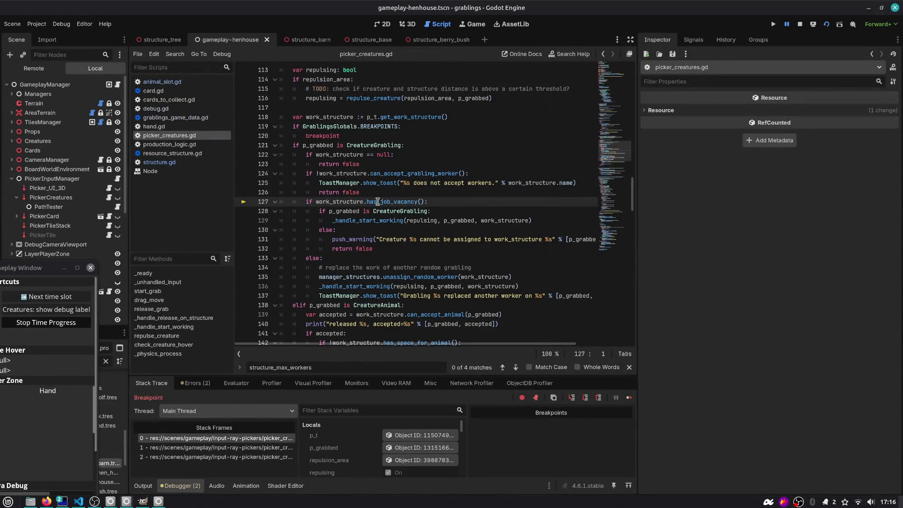
{"action": "double_click", "coordinate": [397, 201]}
{"action": "left_click", "coordinate": [383, 202], "text": "ctrl"}
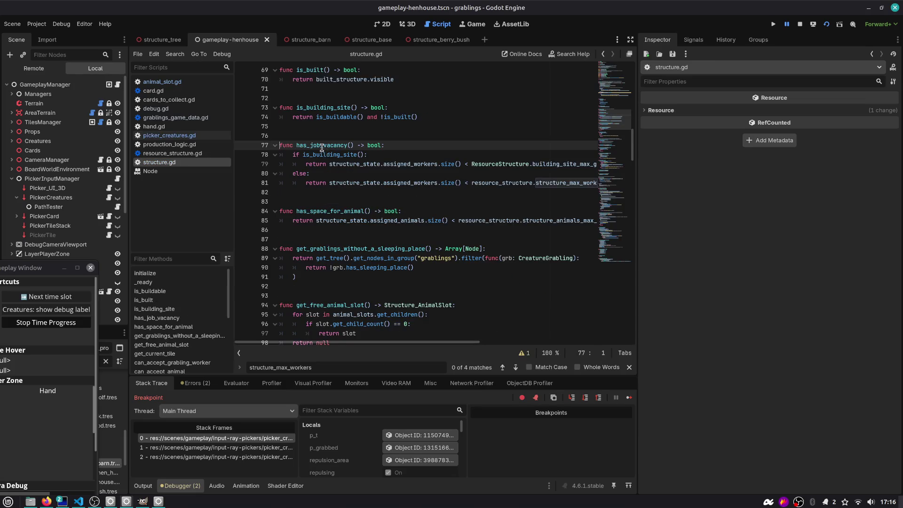
- Read assigned_workers and structure_max_workers on line 81 of structure.gd
{"action": "double_click", "coordinate": [355, 182]}
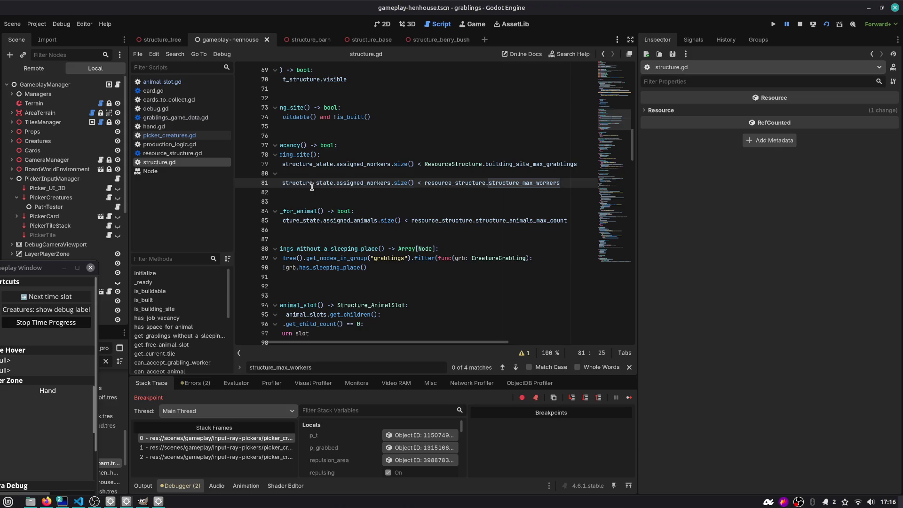
{"action": "scroll", "coordinate": [355, 183], "scroll_direction": "left", "scroll_amount": 3}
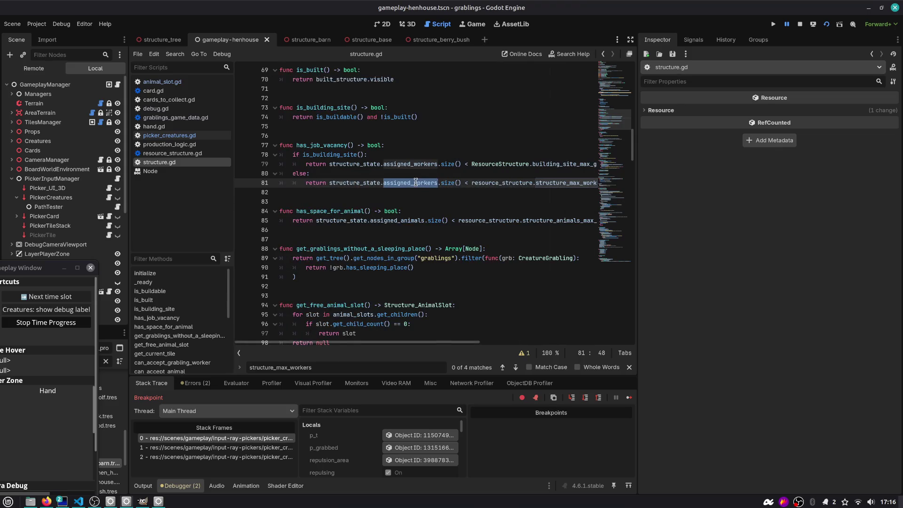
{"action": "scroll", "coordinate": [416, 182], "scroll_direction": "right", "scroll_amount": 3}
{"action": "double_click", "coordinate": [443, 184]}
{"action": "double_click", "coordinate": [518, 183]}
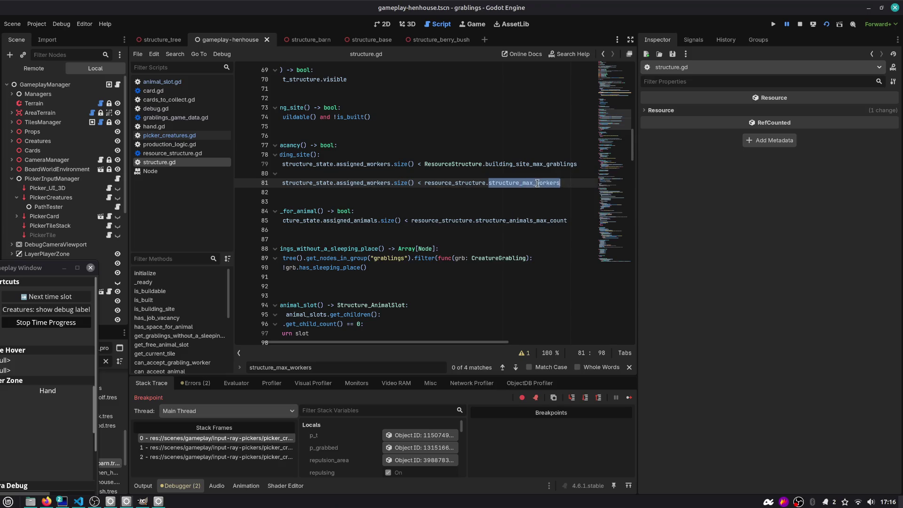
{"action": "left_click", "coordinate": [374, 183]}
{"action": "double_click", "coordinate": [521, 182]}
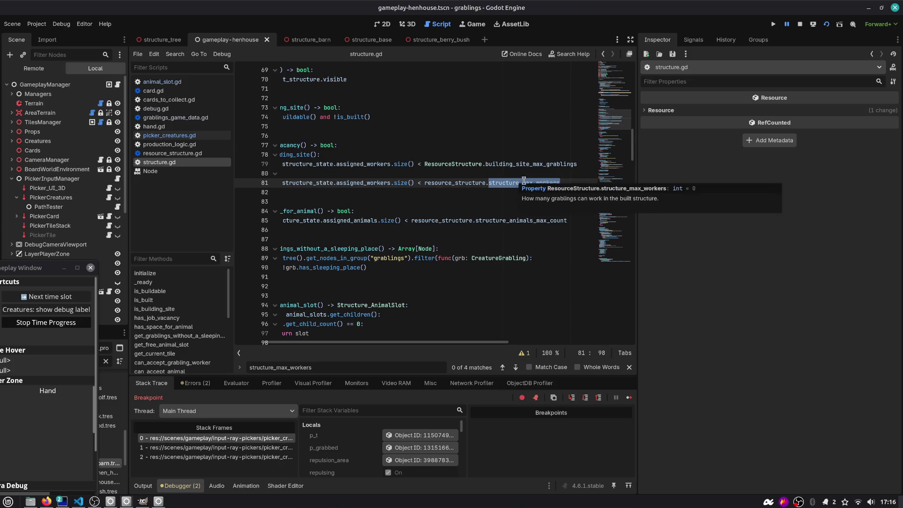
{"action": "double_click", "coordinate": [350, 183]}
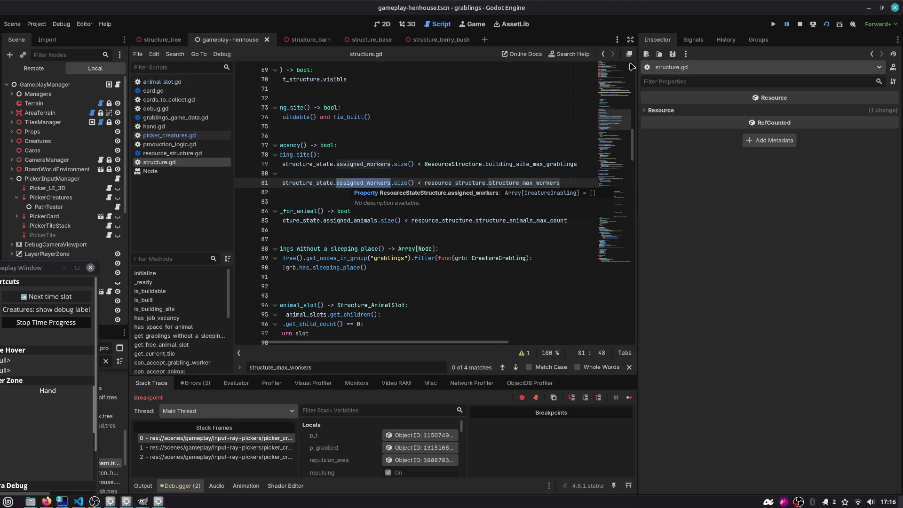
- Return to picker_creatures.gd line 127 and Step Over to the _handle_start_working call
{"action": "left_click", "coordinate": [604, 55]}
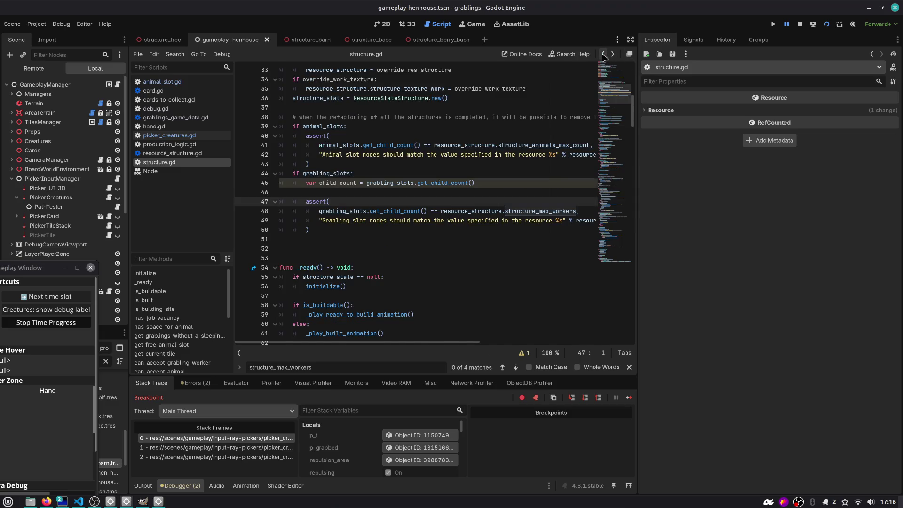
{"action": "left_click", "coordinate": [605, 55]}
{"action": "left_click", "coordinate": [604, 55]}
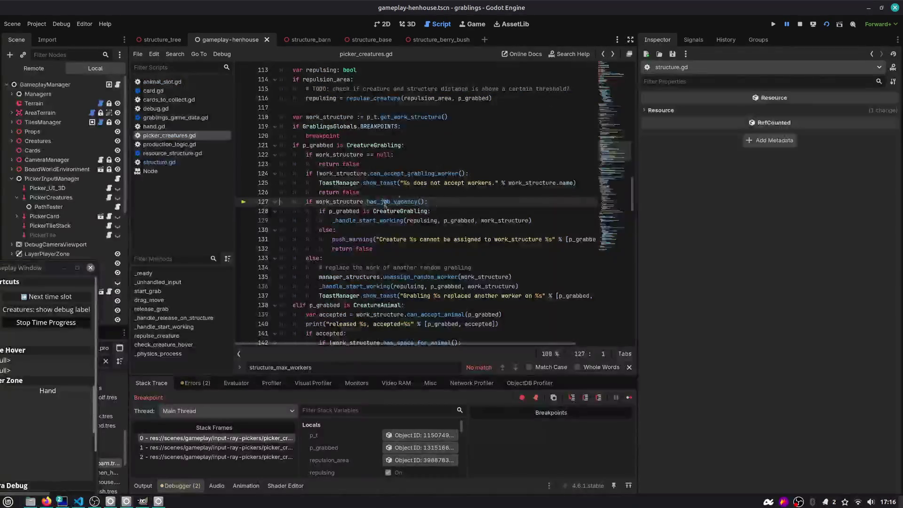
{"action": "left_click_drag", "start_coordinate": [427, 203], "coordinate": [280, 202]}
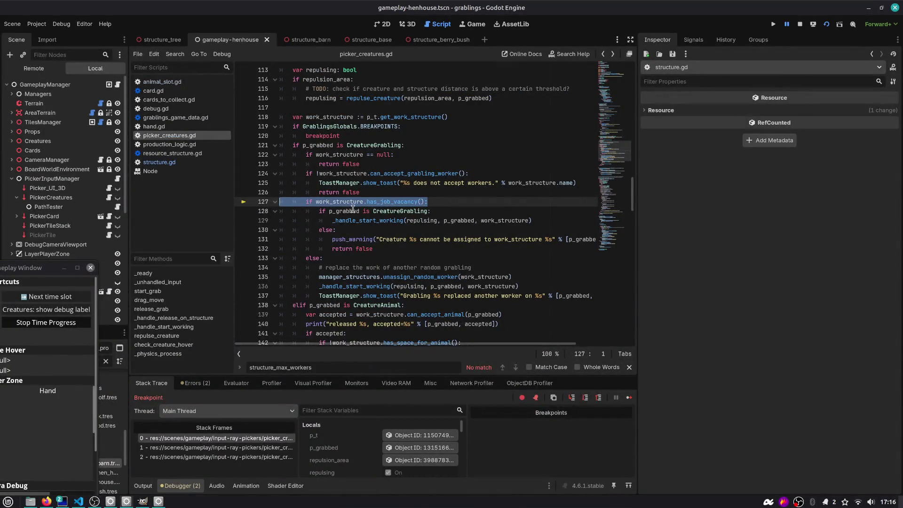
{"action": "key", "text": "F10"}
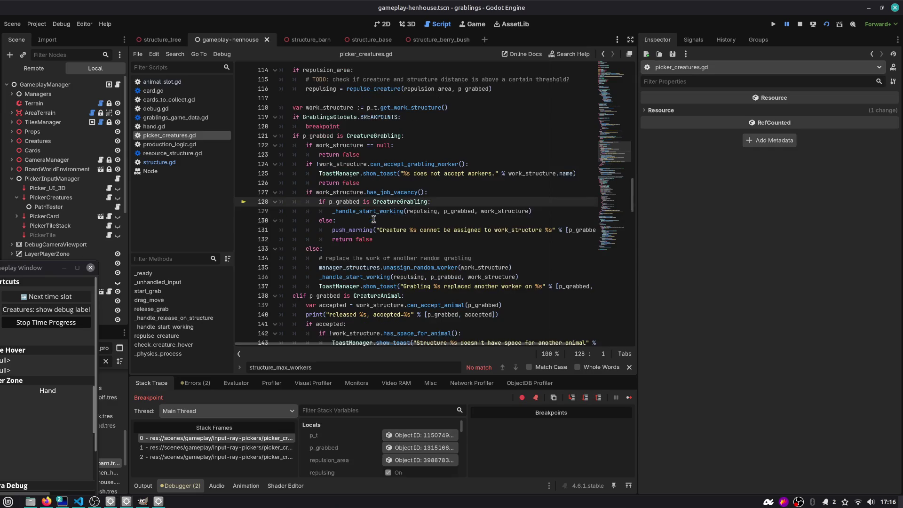
{"action": "double_click", "coordinate": [346, 205]}
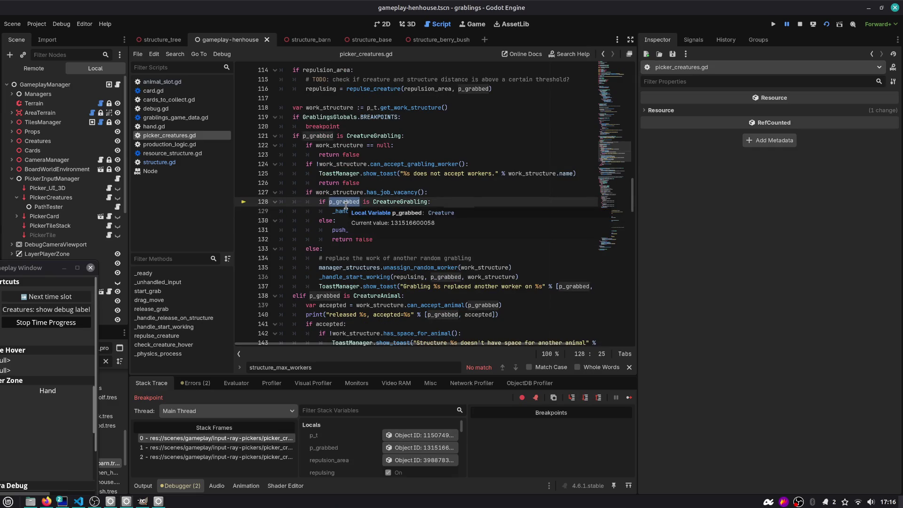
{"action": "double_click", "coordinate": [403, 203]}
{"action": "key", "text": "F10"}
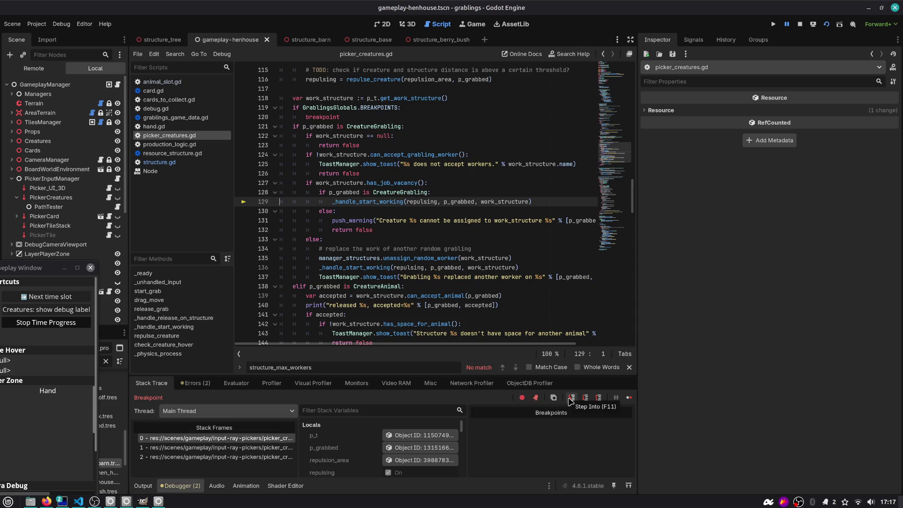
- Step into _handle_start_working and advance to line 154's p_repulsing check
{"action": "left_click", "coordinate": [571, 398]}
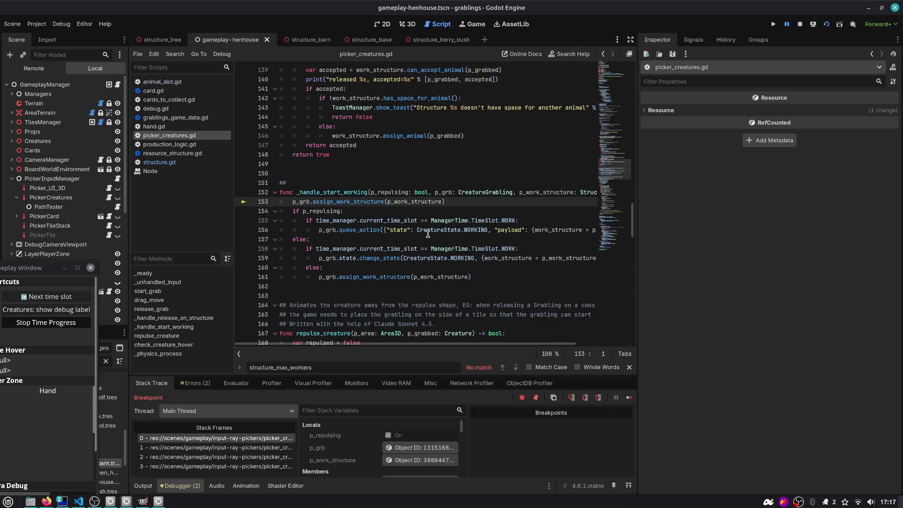
{"action": "mouse_move", "coordinate": [428, 234]}
{"action": "scroll", "coordinate": [390, 217], "scroll_direction": "down", "scroll_amount": 1}
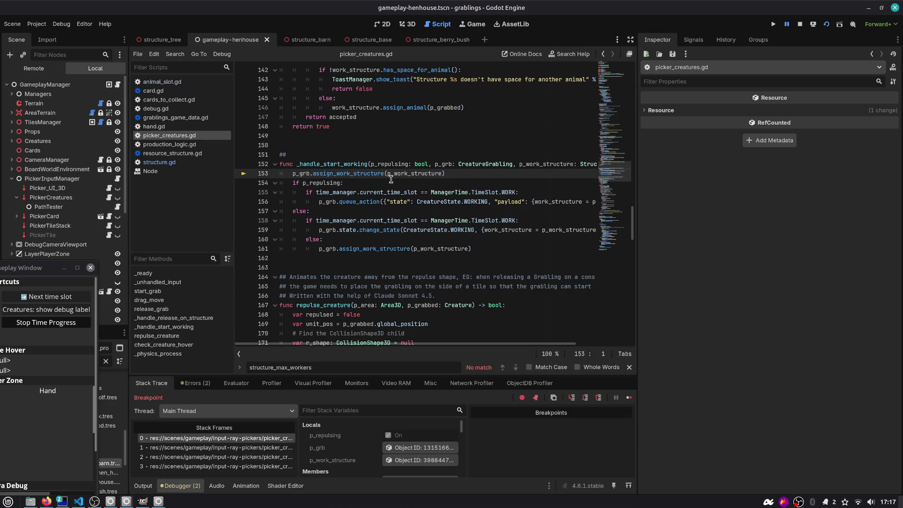
{"action": "key", "text": "F10"}
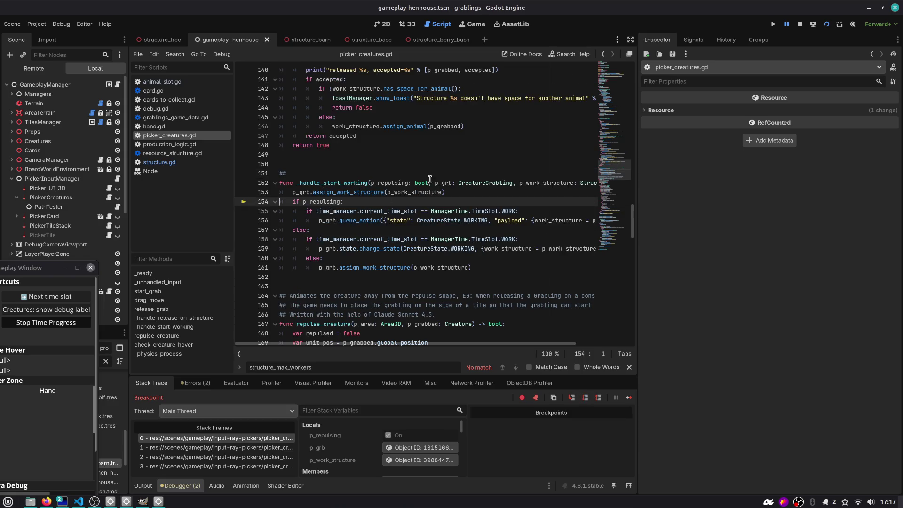
{"action": "mouse_move", "coordinate": [377, 270]}
{"action": "left_click", "coordinate": [453, 188]}
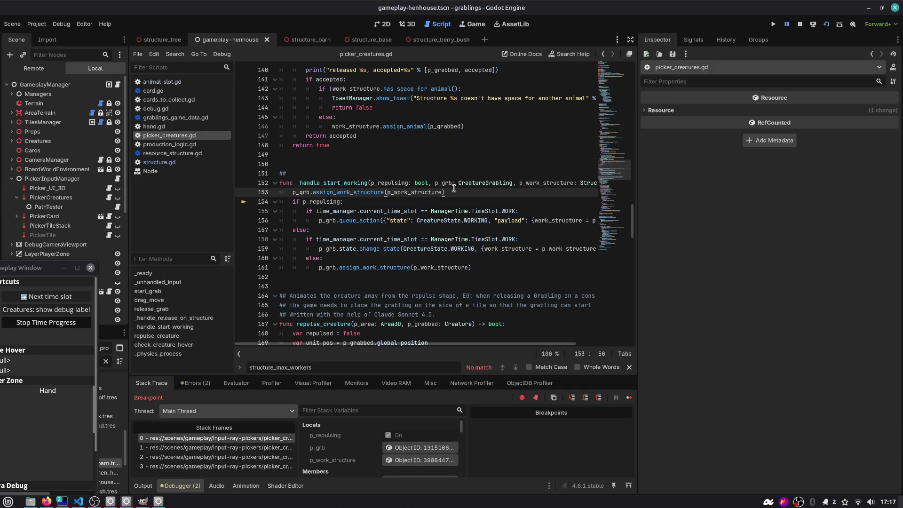
- Add a saved two-line '# TODO:' after line 153 about productive structures with grablings slots
{"action": "key", "text": "Return"}
{"action": "type", "text": "# TODO:"}
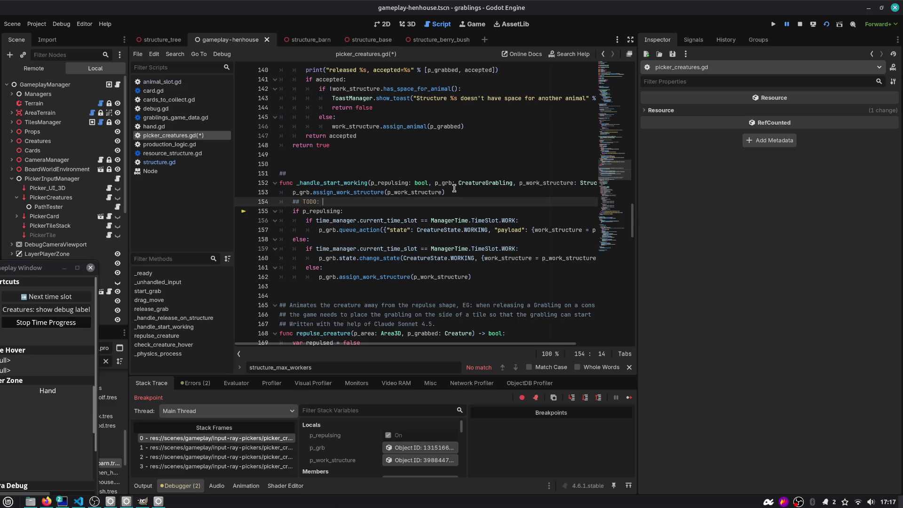
{"action": "type", "text": "r productive s"}
{"action": "type", "text": "tructures with gra"}
{"action": "type", "text": "blings slots: sho"}
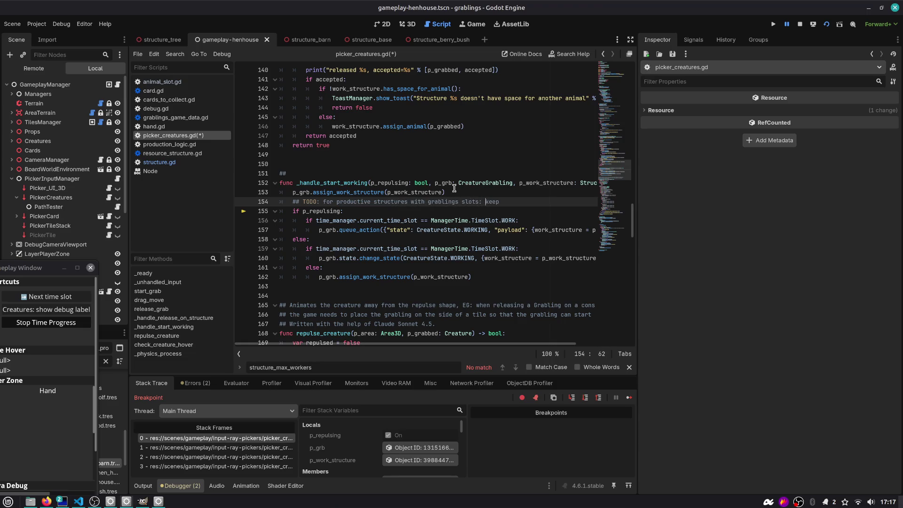
{"action": "type", "text": "uld we"}
{"action": "key", "text": "Return"}
{"action": "type", "text": "#"}
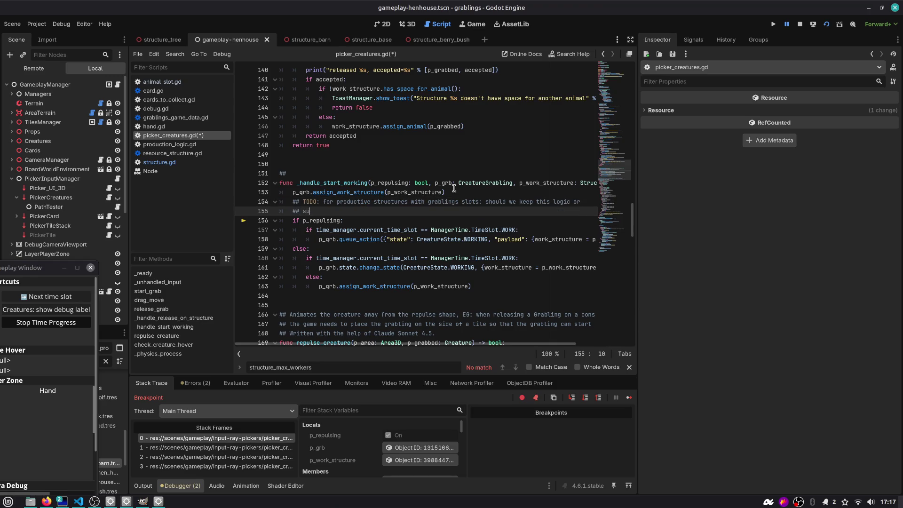
{"action": "key", "text": "Up"}
{"action": "key", "text": "BackSpace"}
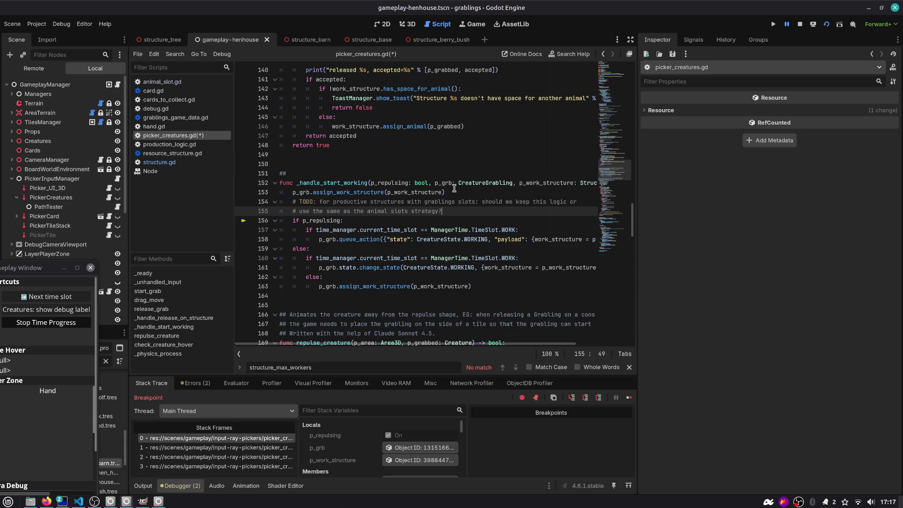
{"action": "key", "text": "Up"}
{"action": "key", "text": "Up"}
{"action": "key", "text": "Return"}
{"action": "key", "text": "Down"}
{"action": "key", "text": "Down"}
{"action": "key", "text": "Down"}
{"action": "key", "text": "ctrl+s"}
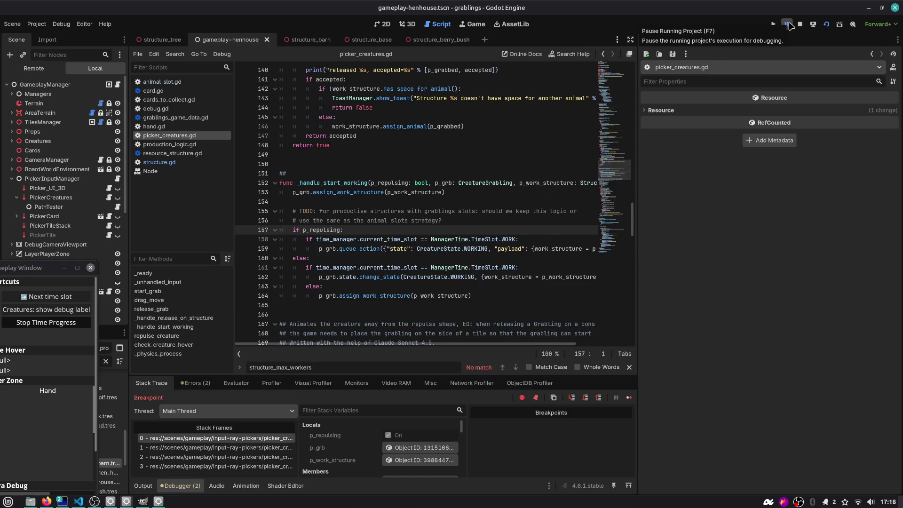
- Resume the paused game, then restart it from the script editor
{"action": "left_click", "coordinate": [788, 24]}
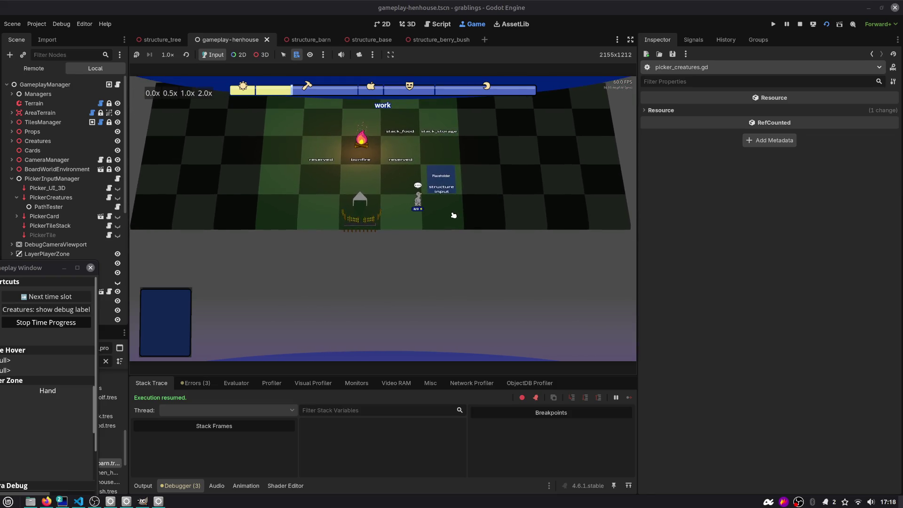
{"action": "left_click", "coordinate": [437, 24]}
{"action": "scroll", "coordinate": [358, 162], "scroll_direction": "up", "scroll_amount": 1}
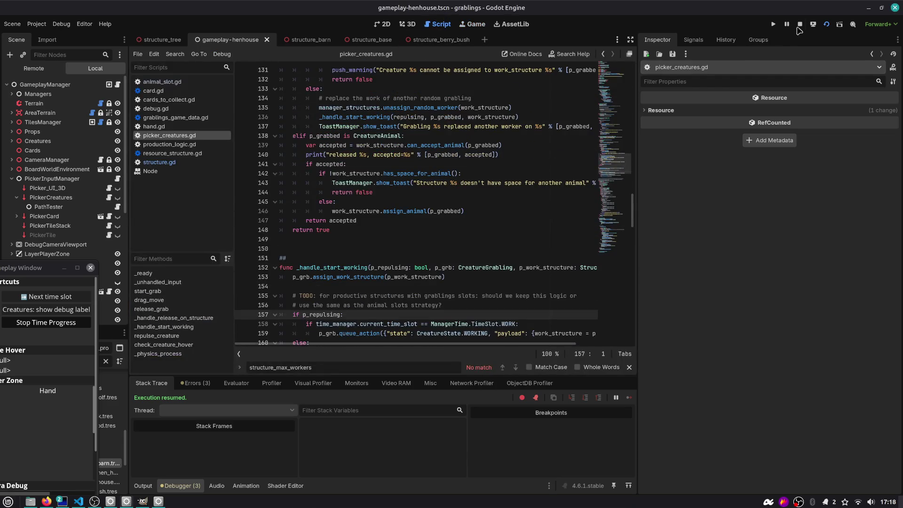
{"action": "left_click", "coordinate": [827, 26]}
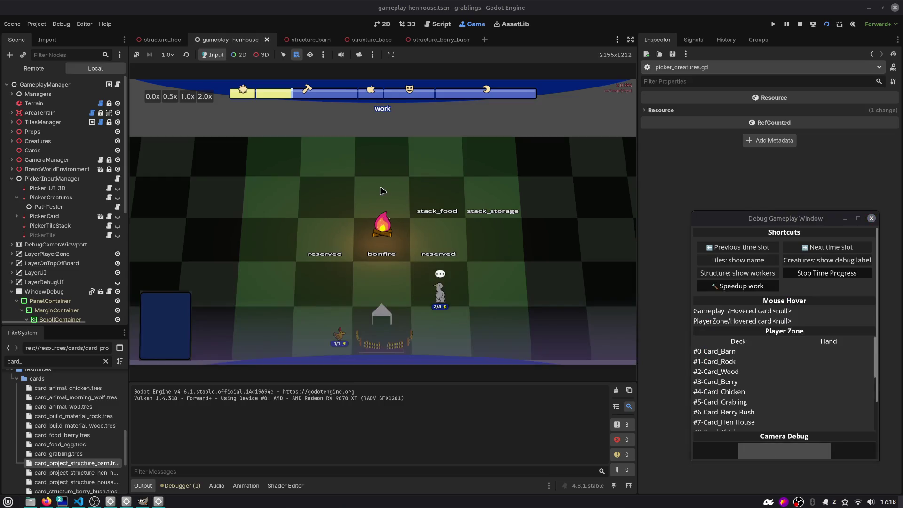
- Play the Barn and Rock cards and drop the grabling onto the barn
{"action": "left_click_drag", "start_coordinate": [434, 324], "coordinate": [405, 212]}
{"action": "left_click_drag", "start_coordinate": [382, 324], "coordinate": [411, 220]}
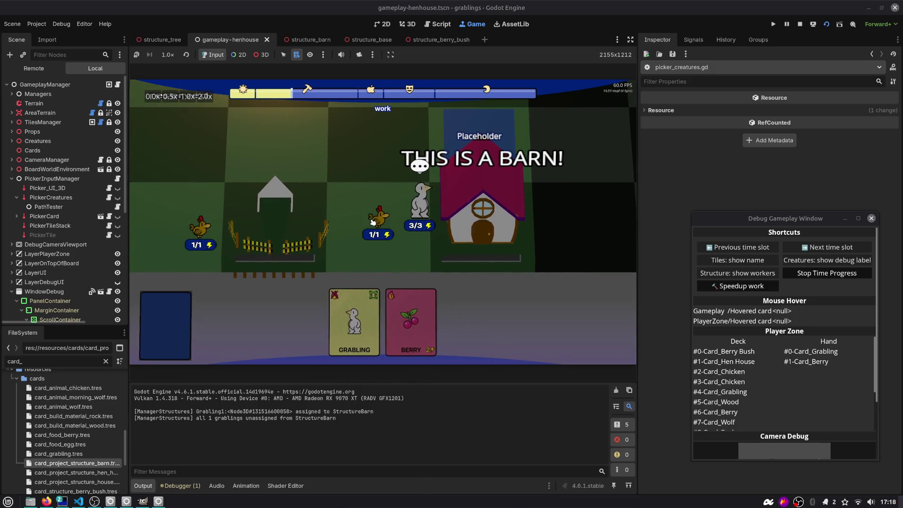
{"action": "left_click_drag", "start_coordinate": [373, 223], "coordinate": [455, 228]}
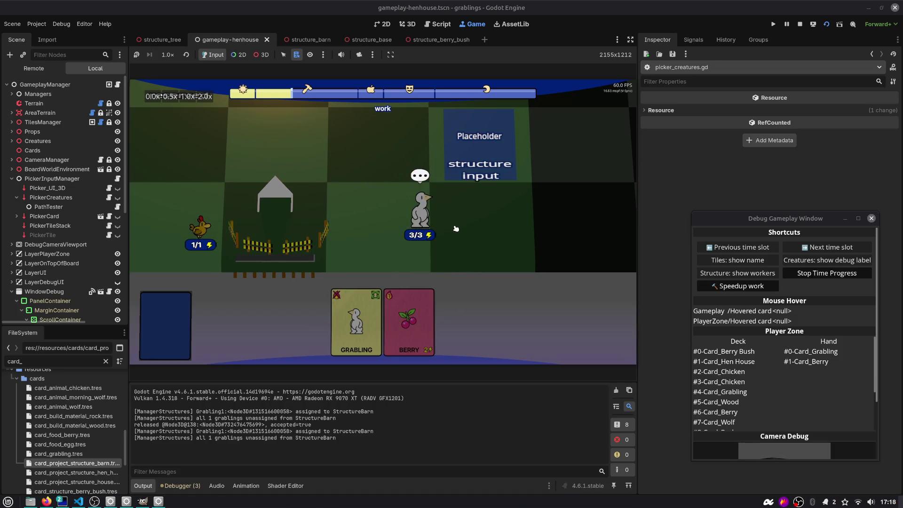
- Pause and resume the game, then stop it with F8 and relaunch with F5
{"action": "left_click", "coordinate": [787, 24]}
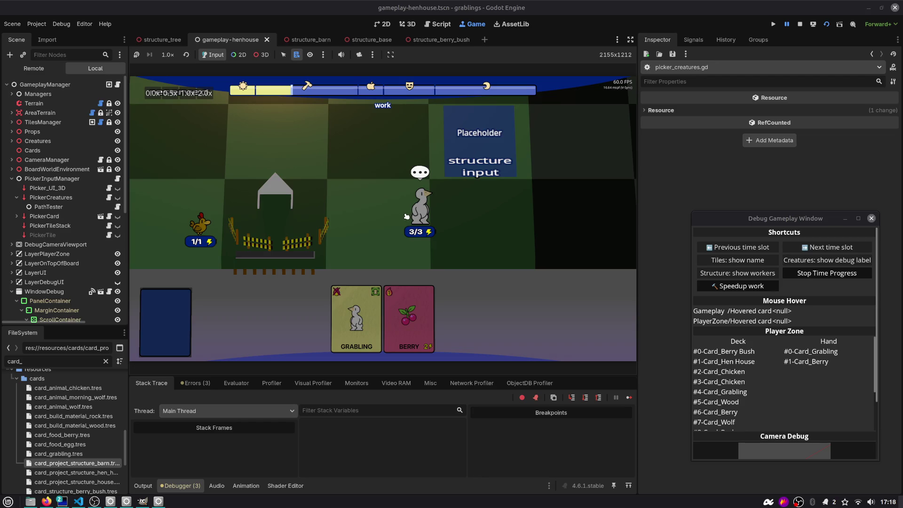
{"action": "left_click", "coordinate": [767, 288]}
{"action": "left_click", "coordinate": [786, 24]}
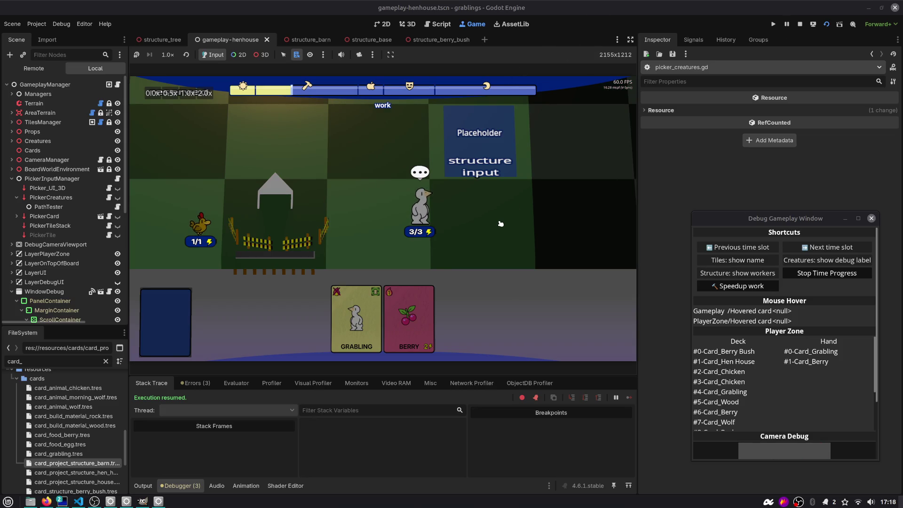
{"action": "key", "text": "F8"}
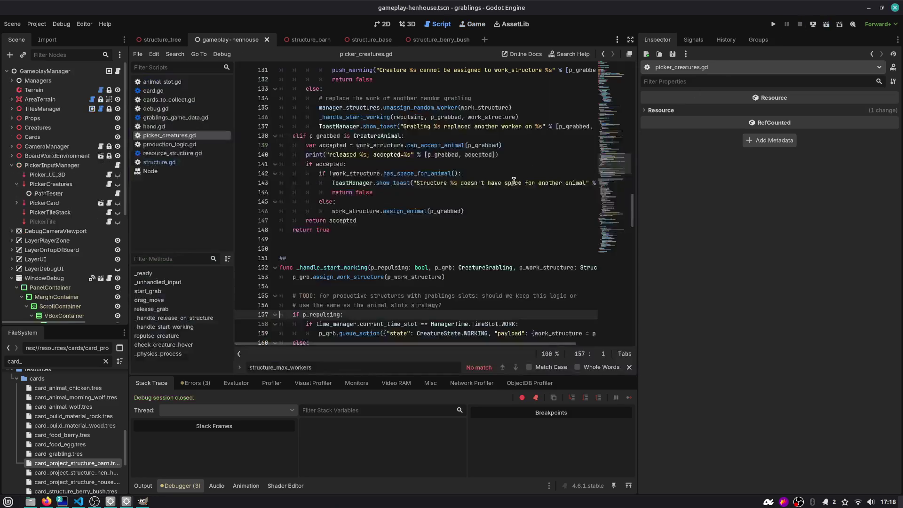
{"action": "key", "text": "F5"}
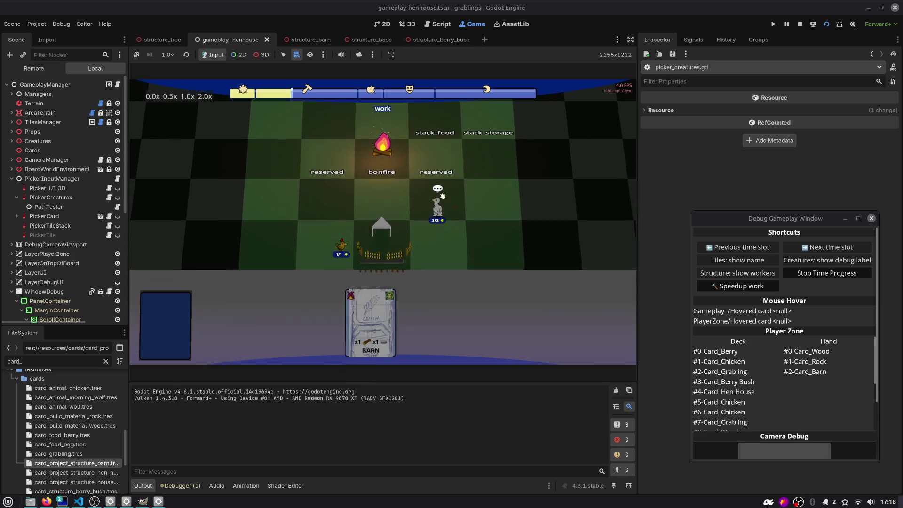
- Build a barn from the Barn, Rock and Wood cards using Speedup work
{"action": "mouse_move", "coordinate": [415, 324]}
{"action": "left_mouse_down"}
{"action": "mouse_move", "coordinate": [430, 320]}
{"action": "mouse_move", "coordinate": [444, 215]}
{"action": "left_mouse_up"}
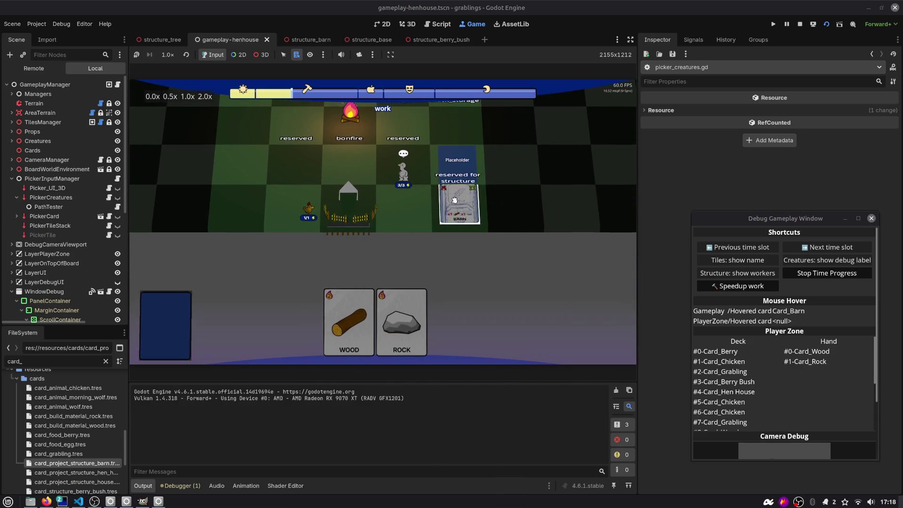
{"action": "left_click_drag", "start_coordinate": [409, 325], "coordinate": [440, 225]}
{"action": "left_click_drag", "start_coordinate": [373, 329], "coordinate": [443, 232]}
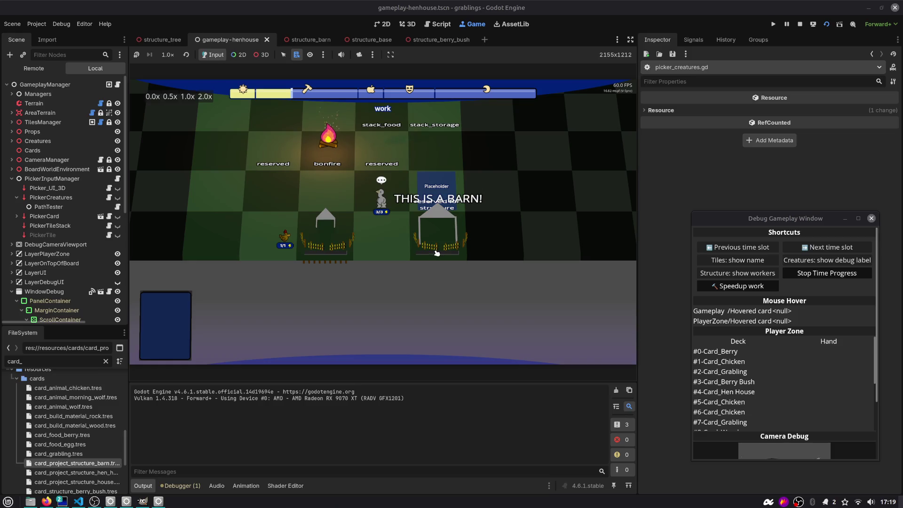
{"action": "left_click", "coordinate": [758, 287]}
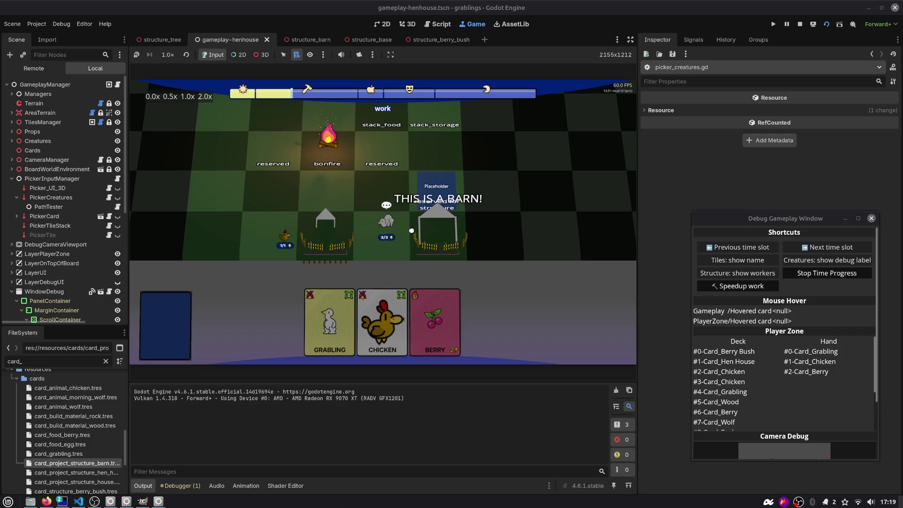
{"action": "left_click", "coordinate": [738, 286]}
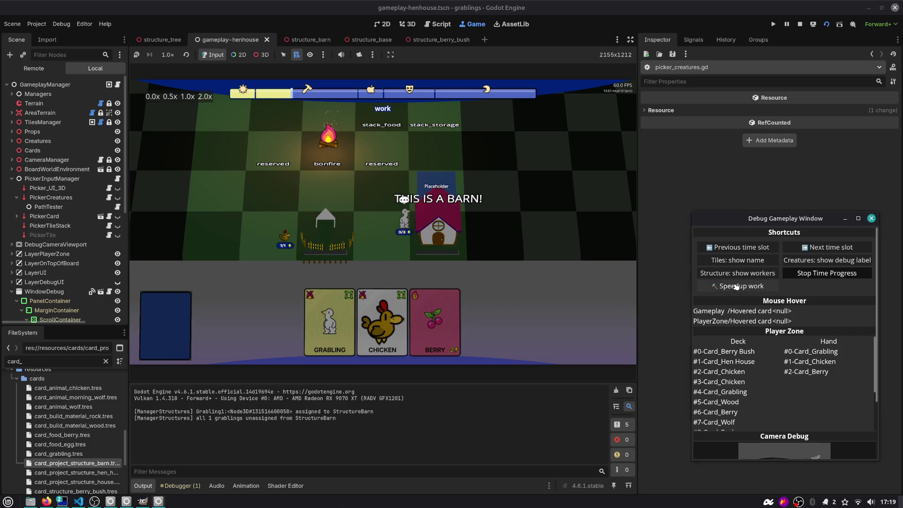
- Play the Berry and Chicken cards, pause the game, and return to picker_creatures.gd
{"action": "left_click_drag", "start_coordinate": [435, 325], "coordinate": [465, 189]}
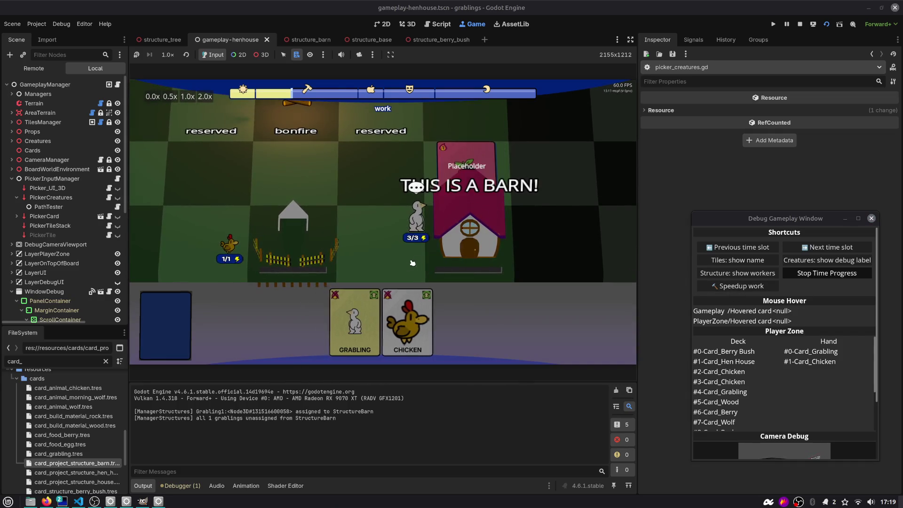
{"action": "mouse_move", "coordinate": [403, 321]}
{"action": "left_mouse_down"}
{"action": "mouse_move", "coordinate": [452, 235]}
{"action": "mouse_move", "coordinate": [387, 241]}
{"action": "left_mouse_up"}
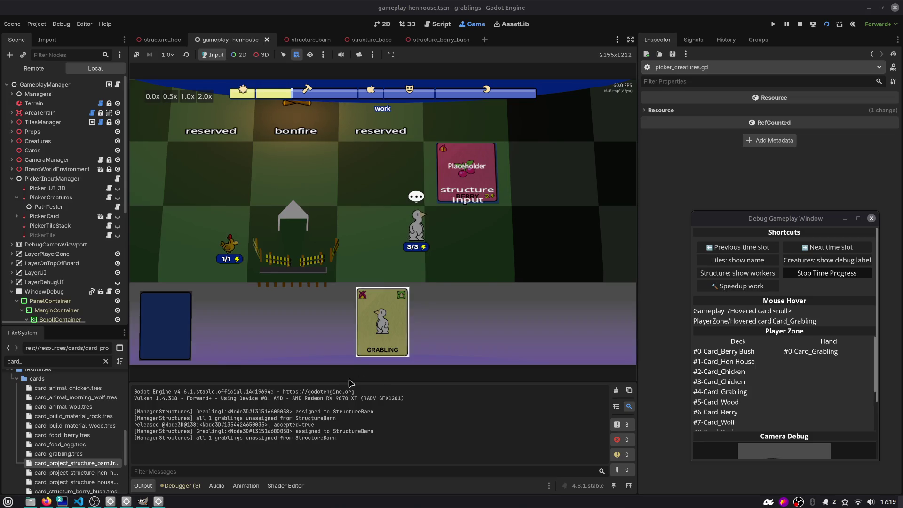
{"action": "mouse_move", "coordinate": [217, 431]}
{"action": "left_mouse_down"}
{"action": "mouse_move", "coordinate": [375, 432]}
{"action": "mouse_move", "coordinate": [379, 439]}
{"action": "left_mouse_up"}
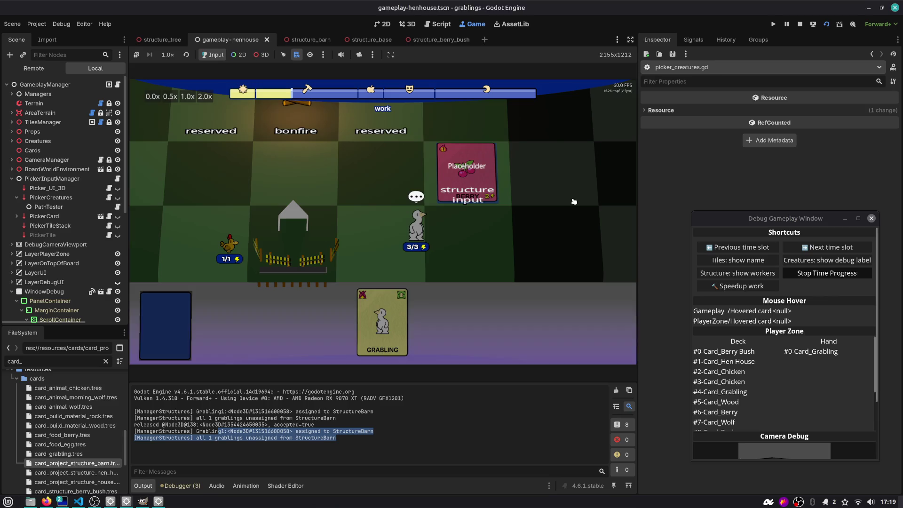
{"action": "left_click", "coordinate": [788, 26]}
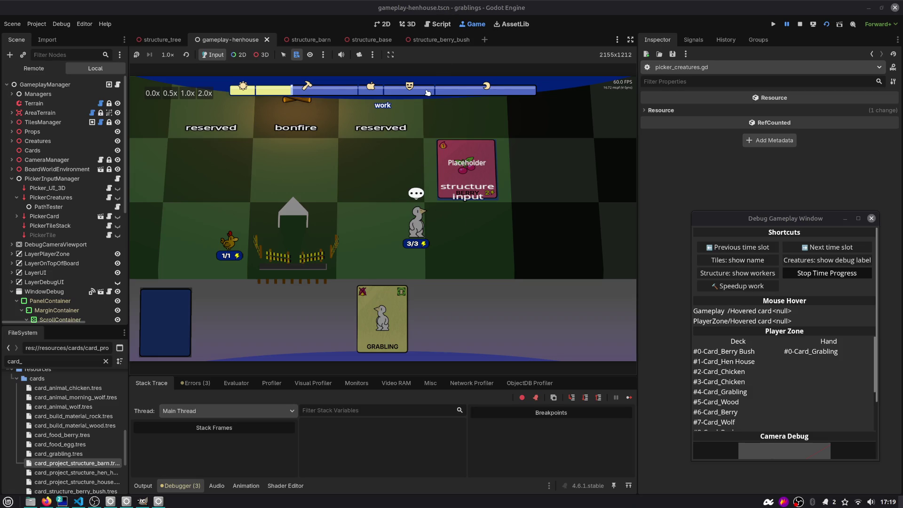
{"action": "left_click", "coordinate": [436, 24]}
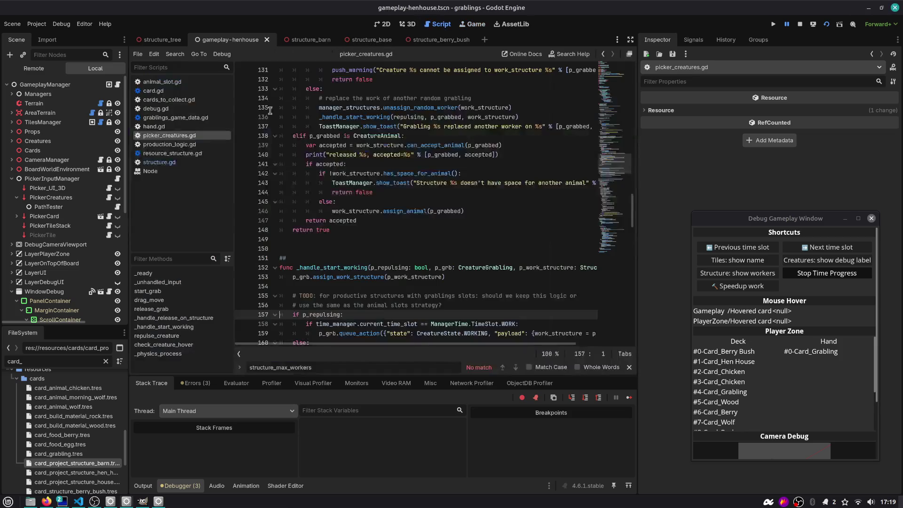
- Open creature_grabling.gd through Quick Open with the search 'creature_g'
{"action": "left_click", "coordinate": [352, 107]}
{"action": "left_click", "coordinate": [182, 69]}
{"action": "type", "text": "creature"}
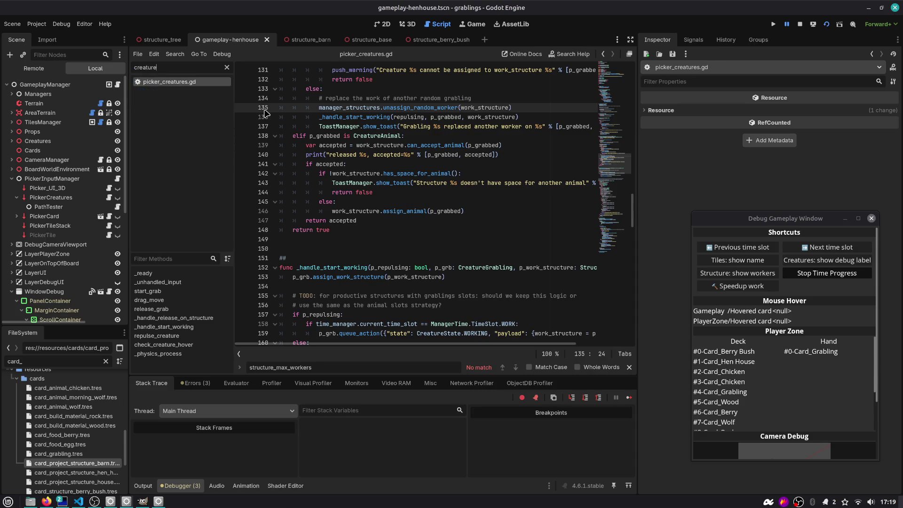
{"action": "left_click", "coordinate": [339, 98]}
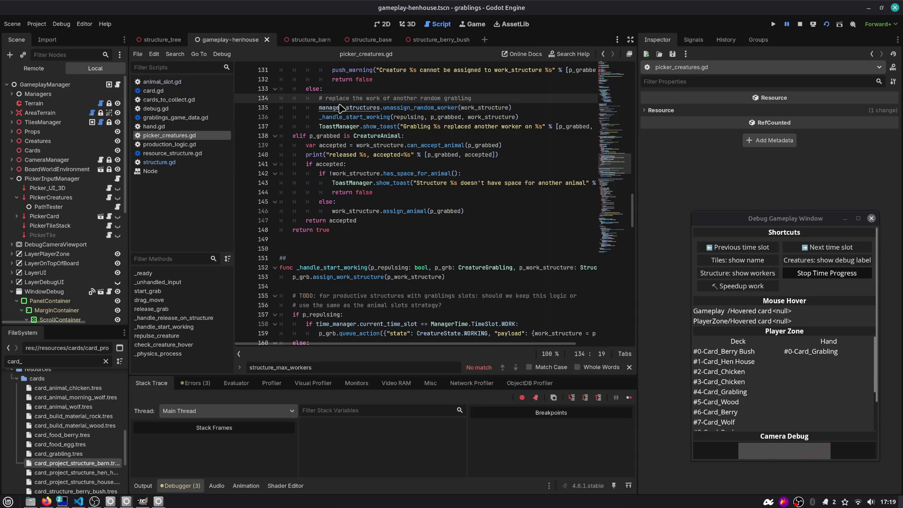
{"action": "key", "text": "ctrl+alt+o"}
{"action": "type", "text": "creature_g"}
{"action": "key", "text": "Down"}
{"action": "key", "text": "Return"}
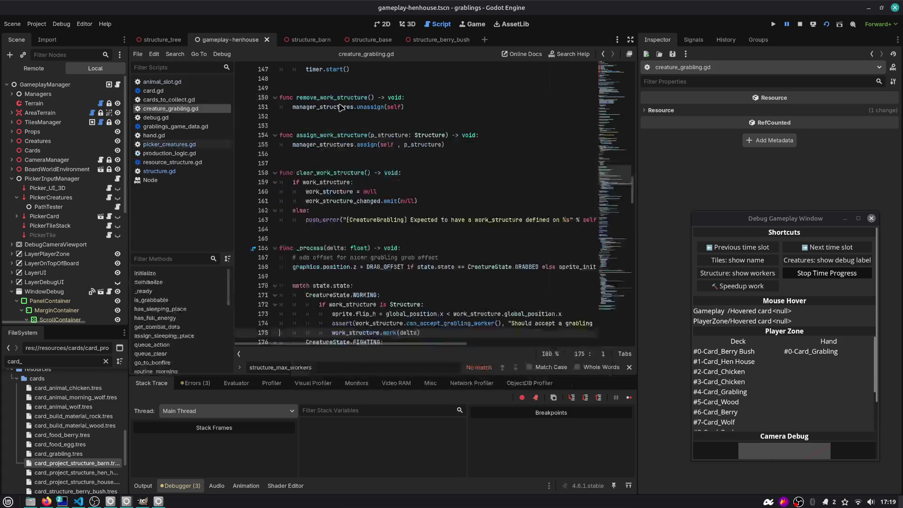
- Widen the code editor by dragging the dock splitters, then open structure.gd
{"action": "left_click_drag", "start_coordinate": [638, 188], "coordinate": [697, 188]}
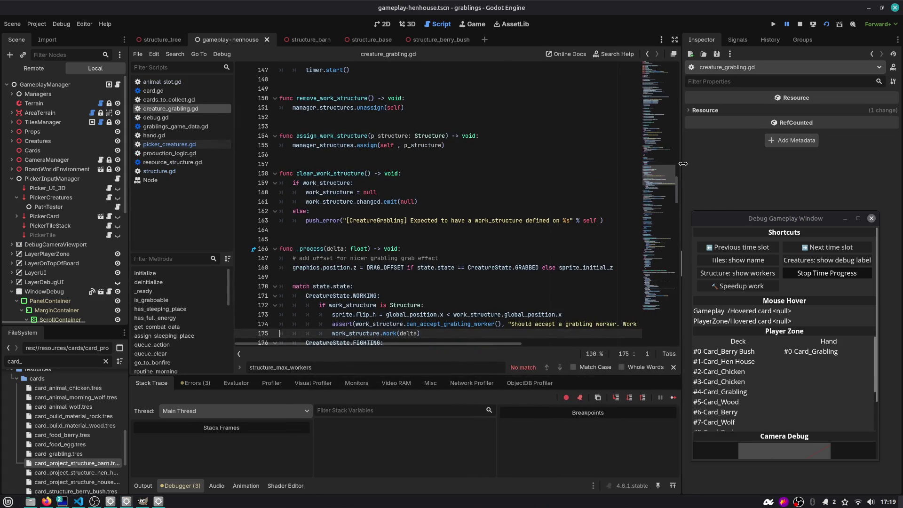
{"action": "left_click_drag", "start_coordinate": [128, 158], "coordinate": [110, 157]}
{"action": "left_click", "coordinate": [351, 201]}
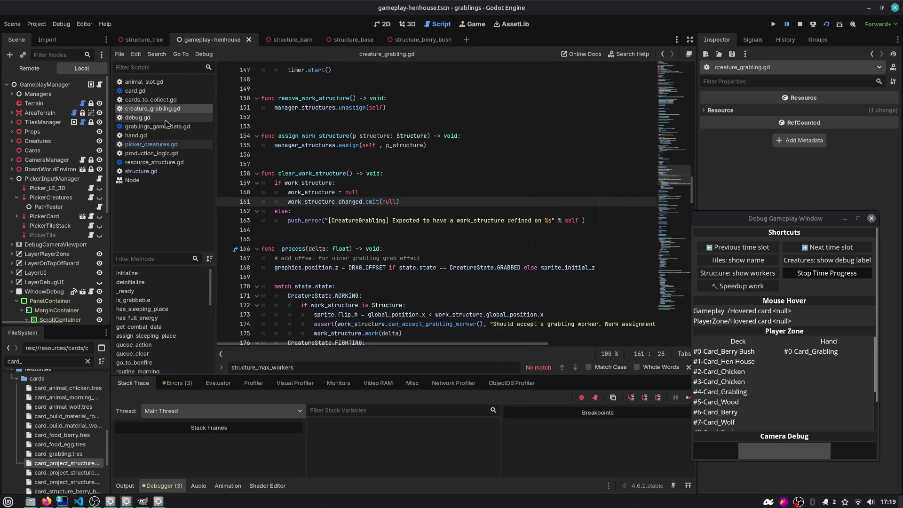
{"action": "left_click", "coordinate": [143, 172]}
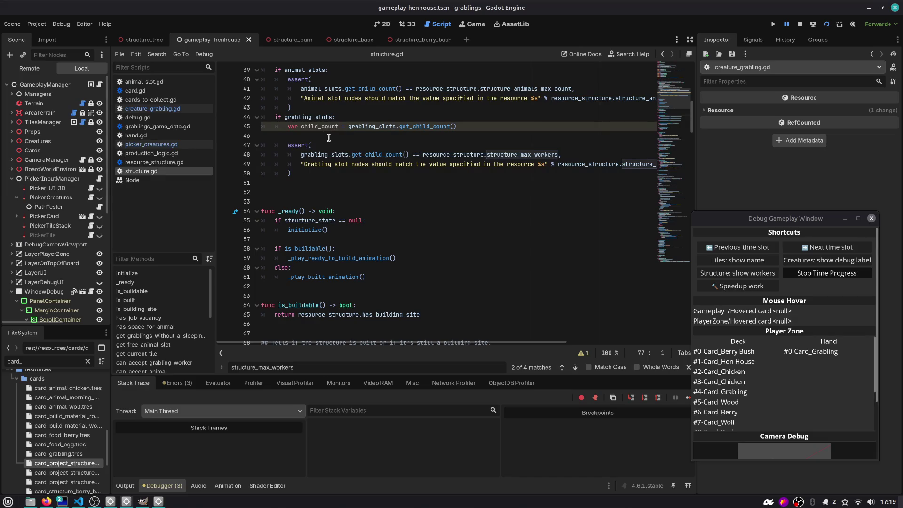
- Find the work function via go-to-function search and jump to _apply_job_work's definition
{"action": "left_click", "coordinate": [351, 177]}
{"action": "key", "text": "ctrl+alt+f"}
{"action": "type", "text": "work"}
{"action": "key", "text": "Down"}
{"action": "key", "text": "Down"}
{"action": "key", "text": "Down"}
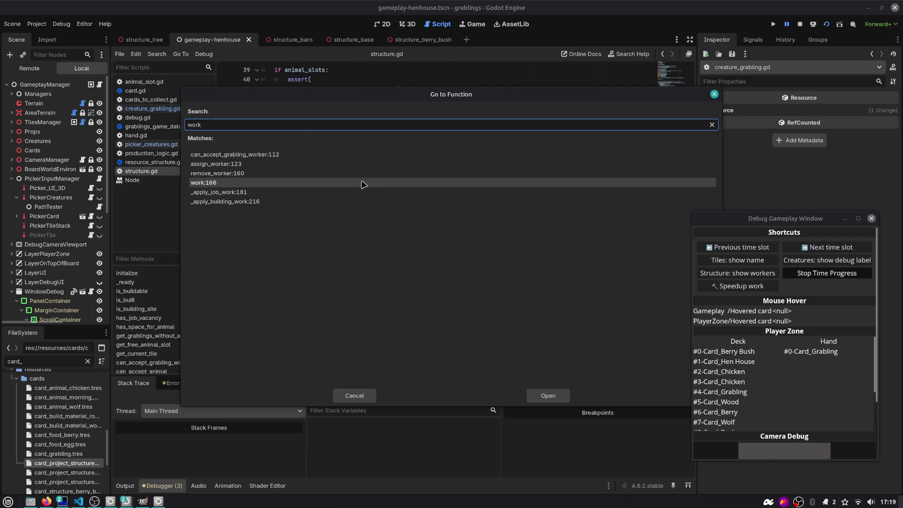
{"action": "key", "text": "Return"}
{"action": "double_click", "coordinate": [288, 190]}
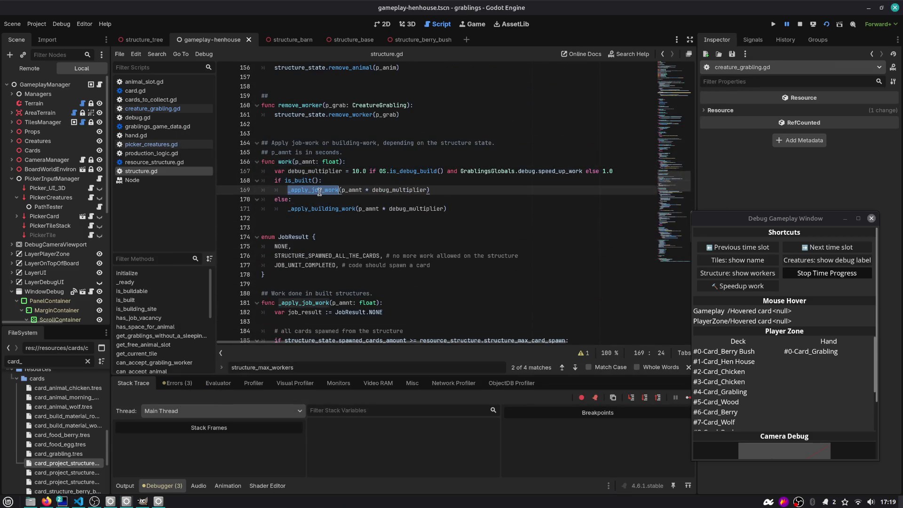
{"action": "left_click", "coordinate": [323, 191], "text": "ctrl"}
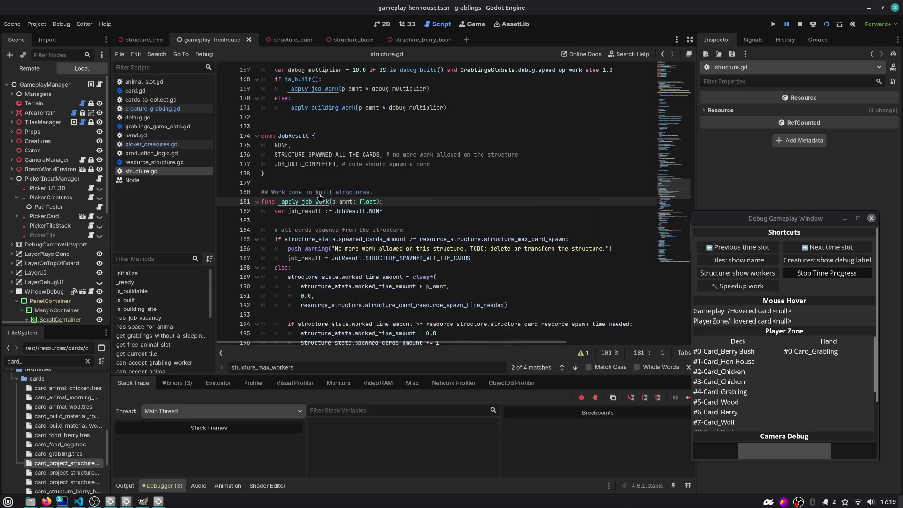
- Review worked_time_amount, the line 208 queue_free, and trial breakpoints around match job_result
{"action": "scroll", "coordinate": [322, 203], "scroll_direction": "down", "scroll_amount": 2}
{"action": "double_click", "coordinate": [371, 136]}
{"action": "scroll", "coordinate": [381, 188], "scroll_direction": "down", "scroll_amount": 1}
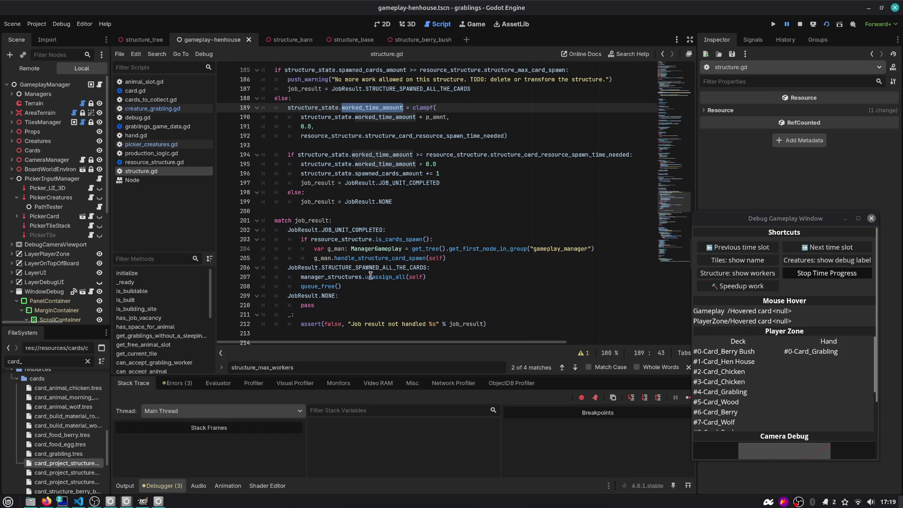
{"action": "left_click", "coordinate": [329, 286]}
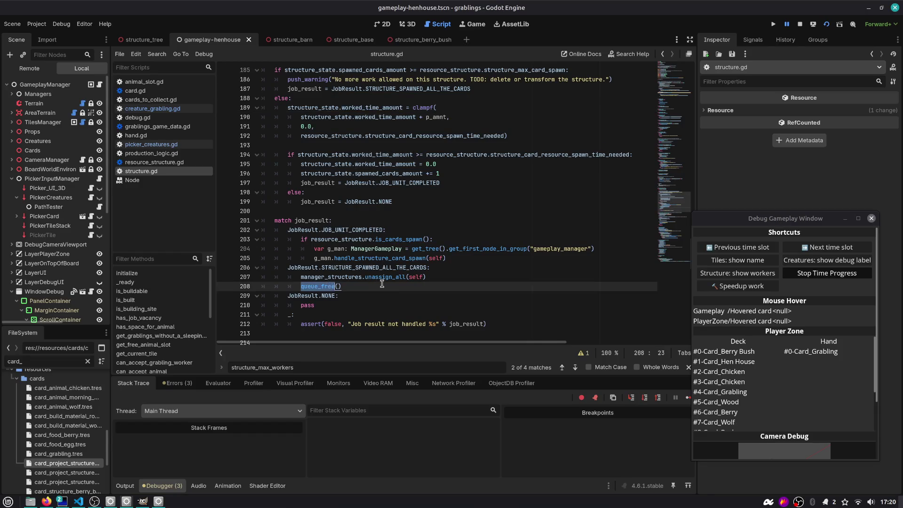
{"action": "left_click_drag", "start_coordinate": [343, 286], "coordinate": [262, 267]}
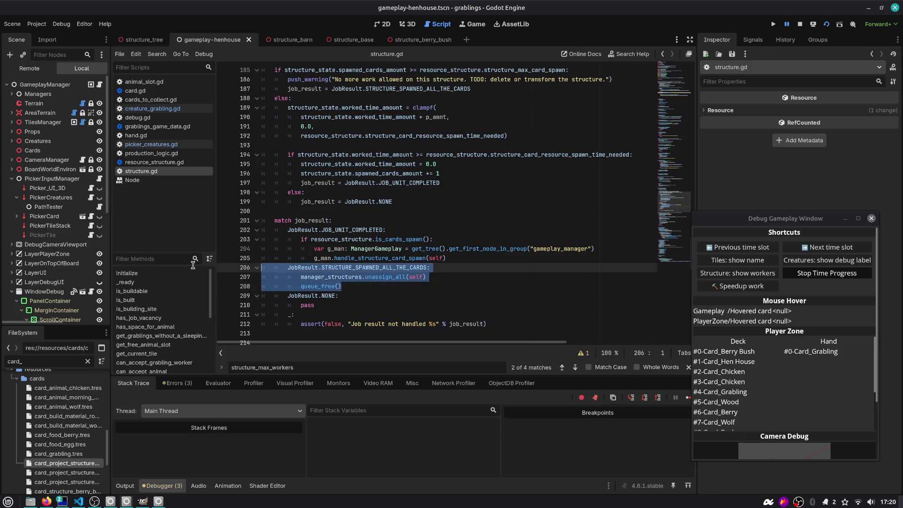
{"action": "scroll", "coordinate": [353, 241], "scroll_direction": "down", "scroll_amount": 1}
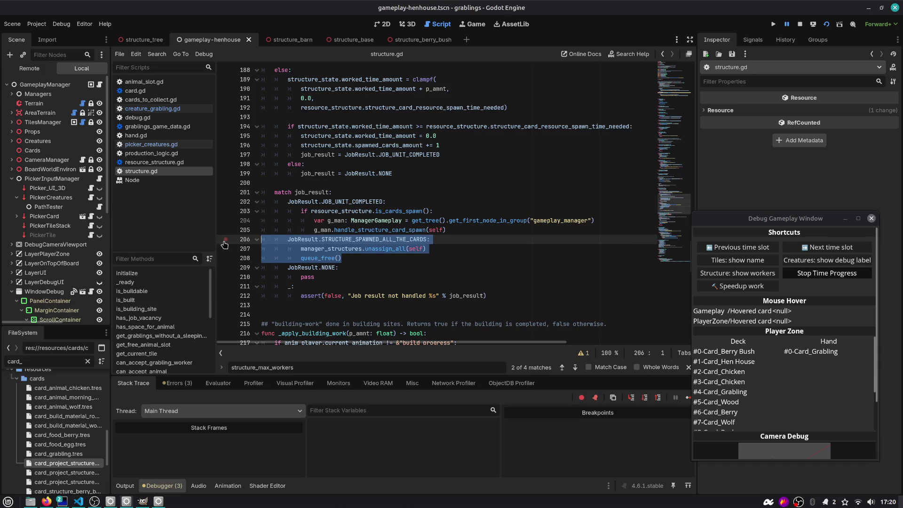
{"action": "left_click", "coordinate": [226, 193]}
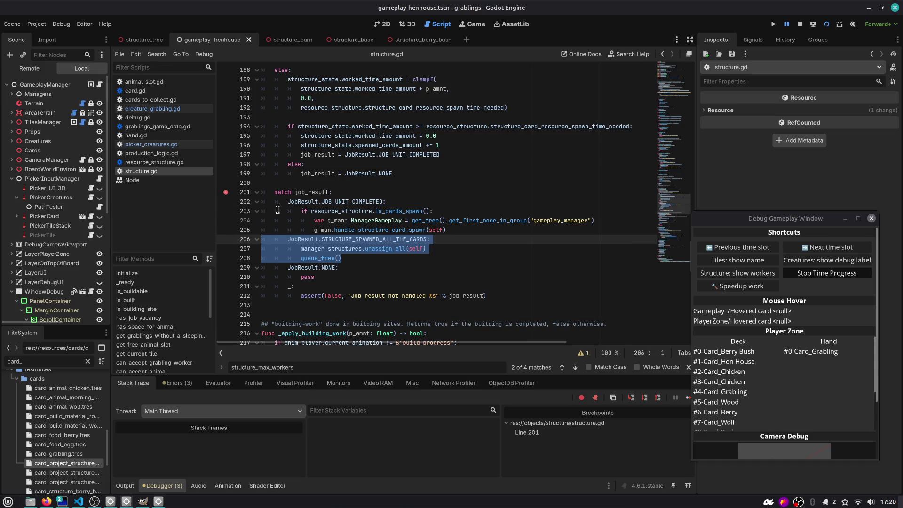
{"action": "left_click", "coordinate": [368, 210]}
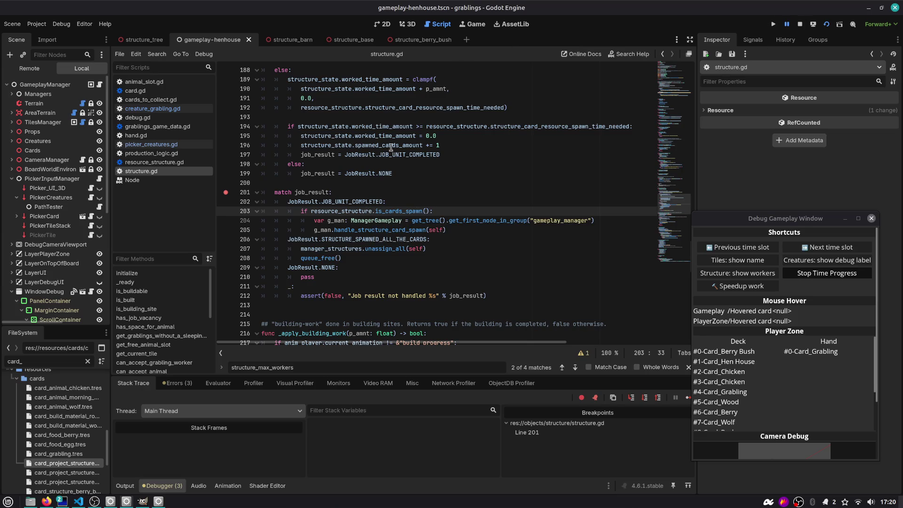
{"action": "left_click", "coordinate": [225, 192]}
{"action": "double_click", "coordinate": [313, 193]}
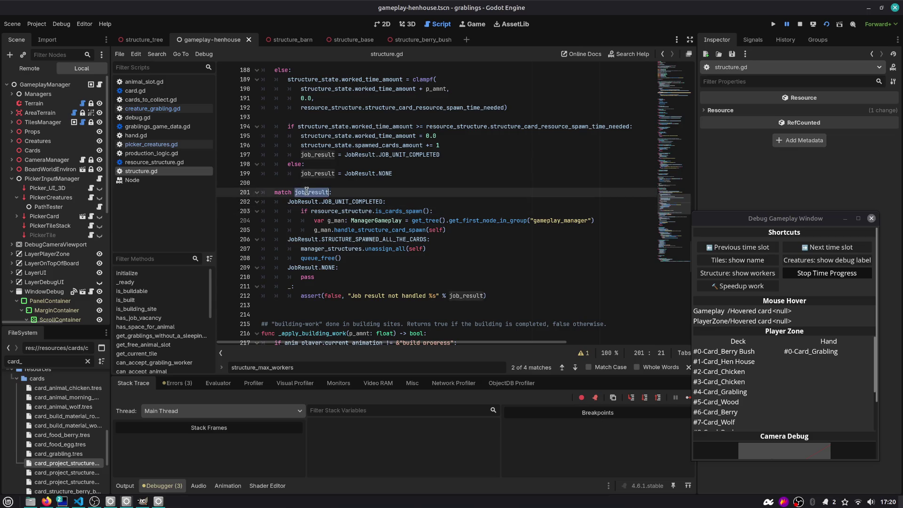
{"action": "scroll", "coordinate": [313, 193], "scroll_direction": "up", "scroll_amount": 4}
- Set a breakpoint at line 181, the start of _apply_job_work, and rerun with F5
{"action": "double_click", "coordinate": [299, 118]}
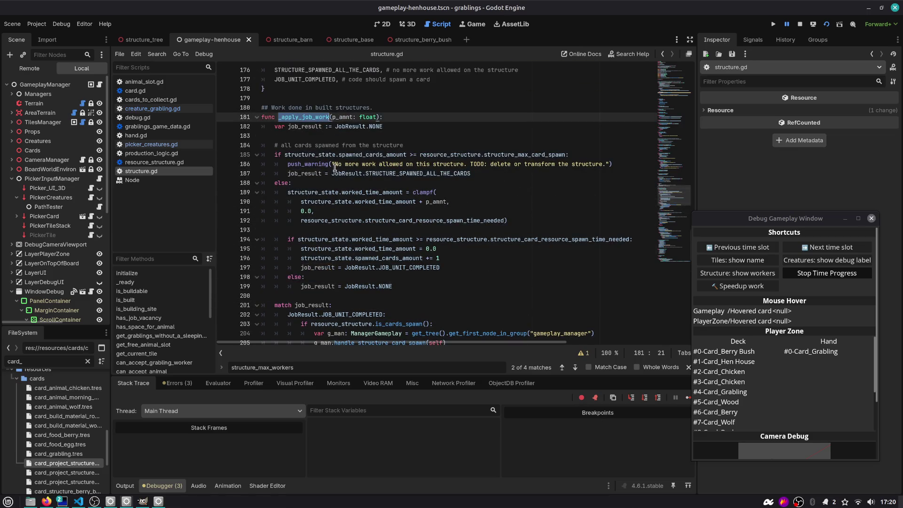
{"action": "left_click_drag", "start_coordinate": [308, 146], "coordinate": [385, 145]}
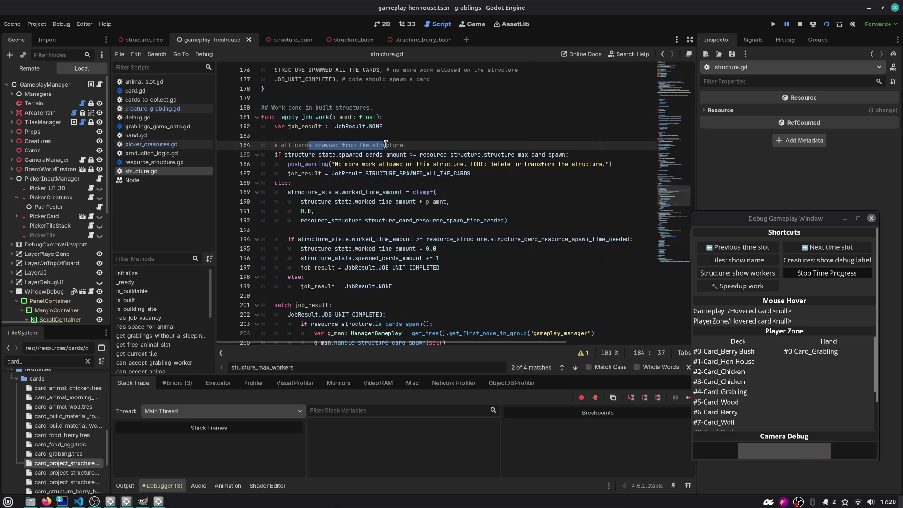
{"action": "scroll", "coordinate": [314, 124], "scroll_direction": "up", "scroll_amount": 3}
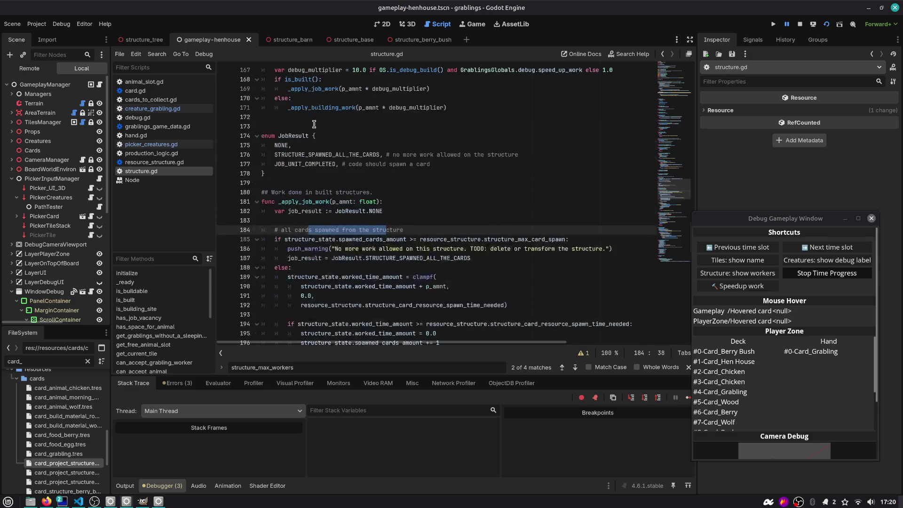
{"action": "double_click", "coordinate": [310, 202]}
{"action": "double_click", "coordinate": [326, 108]}
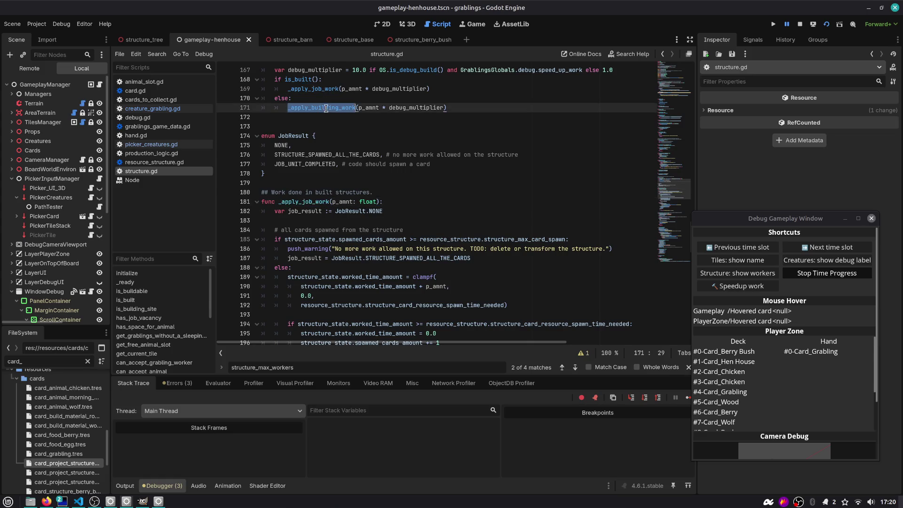
{"action": "left_click", "coordinate": [226, 202]}
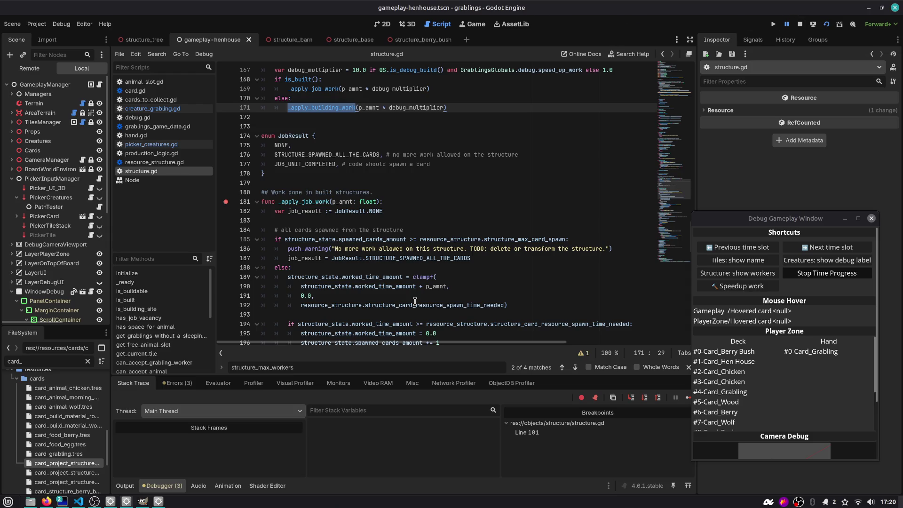
{"action": "key", "text": "F5"}
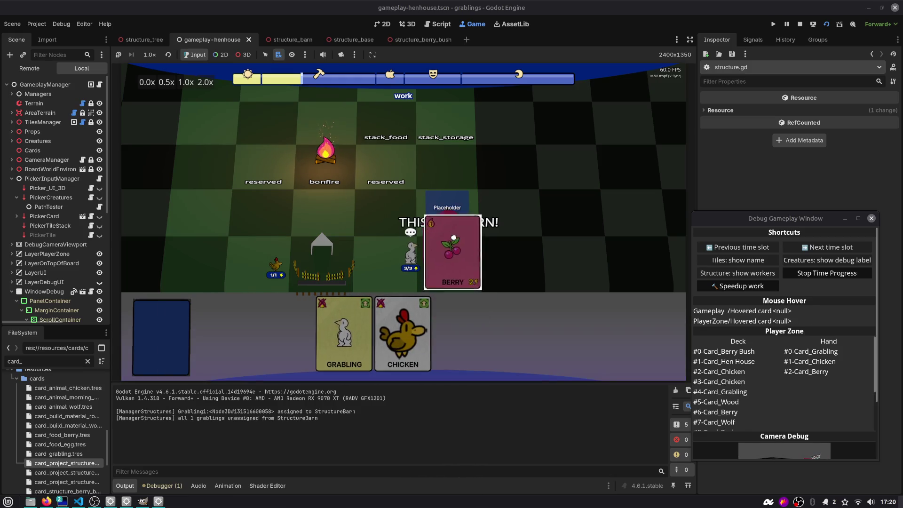
- Drop the Chicken card on the hen house, move the breakpoint from line 181 to 182, then stop
{"action": "mouse_move", "coordinate": [436, 294]}
{"action": "left_mouse_down"}
{"action": "mouse_move", "coordinate": [405, 264]}
{"action": "mouse_move", "coordinate": [451, 263]}
{"action": "left_mouse_up"}
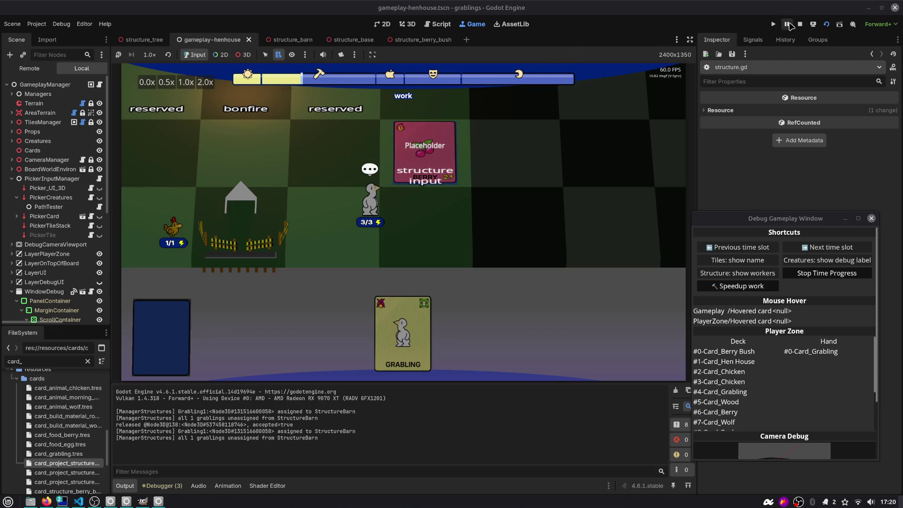
{"action": "left_click", "coordinate": [437, 24]}
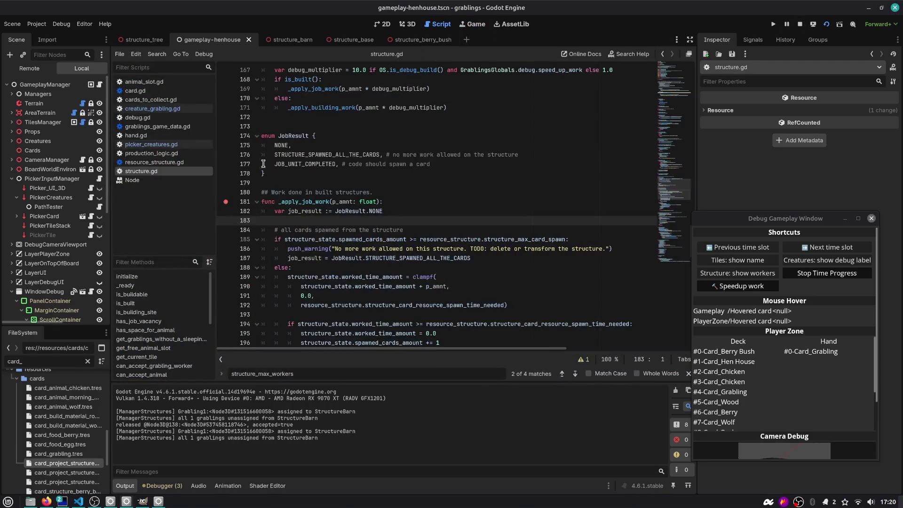
{"action": "left_click", "coordinate": [225, 202]}
{"action": "left_click", "coordinate": [800, 24]}
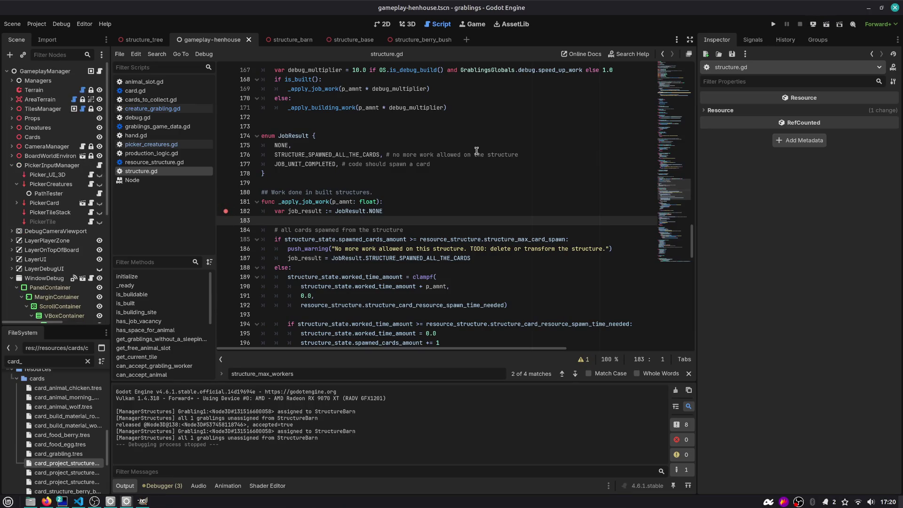
{"action": "left_click", "coordinate": [491, 154]}
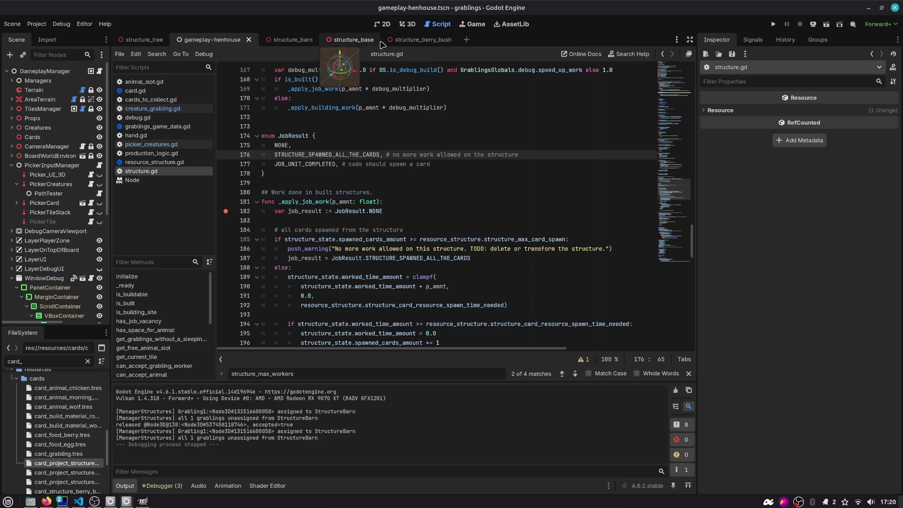
- In the 3D view, swap the hen house at tile (-1,1) for a StructureBarn and run the scene
{"action": "key", "text": "ctrl+F2"}
{"action": "left_click", "coordinate": [11, 165]}
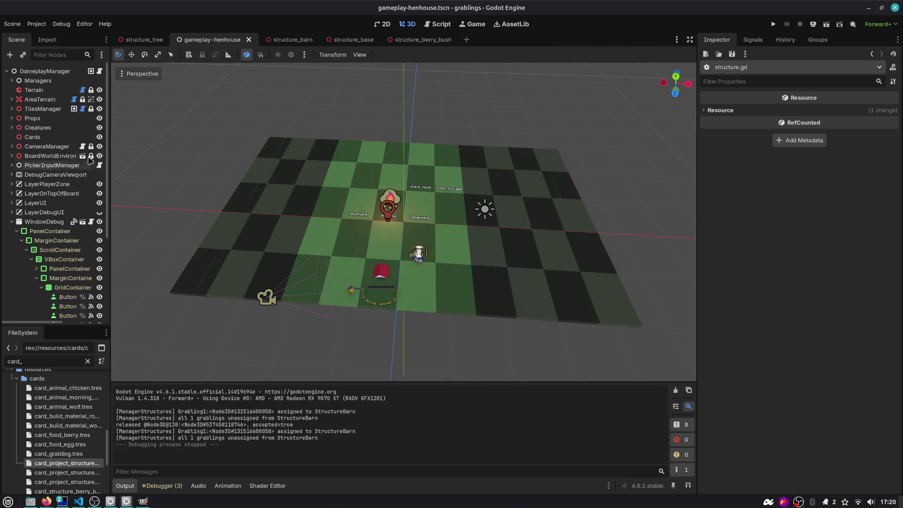
{"action": "left_click_drag", "start_coordinate": [109, 153], "coordinate": [215, 153]}
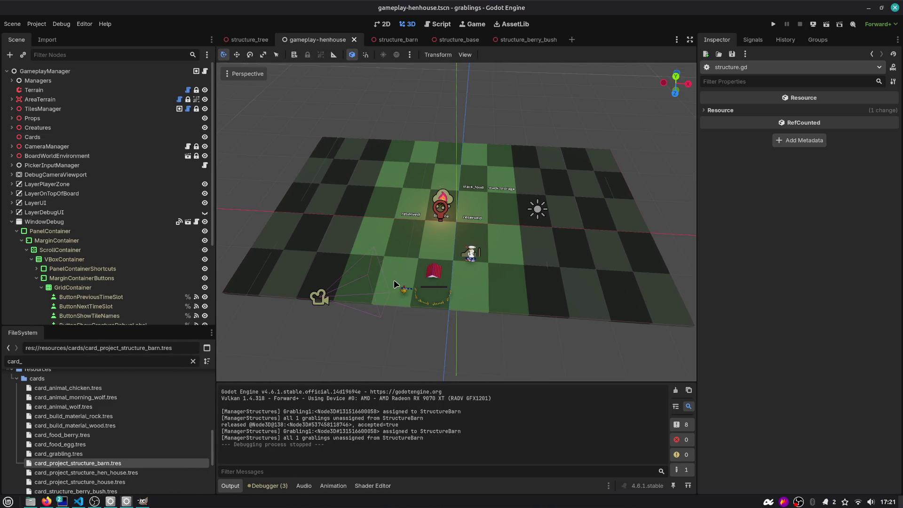
{"action": "scroll", "coordinate": [503, 247], "scroll_direction": "up", "scroll_amount": 4}
{"action": "scroll", "coordinate": [503, 247], "scroll_direction": "up", "scroll_amount": 4}
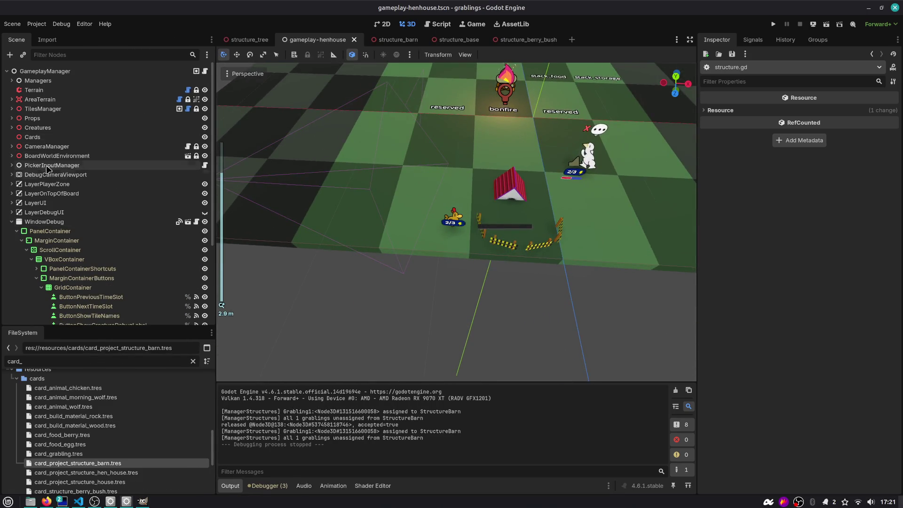
{"action": "left_click", "coordinate": [517, 188]}
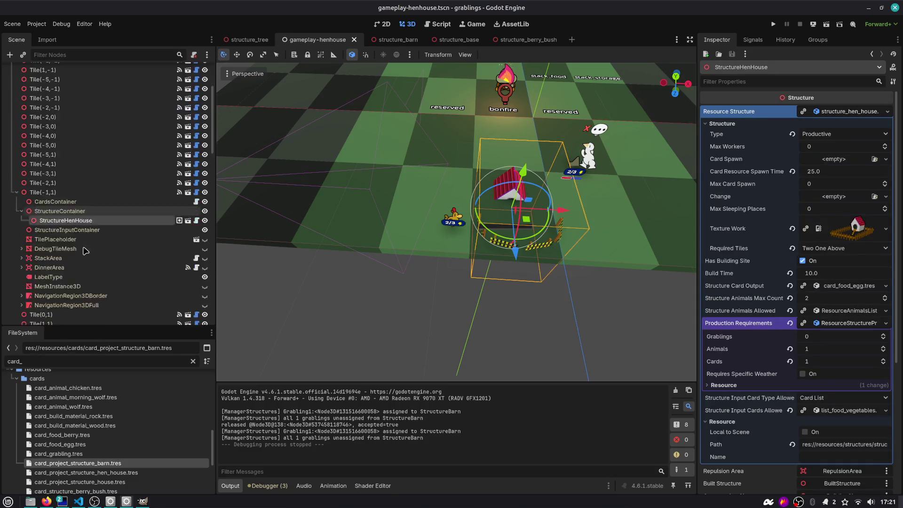
{"action": "key", "text": "ctrl+z"}
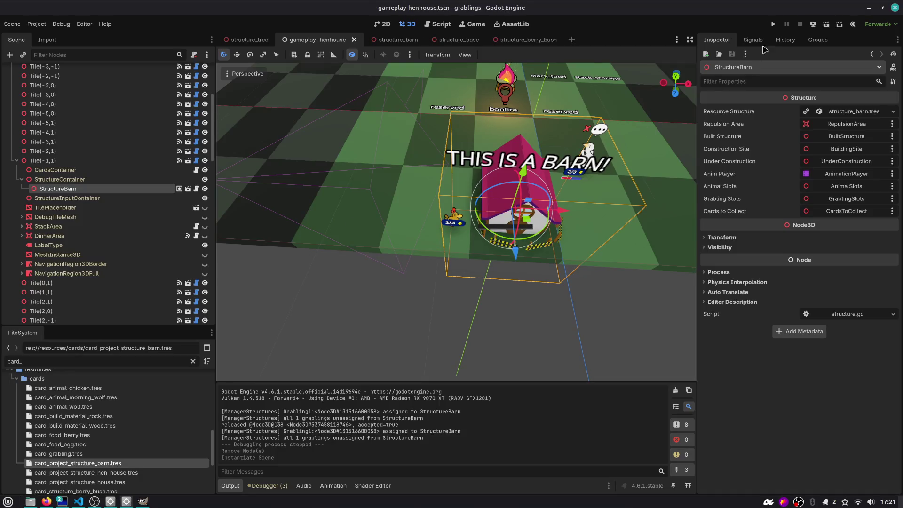
{"action": "left_click", "coordinate": [826, 24]}
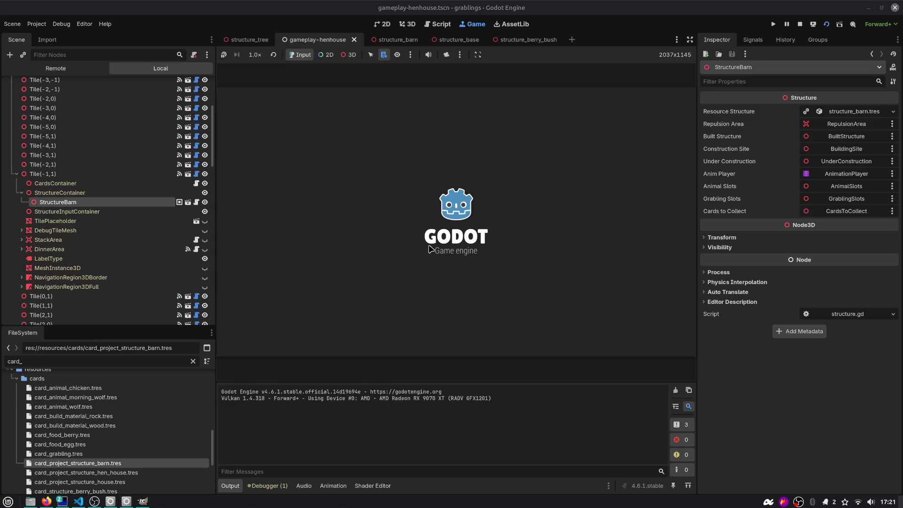
- Drag the grabling and a chicken onto the barn, pausing at the _apply_job_work breakpoint
{"action": "left_click_drag", "start_coordinate": [538, 195], "coordinate": [455, 231]}
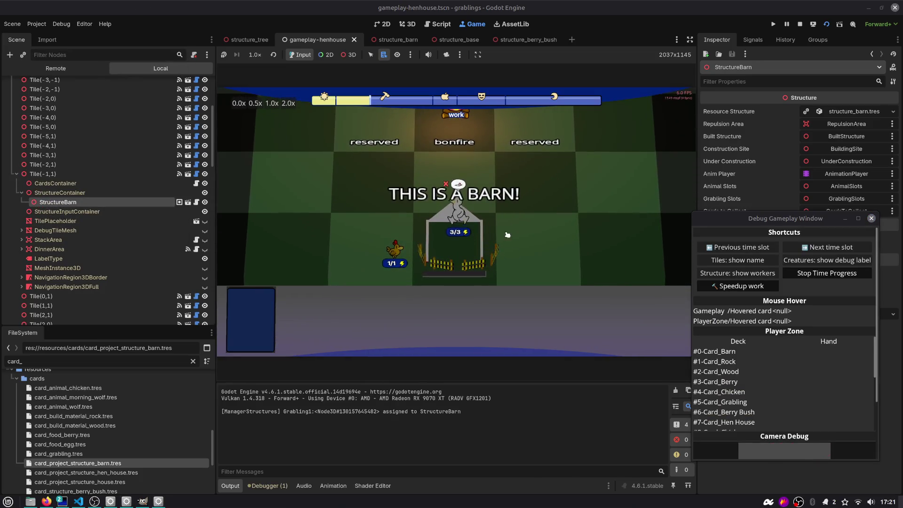
{"action": "left_click_drag", "start_coordinate": [392, 231], "coordinate": [442, 232]}
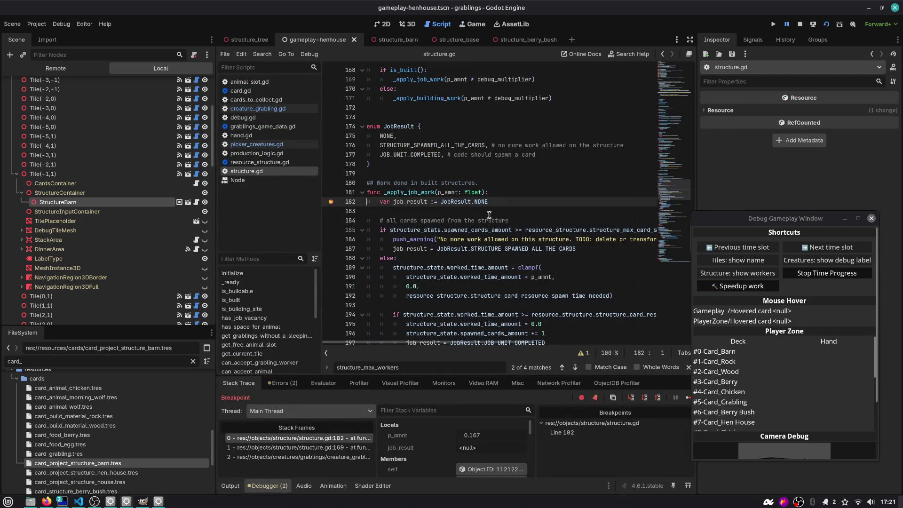
{"action": "double_click", "coordinate": [409, 193]}
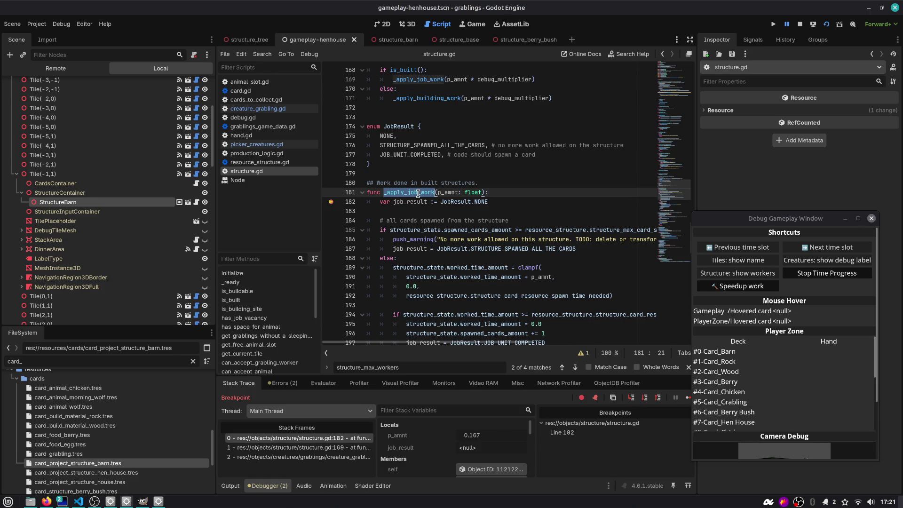
- Collapse TilesManager and WindowDebug and narrow the side docks to widen the code around _apply_job_work
{"action": "scroll", "coordinate": [73, 113], "scroll_direction": "up", "scroll_amount": 5}
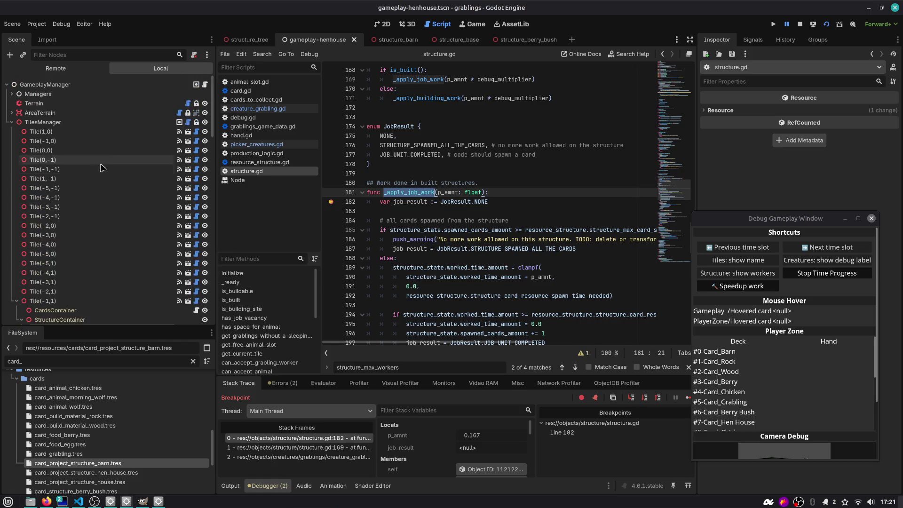
{"action": "left_click", "coordinate": [12, 122]}
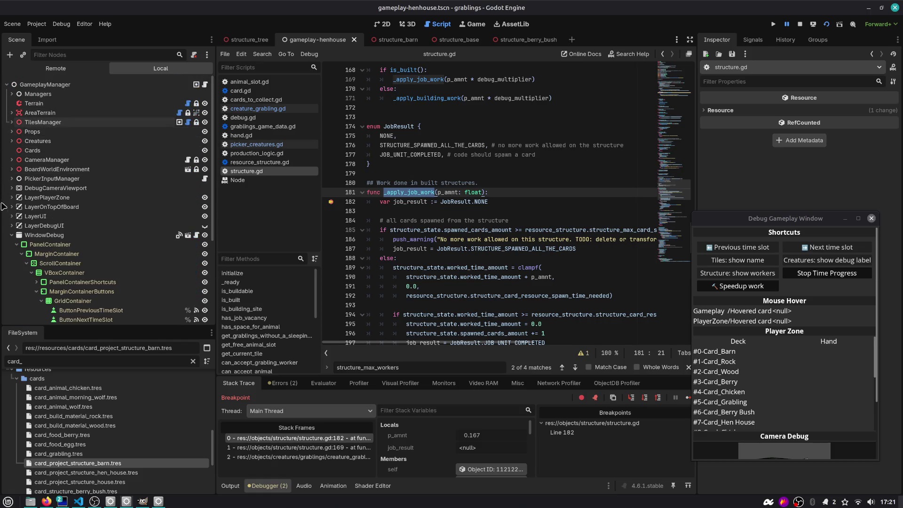
{"action": "left_click", "coordinate": [11, 235]}
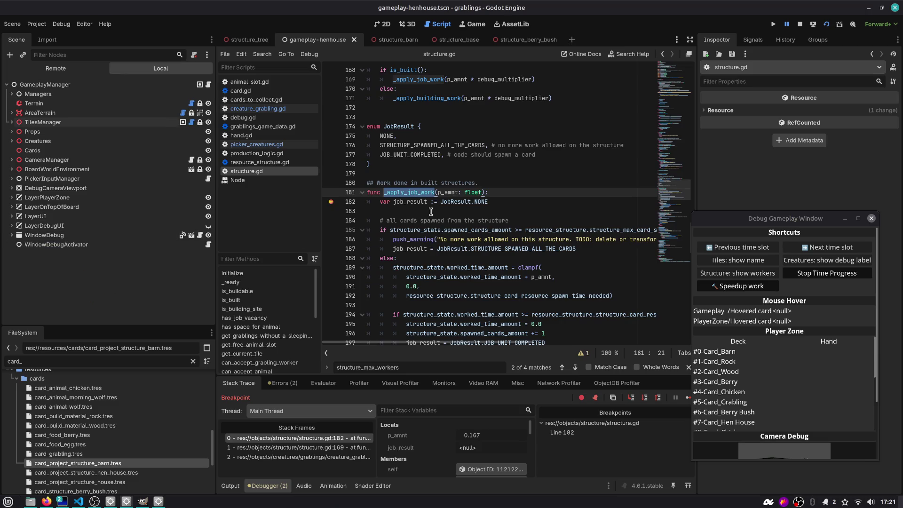
{"action": "left_click_drag", "start_coordinate": [697, 191], "coordinate": [735, 191]}
{"action": "left_click_drag", "start_coordinate": [215, 201], "coordinate": [123, 197]}
{"action": "left_click", "coordinate": [371, 211]}
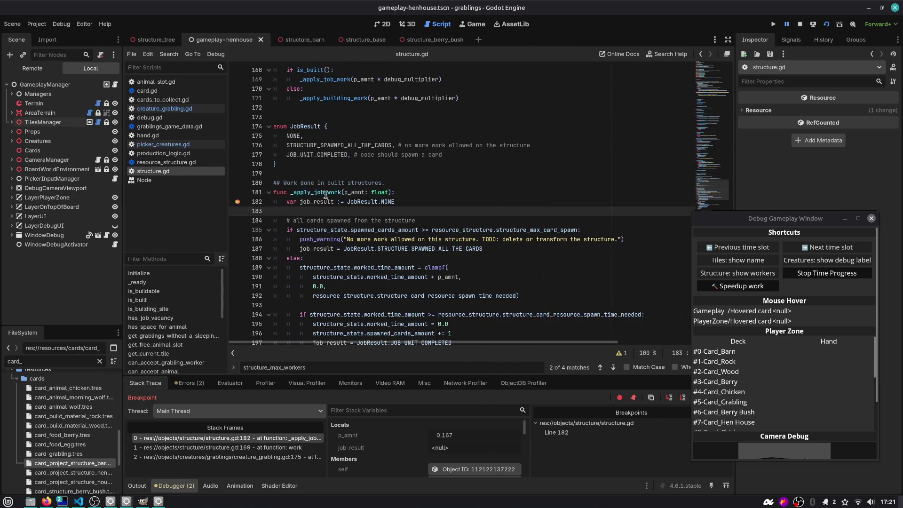
{"action": "double_click", "coordinate": [326, 195]}
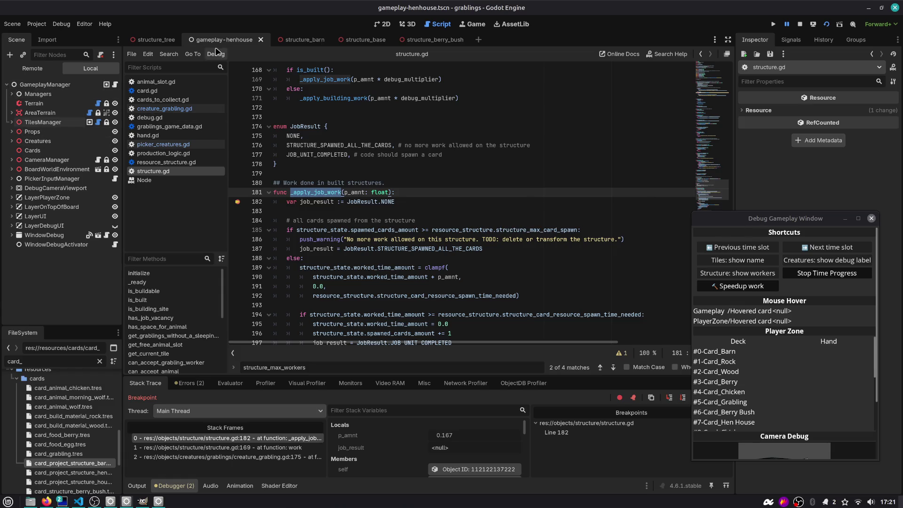
{"action": "left_click", "coordinate": [293, 40]}
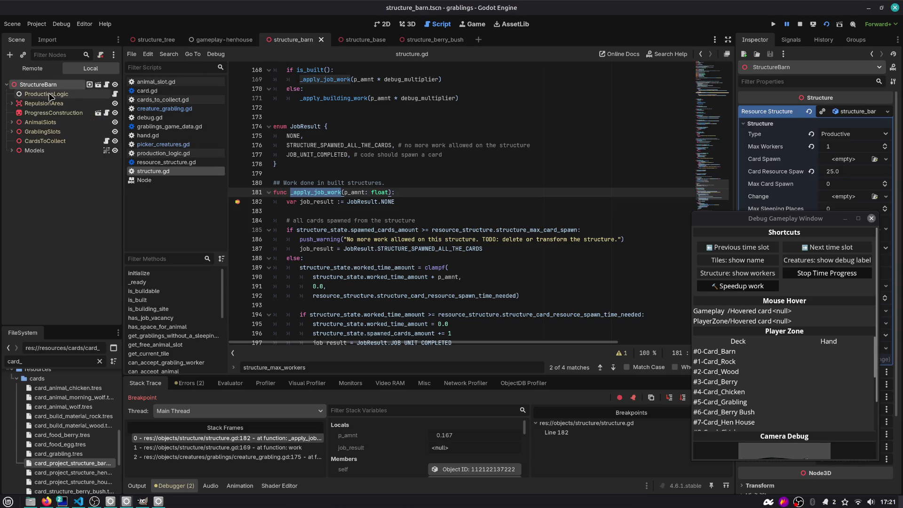
- Review the barn's Production Requirement in the Game view, then follow stack frames to creature_grabling.gd line 175
{"action": "left_click", "coordinate": [806, 220]}
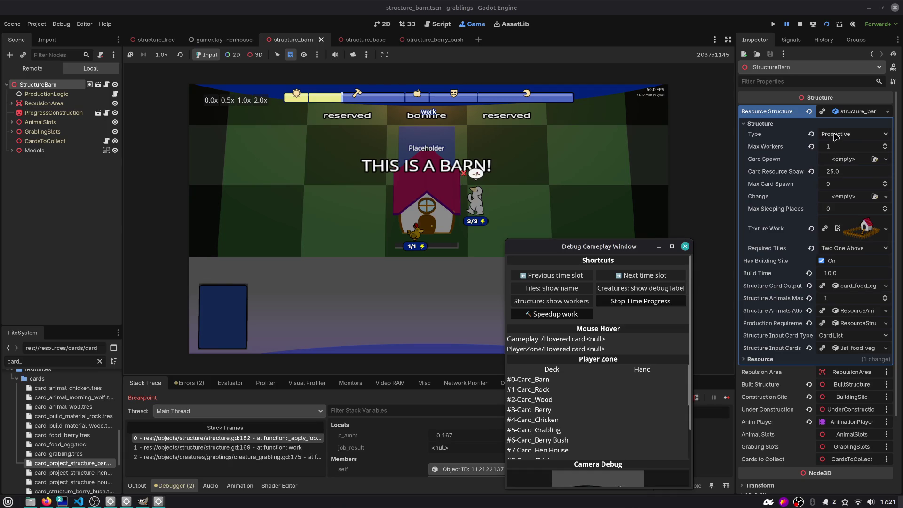
{"action": "left_click", "coordinate": [847, 322]}
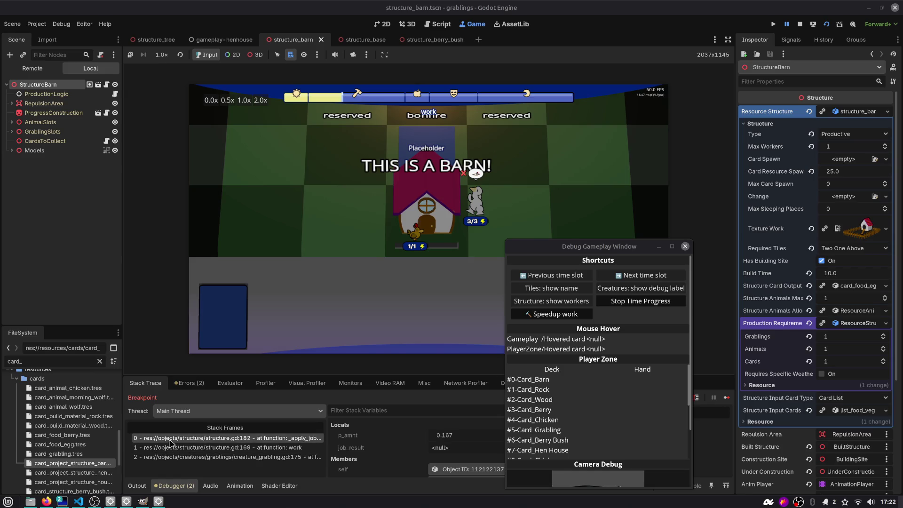
{"action": "left_click", "coordinate": [192, 448]}
{"action": "left_click", "coordinate": [197, 456]}
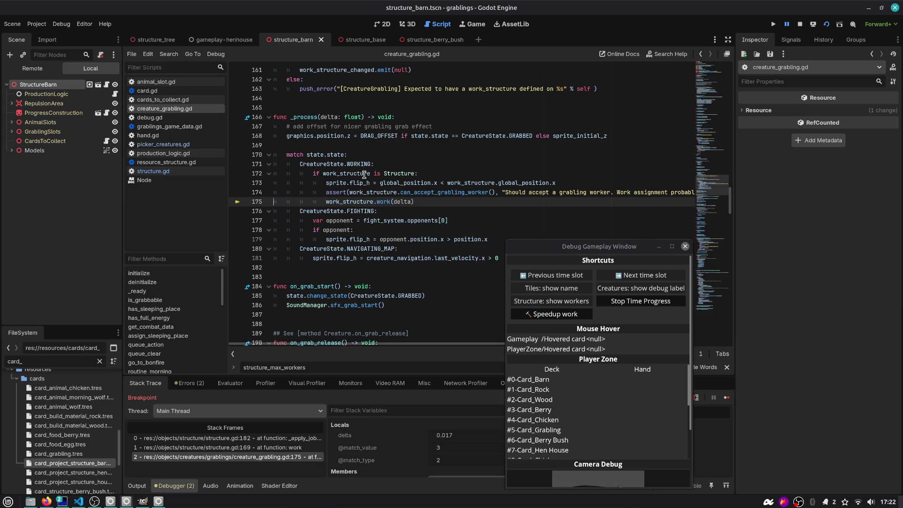
- After the assert line, add 'if work_structure.resource_structure.is_productive():'
{"action": "mouse_move", "coordinate": [364, 176]}
{"action": "mouse_move", "coordinate": [345, 205]}
{"action": "left_click", "coordinate": [356, 190]}
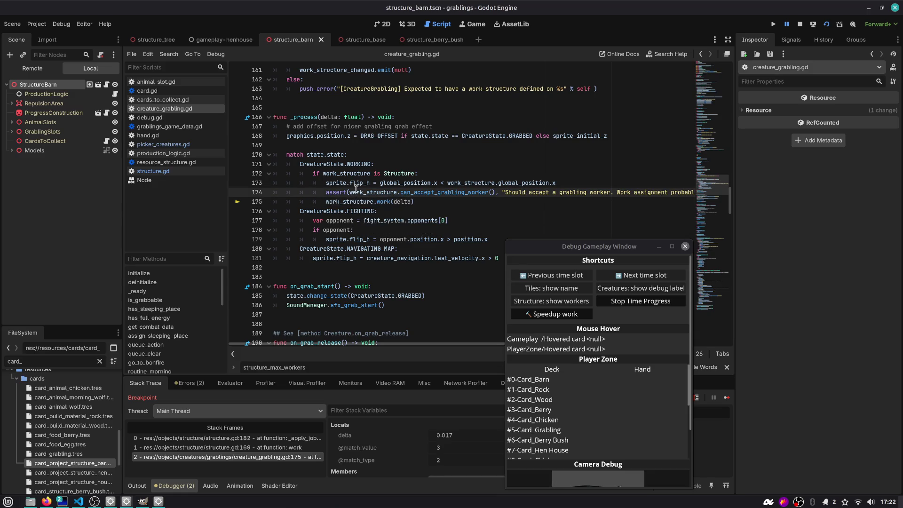
{"action": "key", "text": "End"}
{"action": "key", "text": "Return"}
{"action": "key", "text": "BackSpace"}
{"action": "key", "text": "BackSpace"}
{"action": "type", "text": "if "}
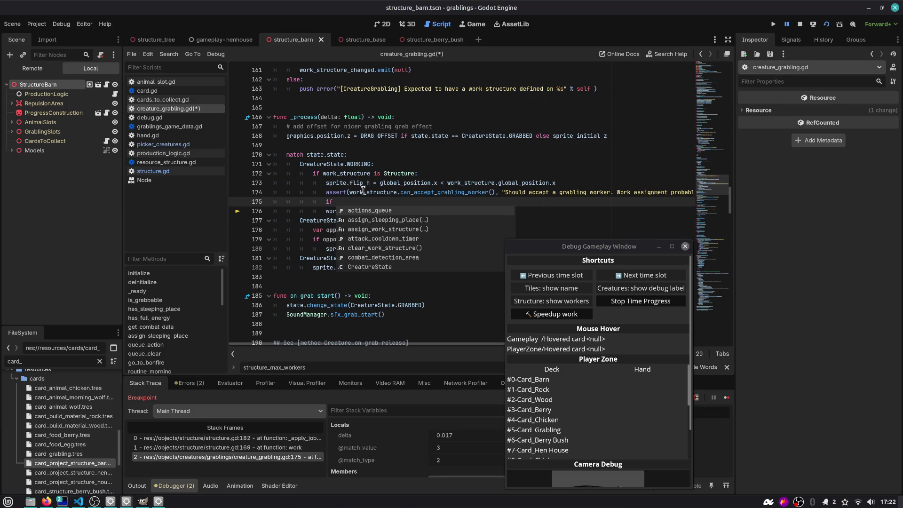
{"action": "type", "text": "work_structure.is_pro"}
{"action": "key", "text": "BackSpace"}
{"action": "key", "text": "BackSpace"}
{"action": "key", "text": "BackSpace"}
{"action": "type", "text": "resou"}
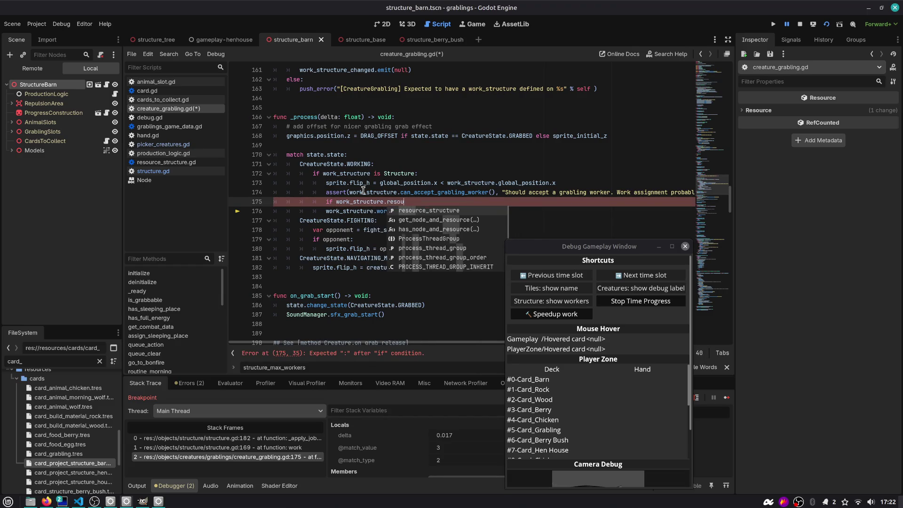
{"action": "key", "text": "Return"}
{"action": "type", "text": ".is_r"}
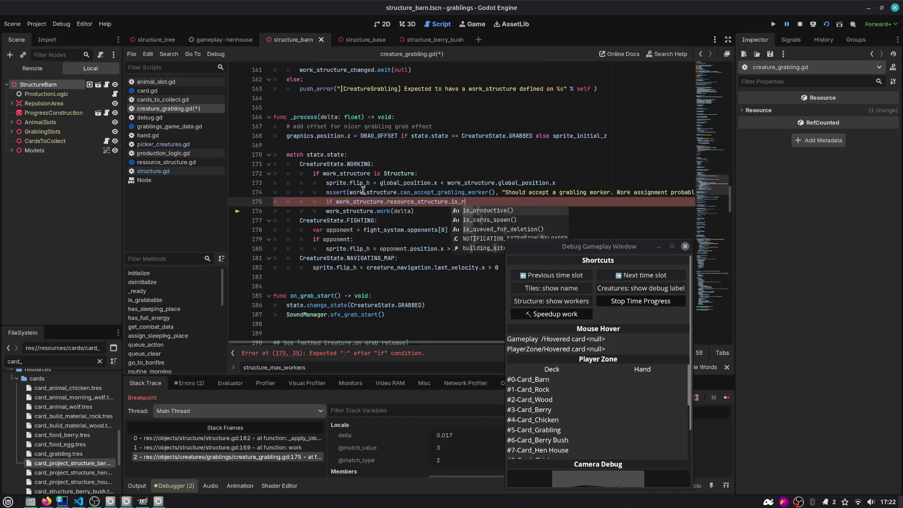
{"action": "type", "text": "po"}
{"action": "type", "text": "ro"}
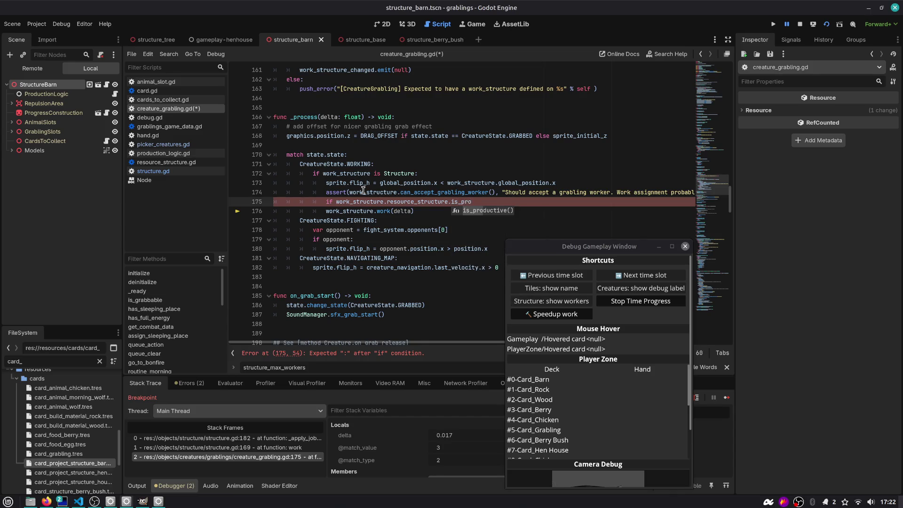
{"action": "key", "text": "Return"}
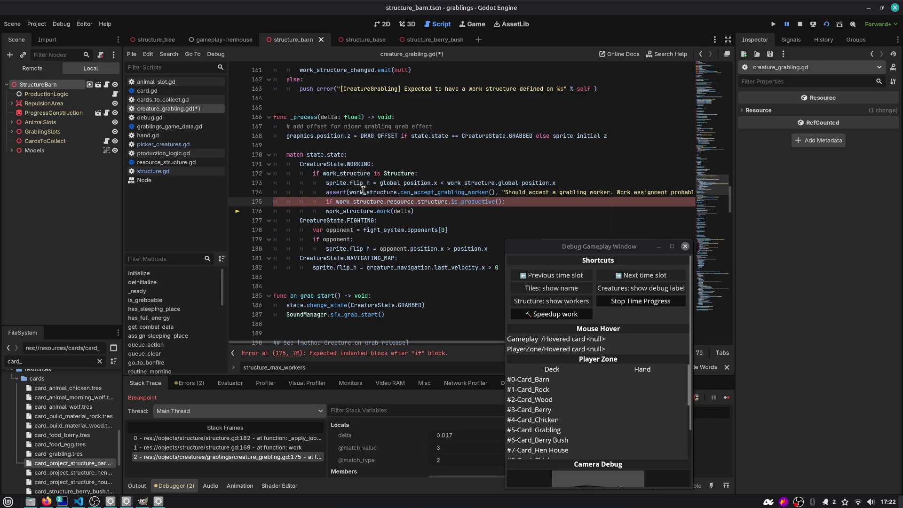
- Add an 'else:' branch with work(delta) indented under it, leaving a blank line under the if
{"action": "key", "text": "Return"}
{"action": "type", "text": "e"}
{"action": "key", "text": "Escape"}
{"action": "key", "text": "Down"}
{"action": "key", "text": "Tab"}
{"action": "key", "text": "Up"}
{"action": "key", "text": "Up"}
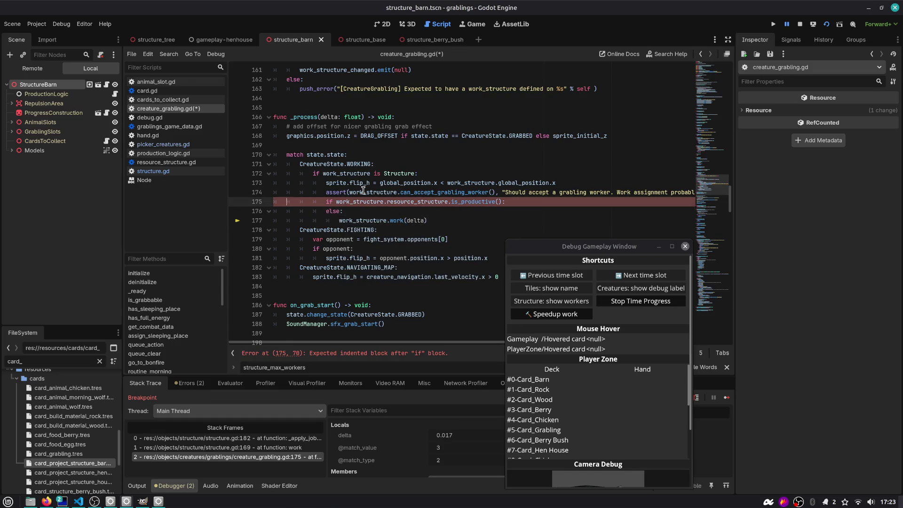
{"action": "key", "text": "Return"}
{"action": "type", "text": "if"}
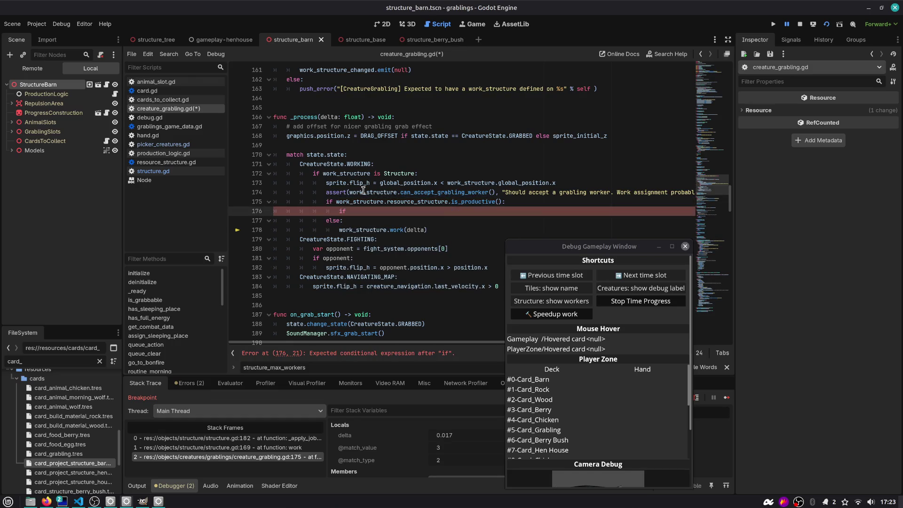
{"action": "key", "text": "Down"}
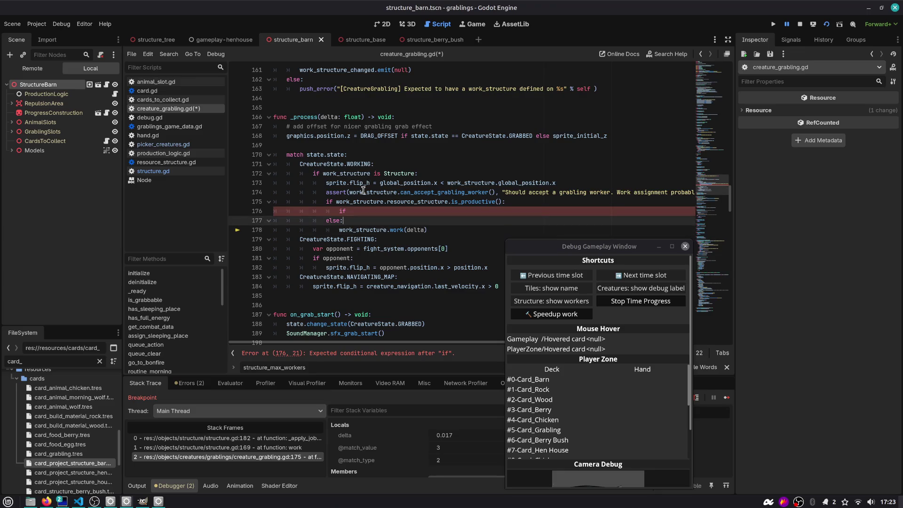
{"action": "key", "text": "Down"}
- Start a nested 'work_structure.prod' condition, briefly commenting it out to save creature_grabling.gd
{"action": "key", "text": "Up"}
{"action": "key", "text": "Up"}
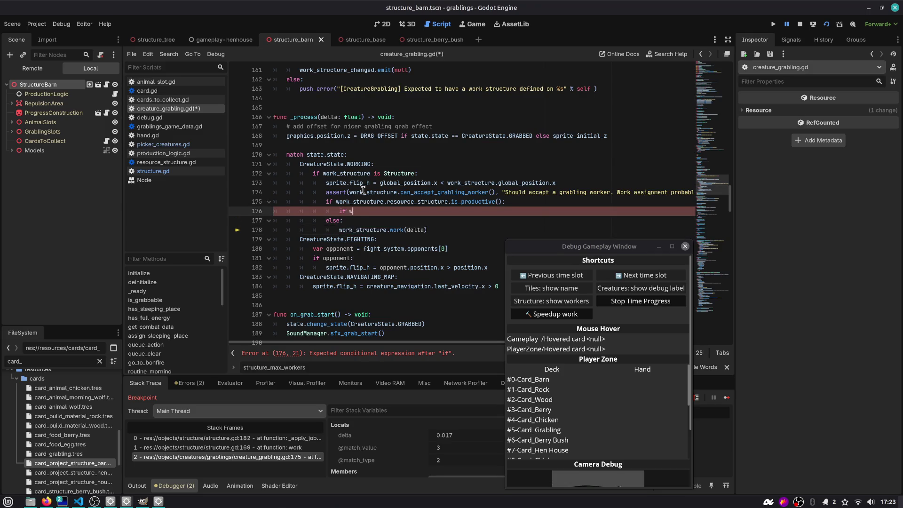
{"action": "type", "text": "ork_structure."}
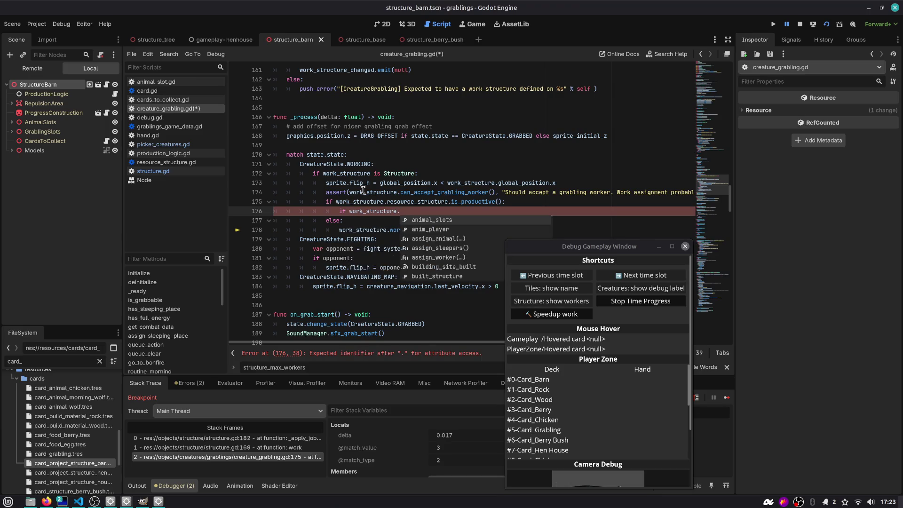
{"action": "type", "text": "are"}
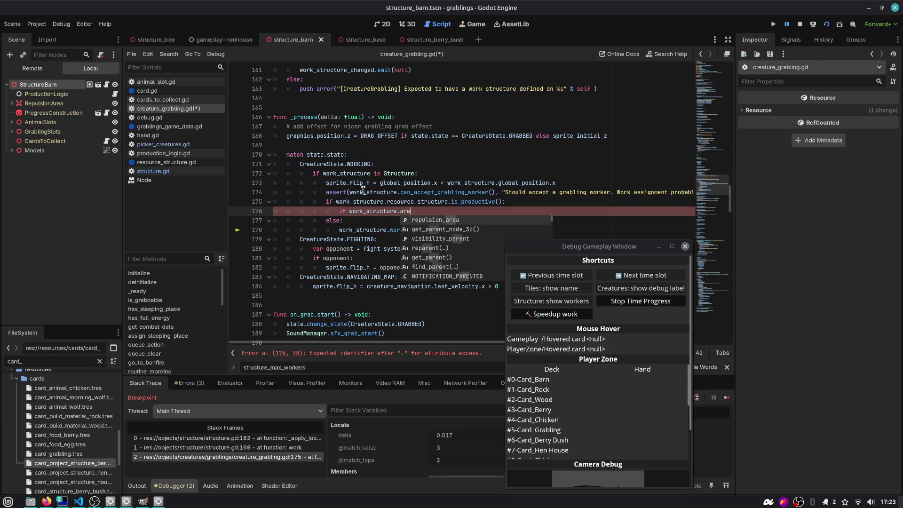
{"action": "key", "text": "BackSpace"}
{"action": "key", "text": "BackSpace"}
{"action": "key", "text": "BackSpace"}
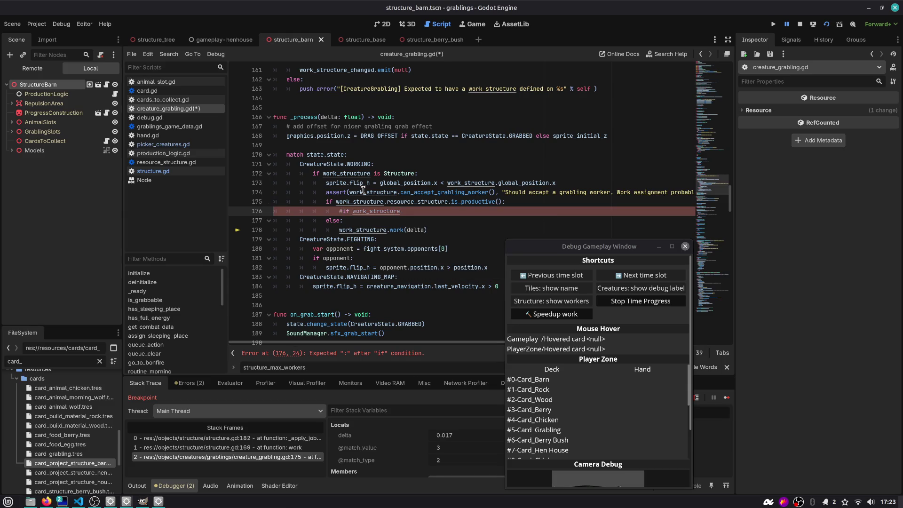
{"action": "key", "text": "ctrl+k"}
{"action": "key", "text": "ctrl+s"}
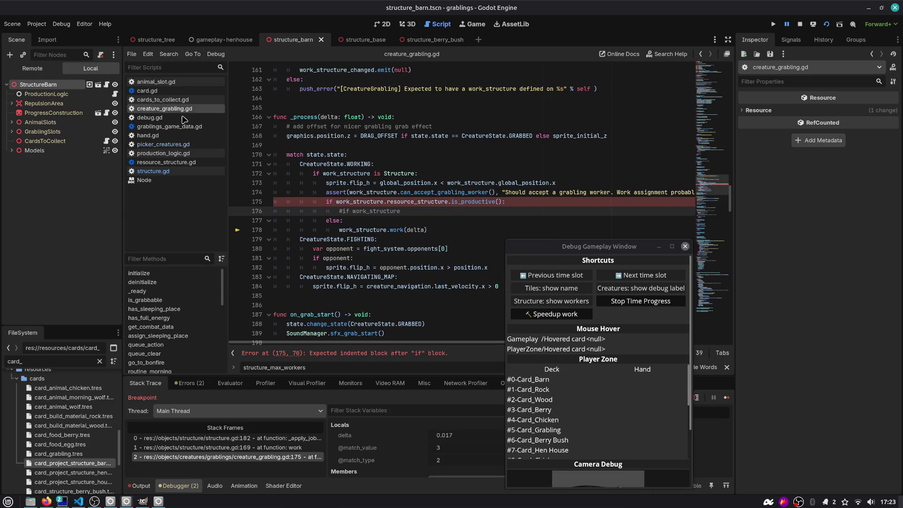
{"action": "key", "text": "ctrl+k"}
{"action": "type", "text": "/p"}
{"action": "key", "text": "BackSpace"}
{"action": "type", "text": "re.p"}
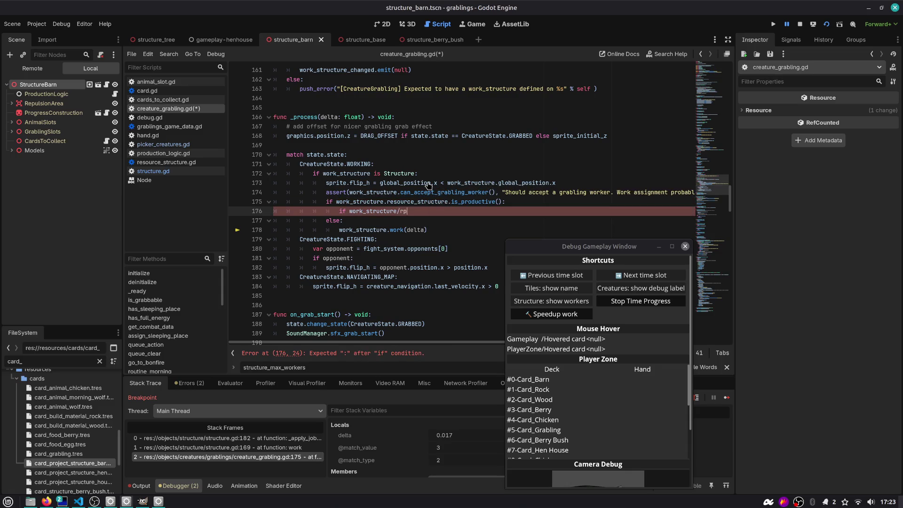
{"action": "type", "text": "rod"}
{"action": "key", "text": "ctrl+shift+o"}
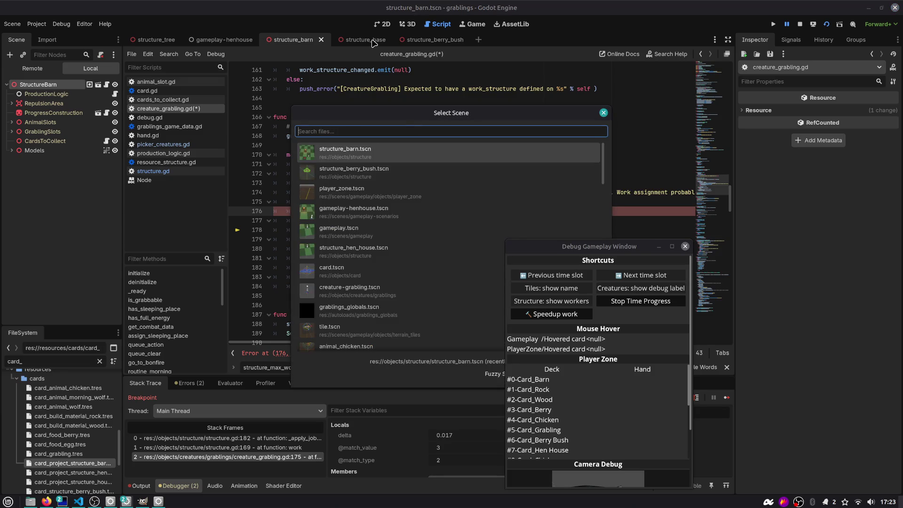
- Select the StructureBarn node and collapse its Structure property group in the Inspector
{"action": "left_click", "coordinate": [362, 154]}
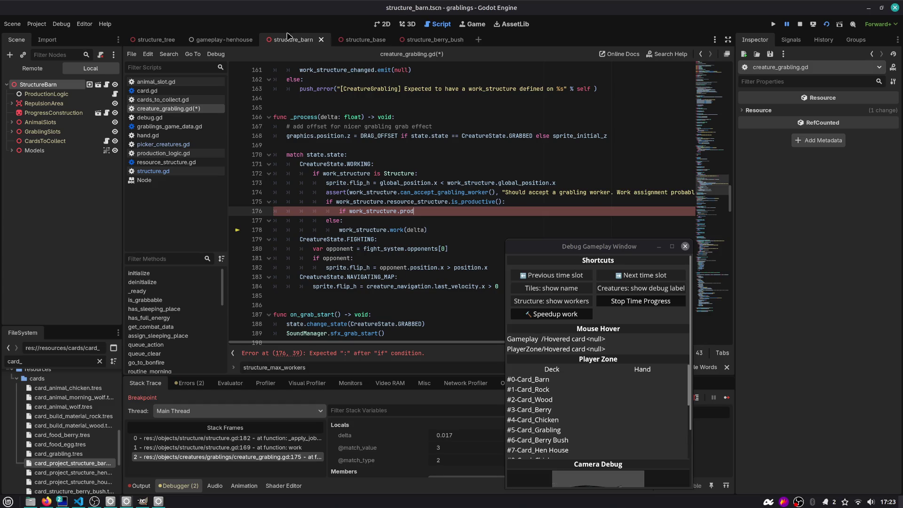
{"action": "left_click", "coordinate": [70, 94]}
{"action": "left_click", "coordinate": [70, 85]}
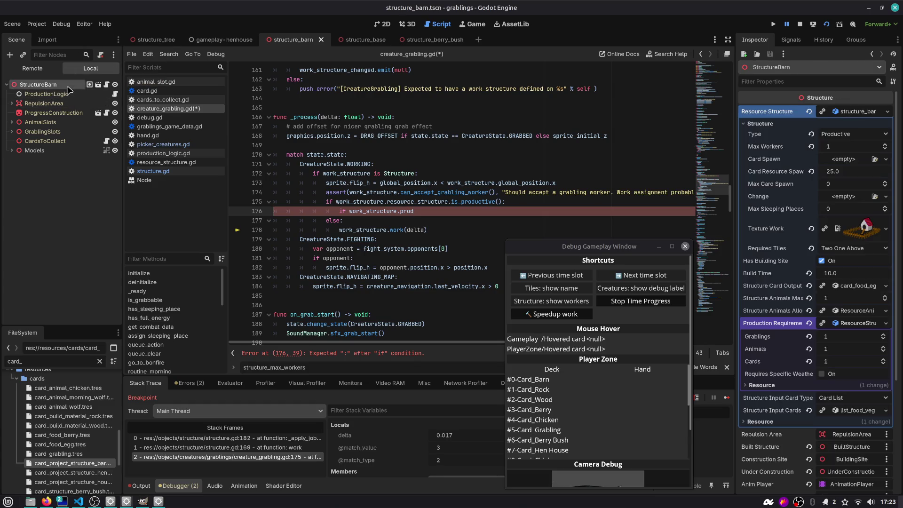
{"action": "left_click", "coordinate": [764, 124]}
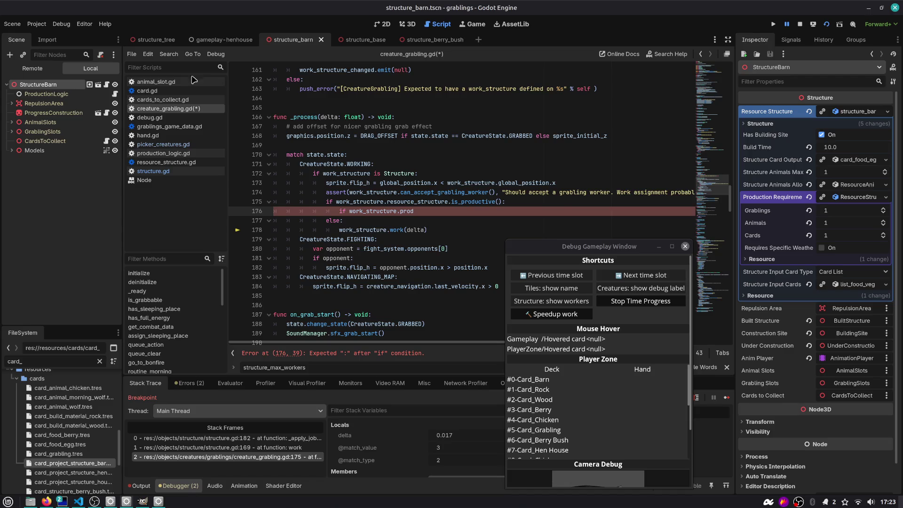
- Open structure.gd, then production_logic.gd, and highlight the _are_requirements_satisfied function
{"action": "left_click", "coordinate": [107, 84]}
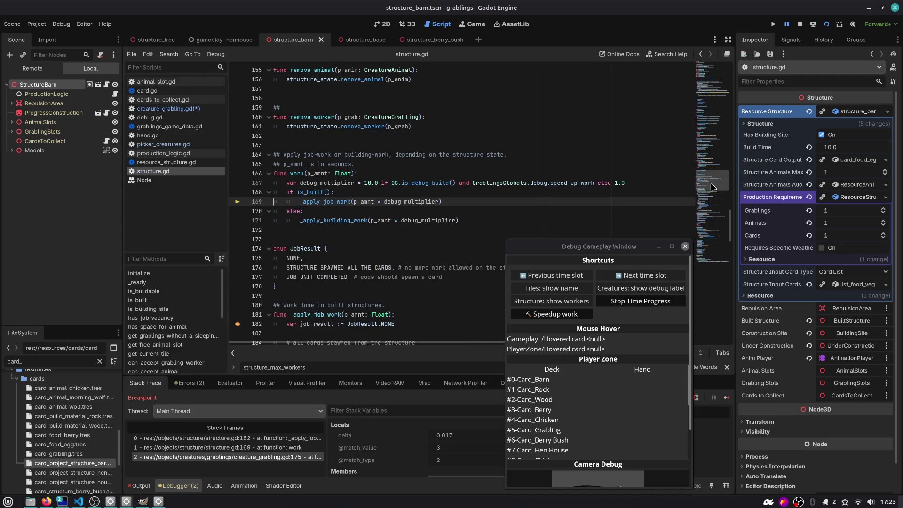
{"action": "left_click", "coordinate": [115, 93]}
{"action": "scroll", "coordinate": [358, 182], "scroll_direction": "down", "scroll_amount": 10}
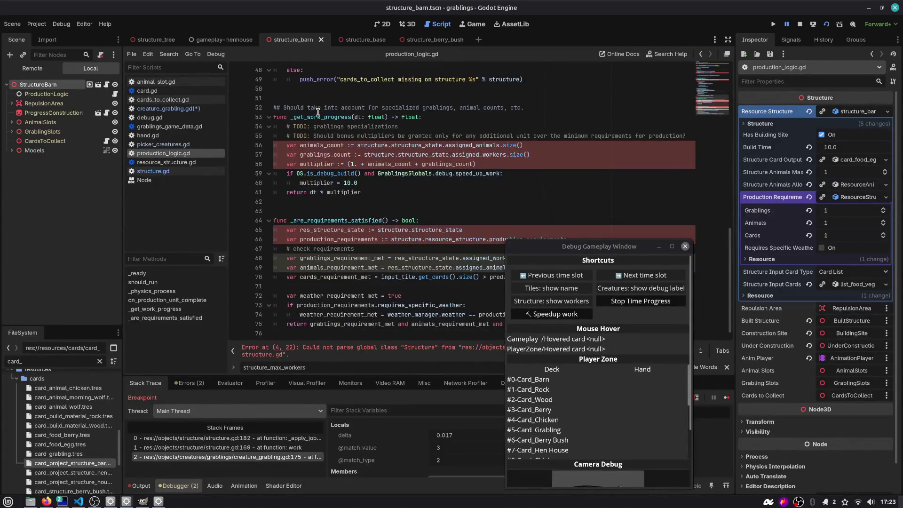
{"action": "double_click", "coordinate": [318, 116]}
{"action": "double_click", "coordinate": [342, 221]}
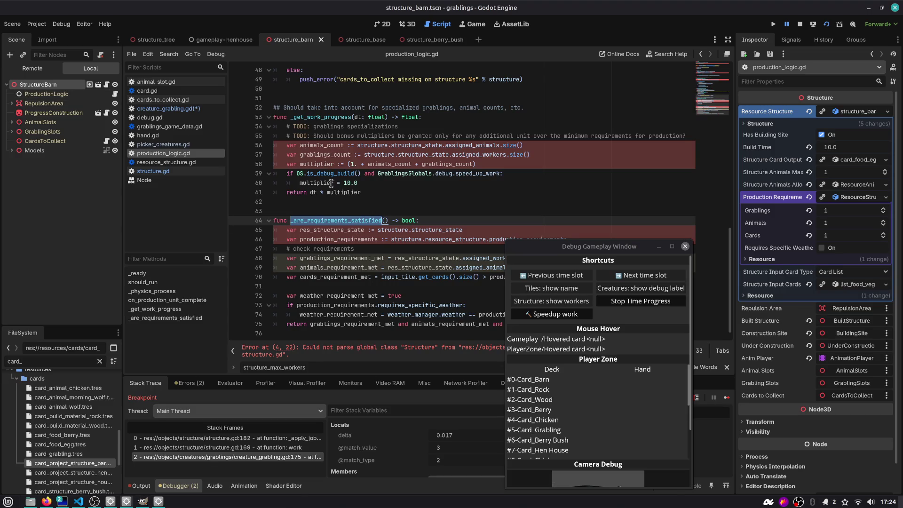
- Open structure.gd and scroll through its _apply_job_work and _apply_building_work code
{"action": "scroll", "coordinate": [318, 158], "scroll_direction": "up", "scroll_amount": 15}
{"action": "scroll", "coordinate": [318, 159], "scroll_direction": "down", "scroll_amount": 6}
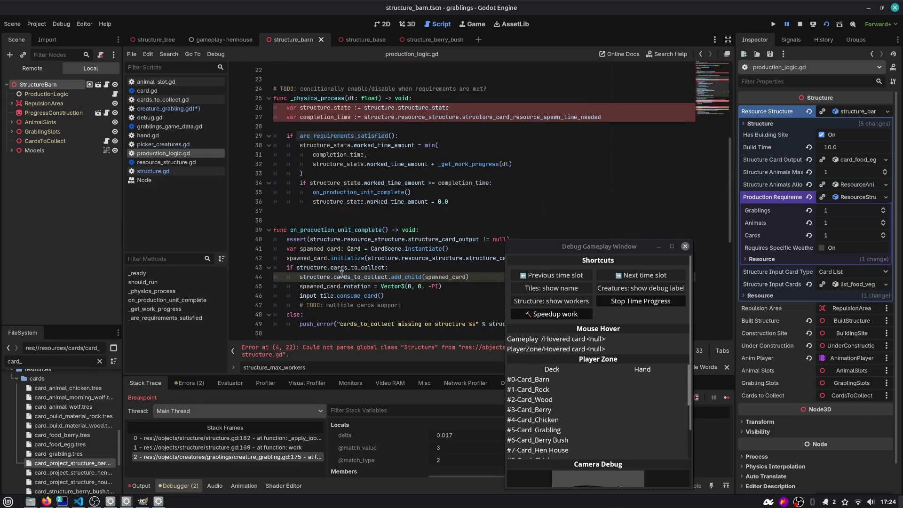
{"action": "left_click", "coordinate": [107, 86]}
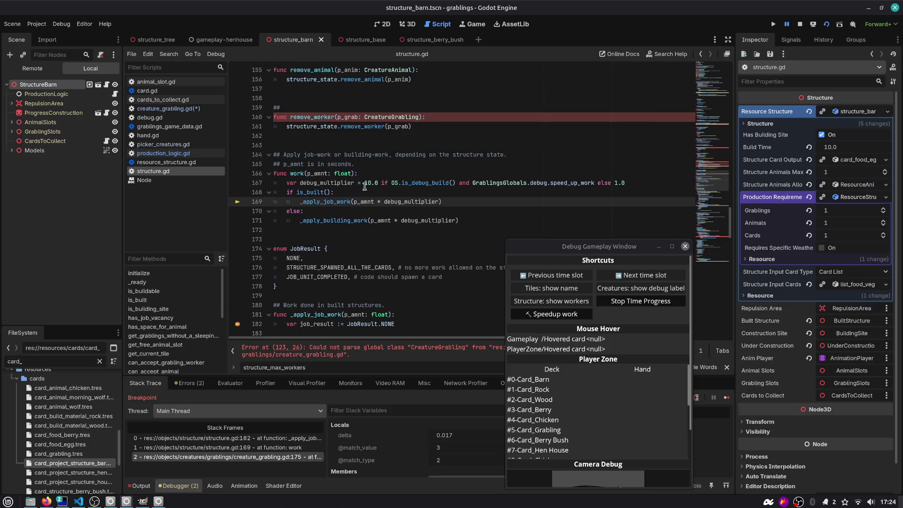
{"action": "scroll", "coordinate": [326, 200], "scroll_direction": "down", "scroll_amount": 8}
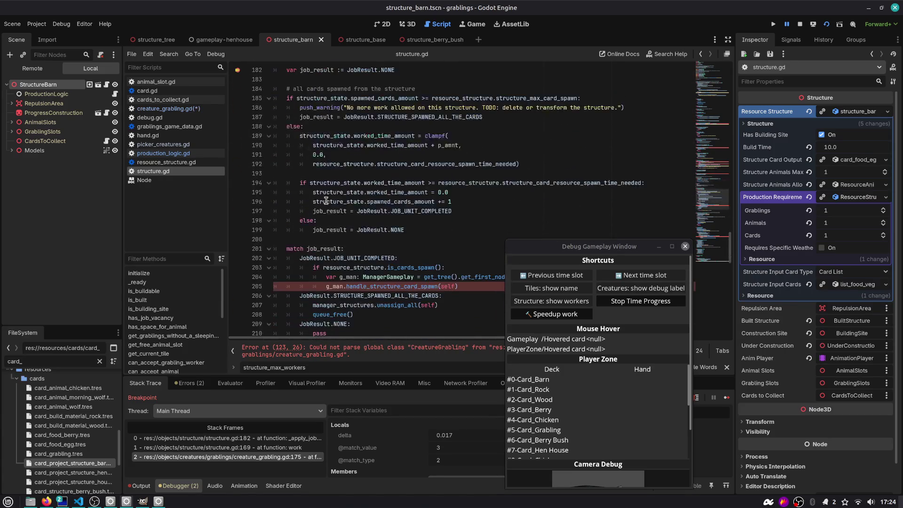
{"action": "scroll", "coordinate": [326, 200], "scroll_direction": "up", "scroll_amount": 1}
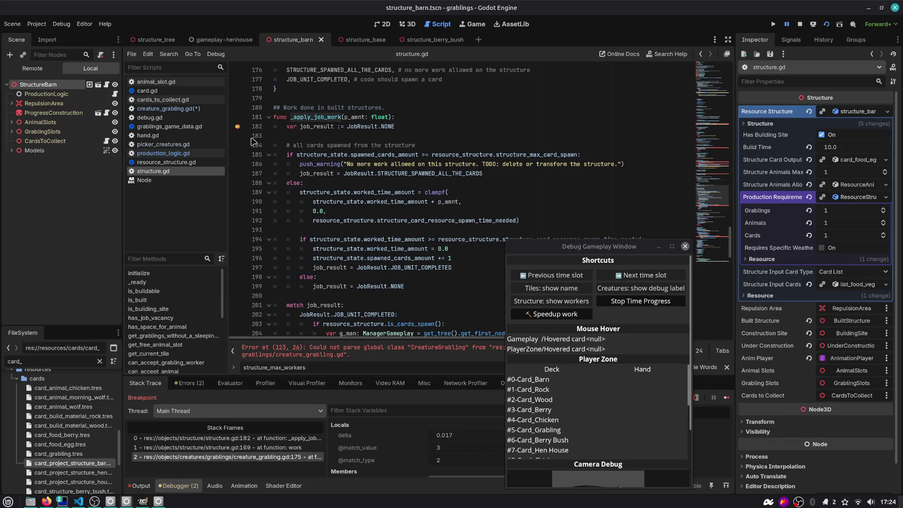
{"action": "scroll", "coordinate": [330, 188], "scroll_direction": "down", "scroll_amount": 8}
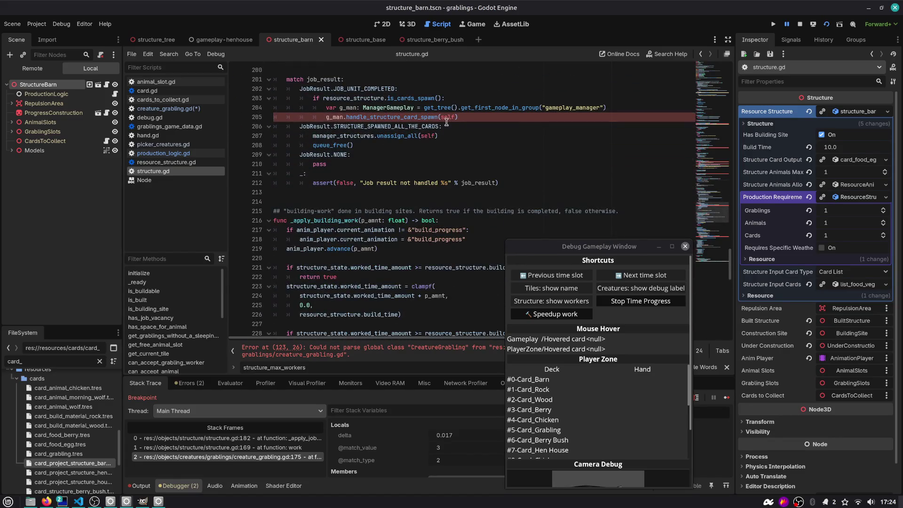
{"action": "mouse_move", "coordinate": [397, 117]}
{"action": "scroll", "coordinate": [359, 139], "scroll_direction": "up", "scroll_amount": 1}
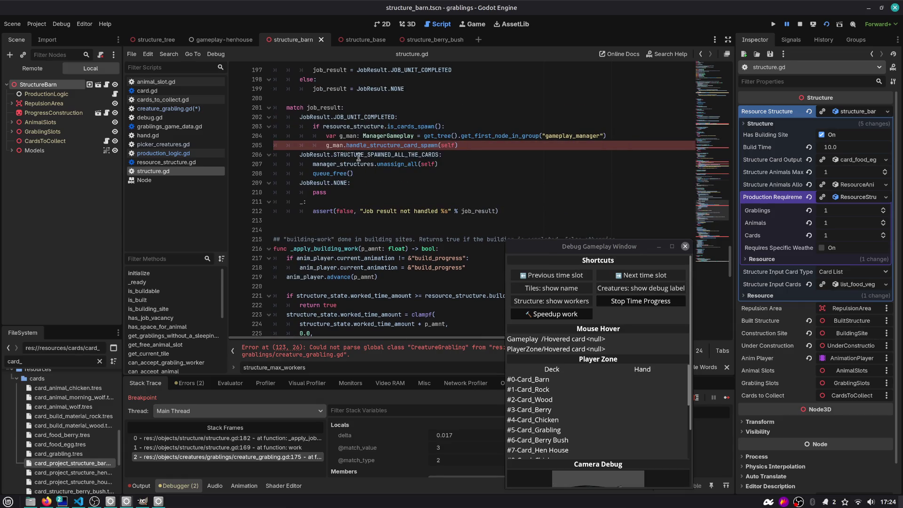
- Examine the handle_structure_card_spawn statement on line 205, then bring the running game into view
{"action": "double_click", "coordinate": [392, 149]}
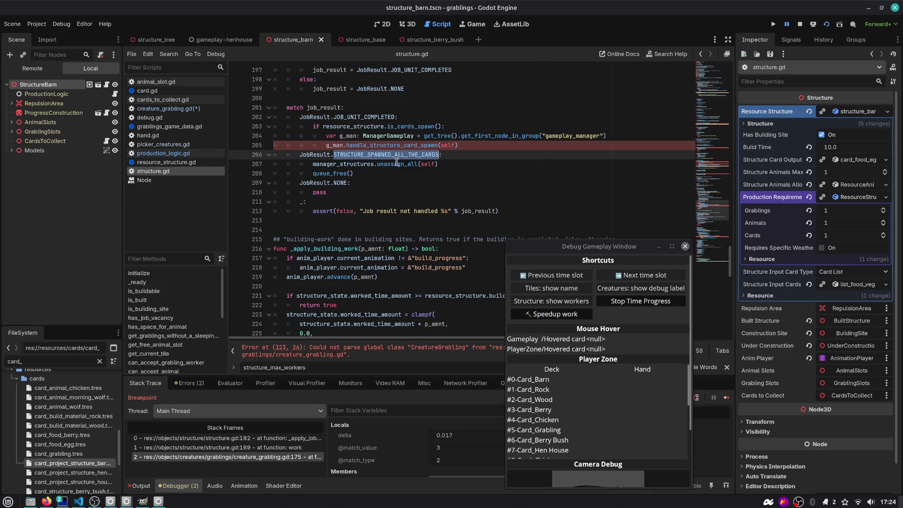
{"action": "double_click", "coordinate": [424, 145]}
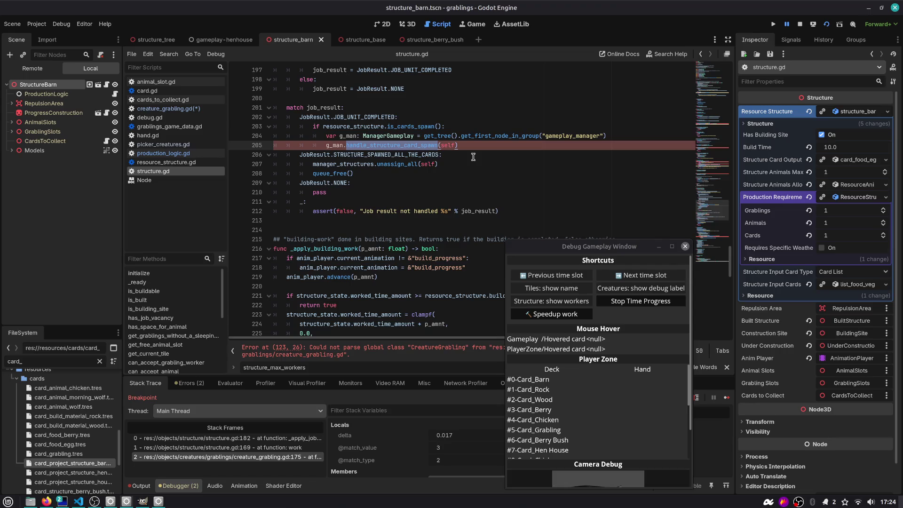
{"action": "left_click", "coordinate": [382, 166]}
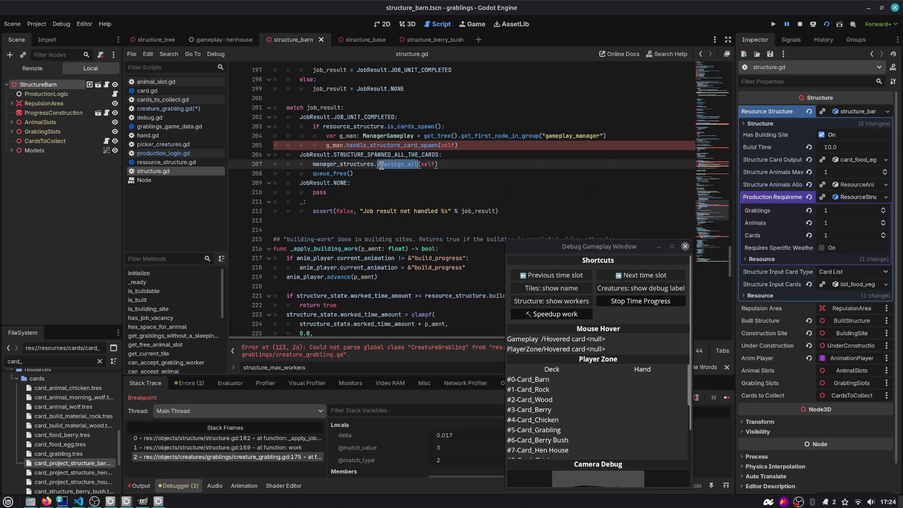
{"action": "left_click", "coordinate": [470, 146]}
{"action": "key", "text": "shift+Home"}
{"action": "key", "text": "shift+Home"}
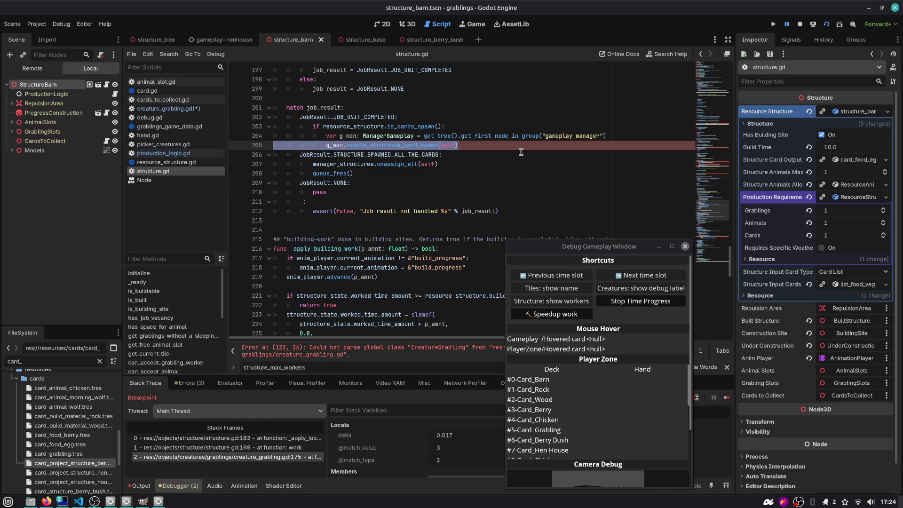
{"action": "left_click", "coordinate": [446, 145]}
{"action": "scroll", "coordinate": [426, 143], "scroll_direction": "down", "scroll_amount": 5}
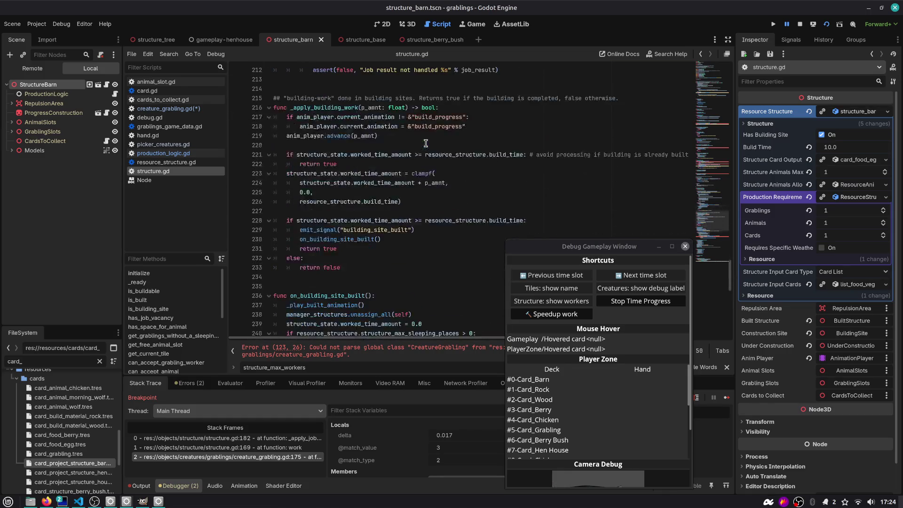
{"action": "scroll", "coordinate": [425, 143], "scroll_direction": "down", "scroll_amount": 1}
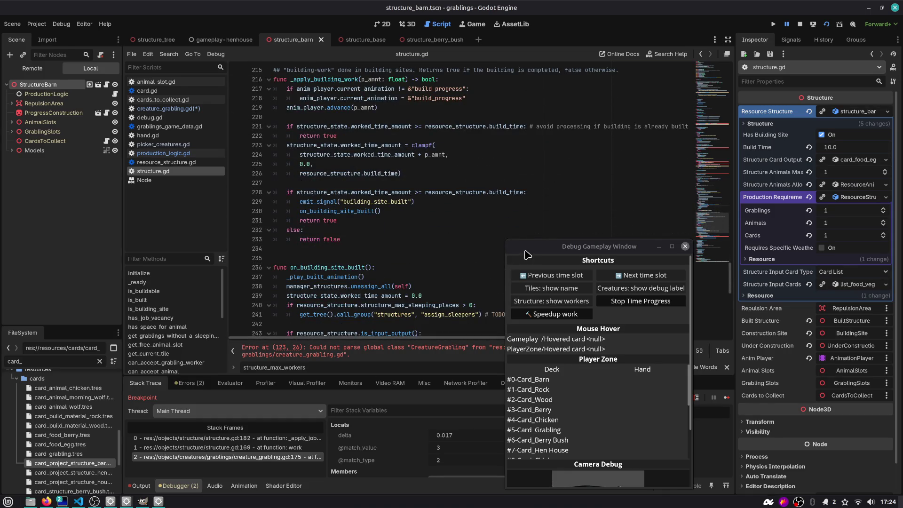
{"action": "left_click", "coordinate": [527, 254]}
- Stop the running game and jump to the reported error at line 123, near assign_worker
{"action": "left_click", "coordinate": [800, 24]}
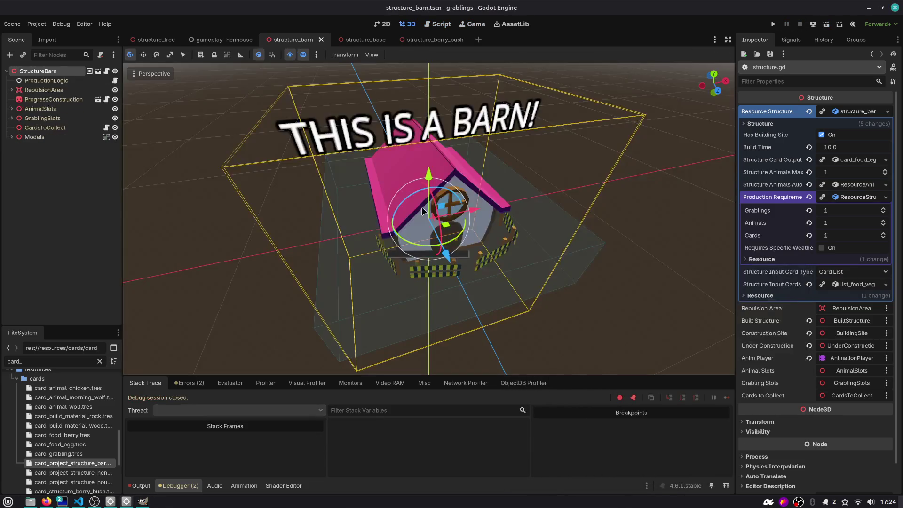
{"action": "left_click", "coordinate": [439, 24]}
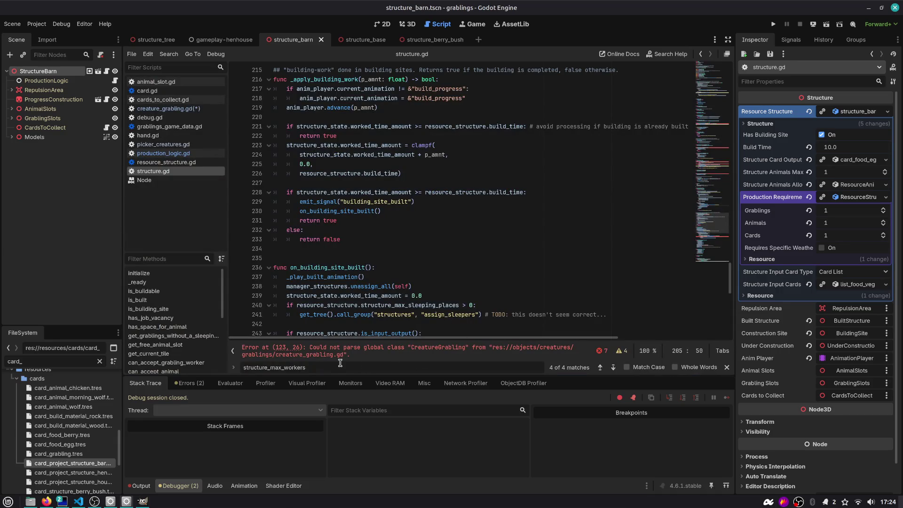
{"action": "left_click", "coordinate": [301, 353]}
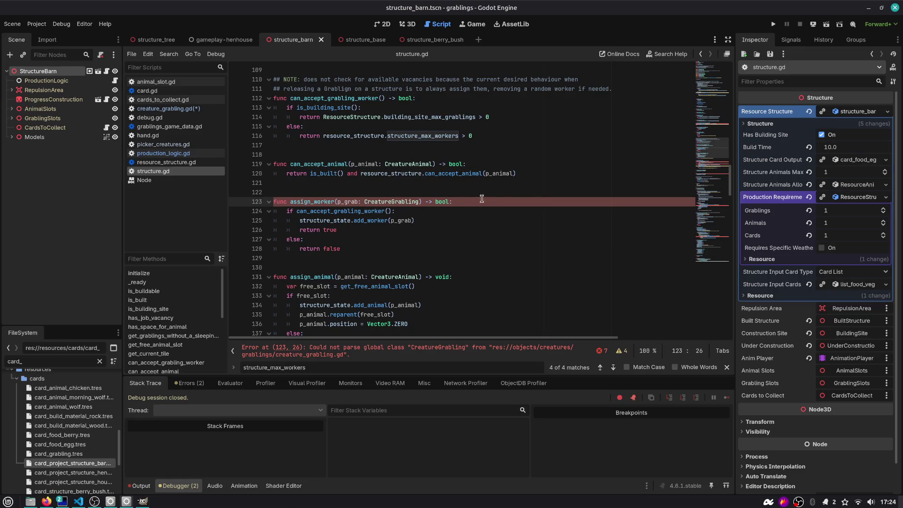
{"action": "double_click", "coordinate": [316, 202]}
{"action": "scroll", "coordinate": [325, 216], "scroll_direction": "up", "scroll_amount": 2}
{"action": "scroll", "coordinate": [325, 217], "scroll_direction": "up", "scroll_amount": 6}
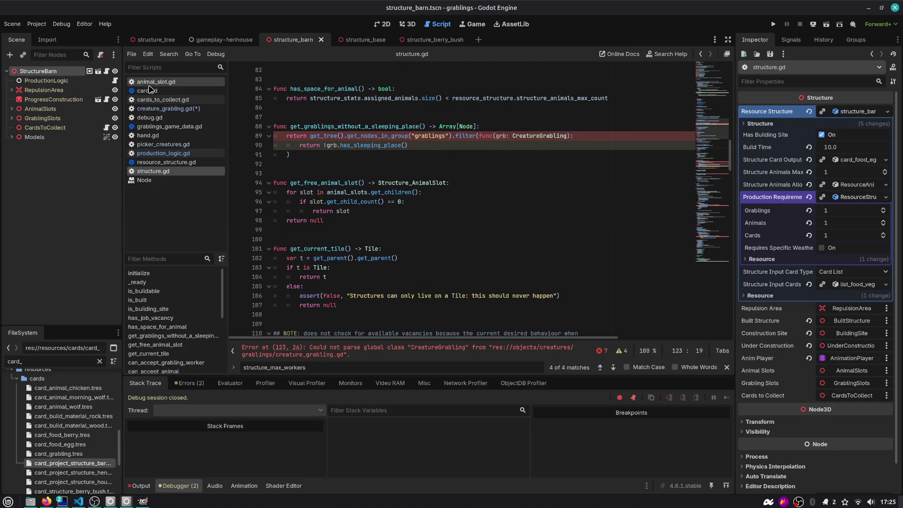
- Open production_logic.gd and inspect its input_tile assignment and _are_requirements_satisfied call
{"action": "left_click", "coordinate": [114, 80]}
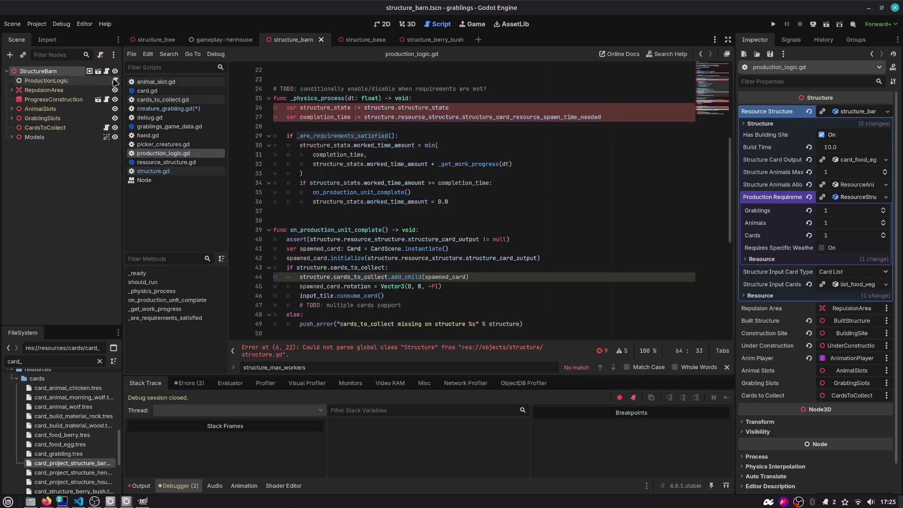
{"action": "double_click", "coordinate": [343, 230]}
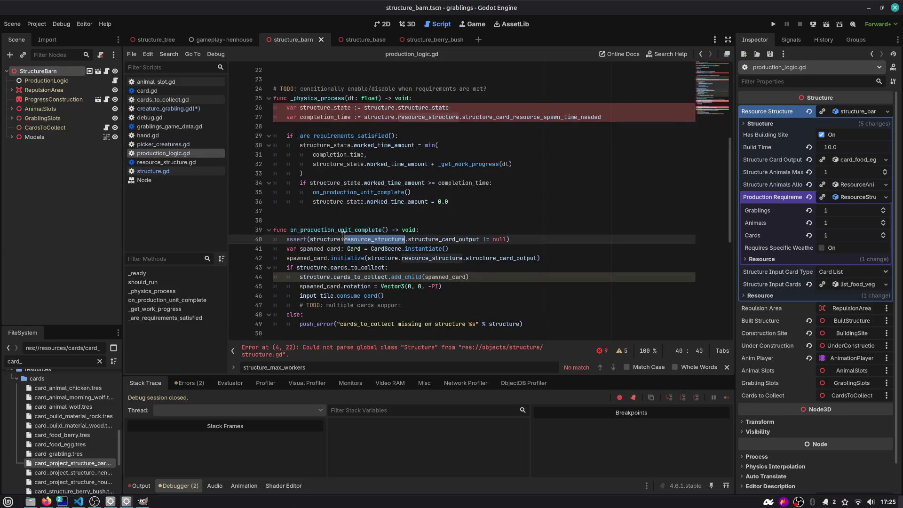
{"action": "scroll", "coordinate": [344, 232], "scroll_direction": "up", "scroll_amount": 5}
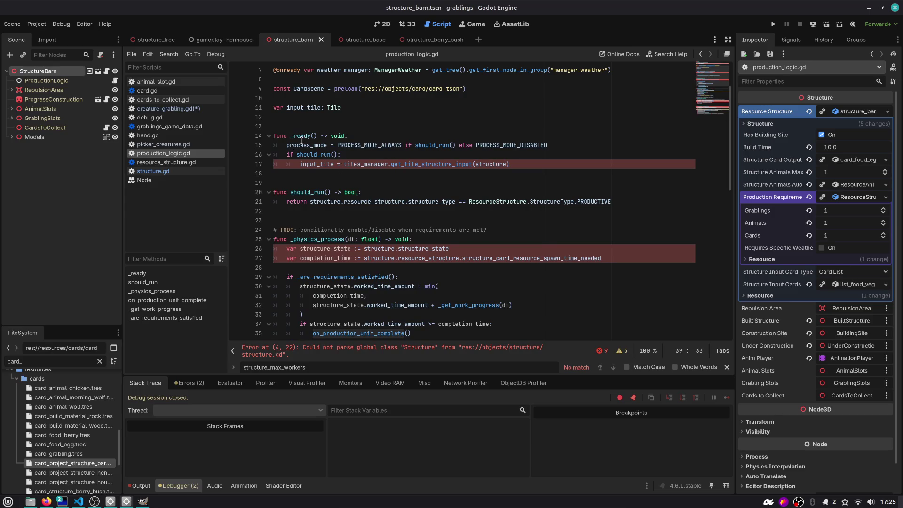
{"action": "left_click_drag", "start_coordinate": [299, 164], "coordinate": [491, 164]}
{"action": "scroll", "coordinate": [357, 221], "scroll_direction": "down", "scroll_amount": 2}
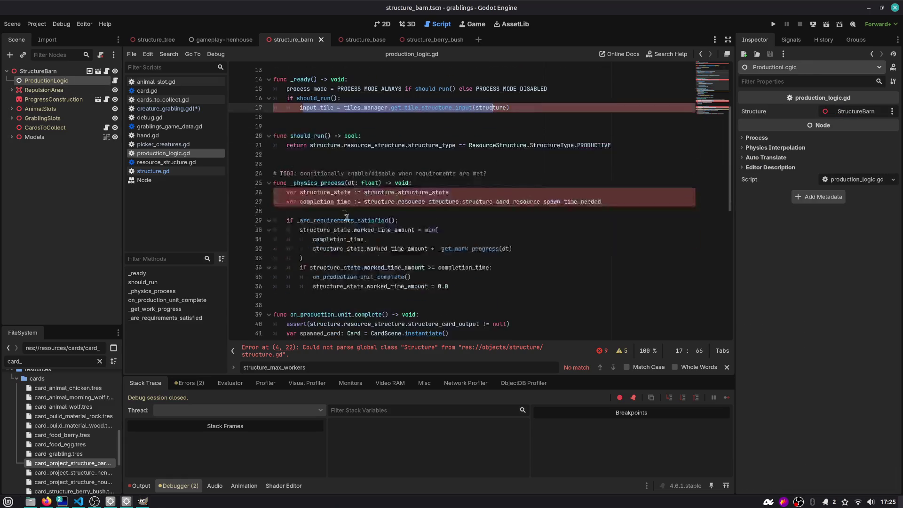
{"action": "scroll", "coordinate": [313, 198], "scroll_direction": "down", "scroll_amount": 3}
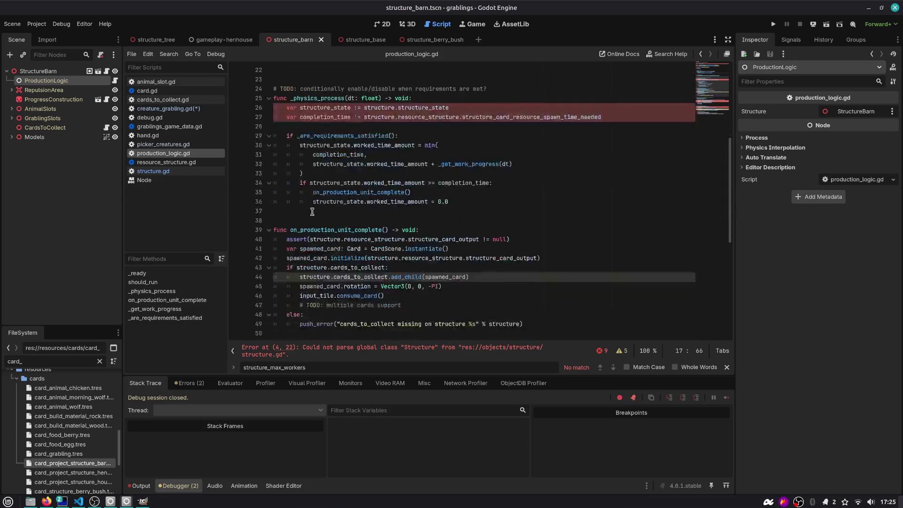
{"action": "left_click", "coordinate": [351, 136]}
{"action": "double_click", "coordinate": [350, 136]}
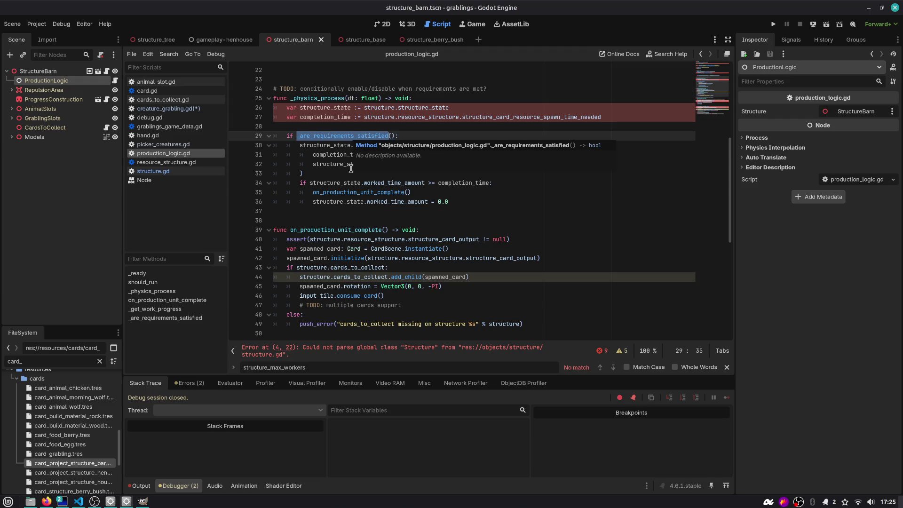
{"action": "scroll", "coordinate": [369, 162], "scroll_direction": "down", "scroll_amount": 2}
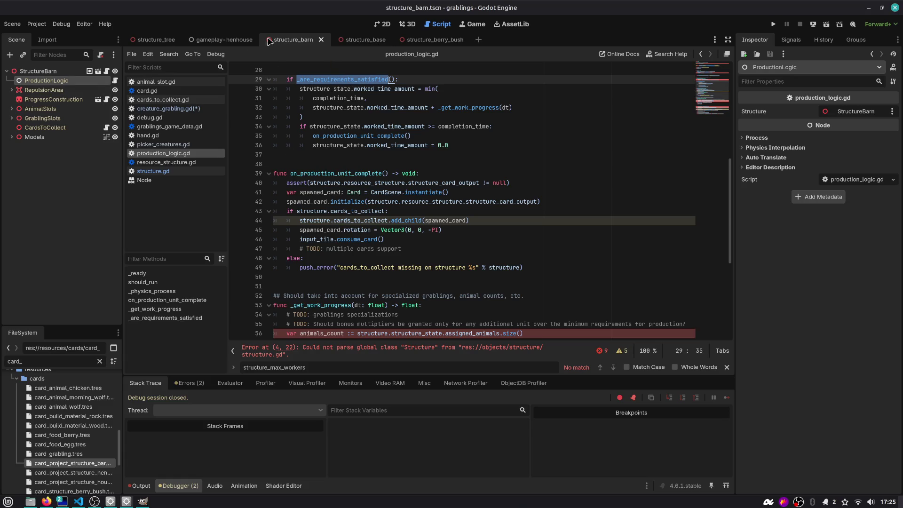
- Open creature_grabling.gd, comment out the unfinished if around lines 175–178 and save
{"action": "left_click", "coordinate": [169, 109]}
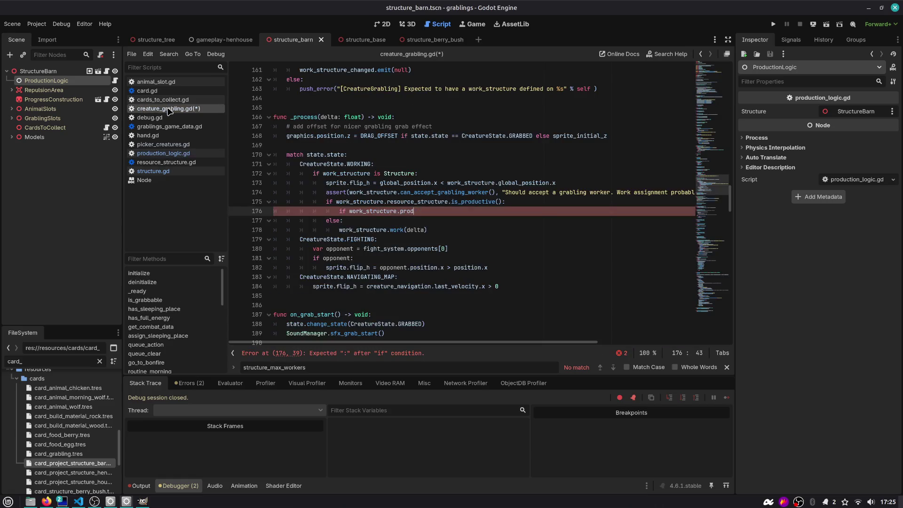
{"action": "double_click", "coordinate": [336, 172]}
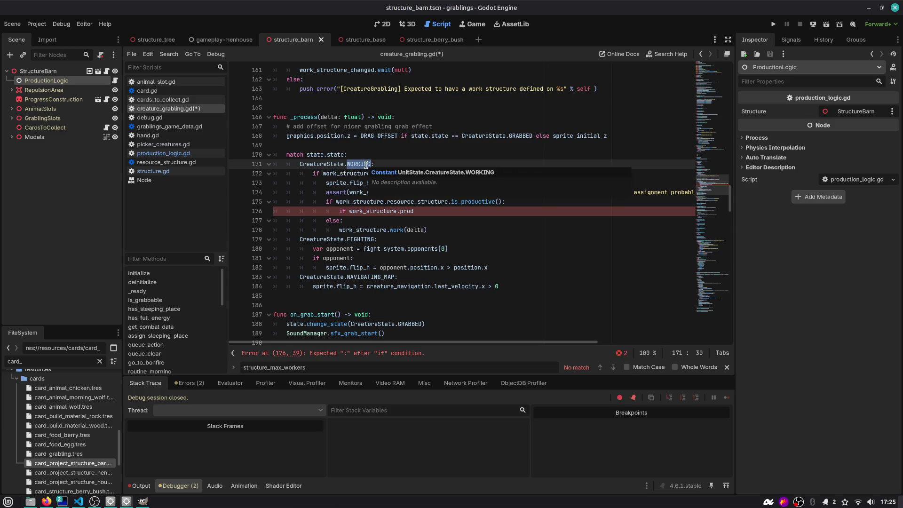
{"action": "left_click", "coordinate": [364, 212]}
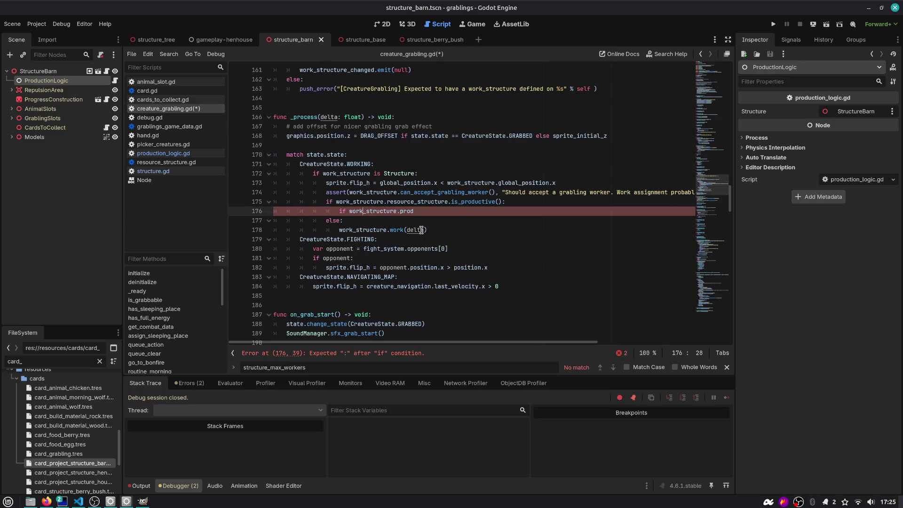
{"action": "key", "text": "Up"}
{"action": "key", "text": "Down"}
{"action": "key", "text": "Down"}
{"action": "key", "text": "Down"}
{"action": "key", "text": "shift+Up"}
{"action": "key", "text": "shift+Up"}
{"action": "key", "text": "shift+Up"}
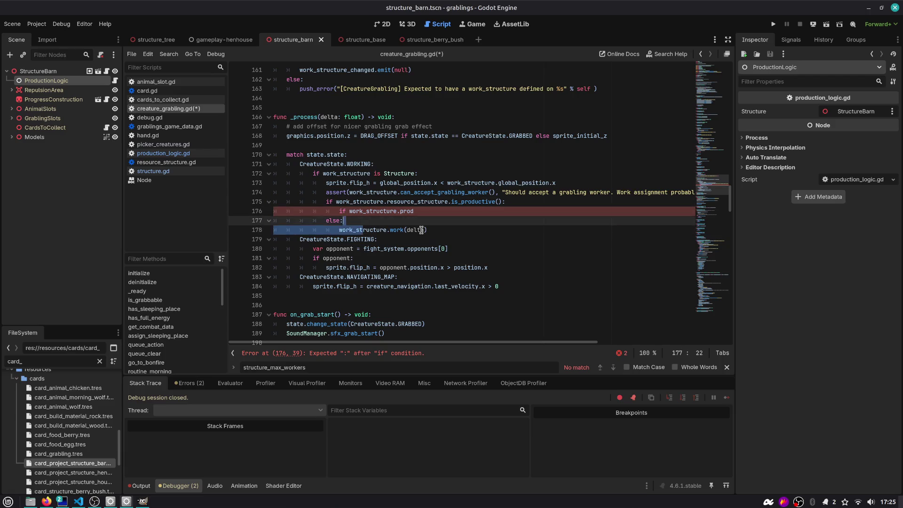
{"action": "key", "text": "Down"}
{"action": "key", "text": "ctrl+k"}
{"action": "key", "text": "ctrl+s"}
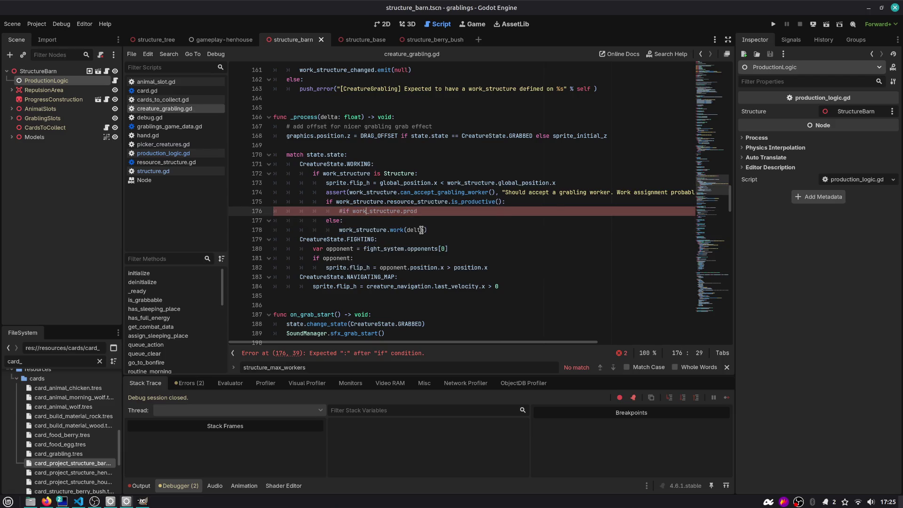
- Unindent work_structure.work(delta), comment out the is_productive if/else lines, and save
{"action": "key", "text": "Down"}
{"action": "key", "text": "Down"}
{"action": "key", "text": "shift+Tab"}
{"action": "key", "text": "Up"}
{"action": "key", "text": "ctrl+k"}
{"action": "key", "text": "Up"}
{"action": "key", "text": "Up"}
{"action": "key", "text": "ctrl+k"}
{"action": "key", "text": "ctrl+s"}
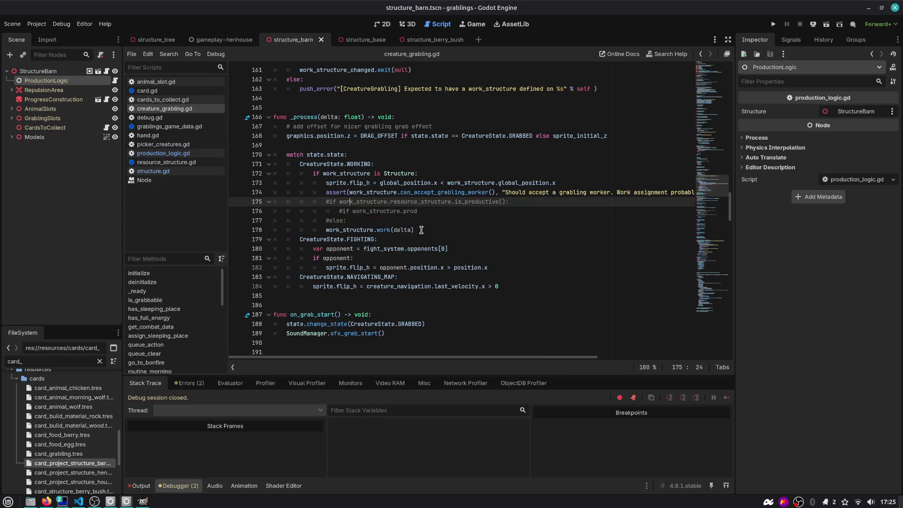
{"action": "double_click", "coordinate": [371, 229]}
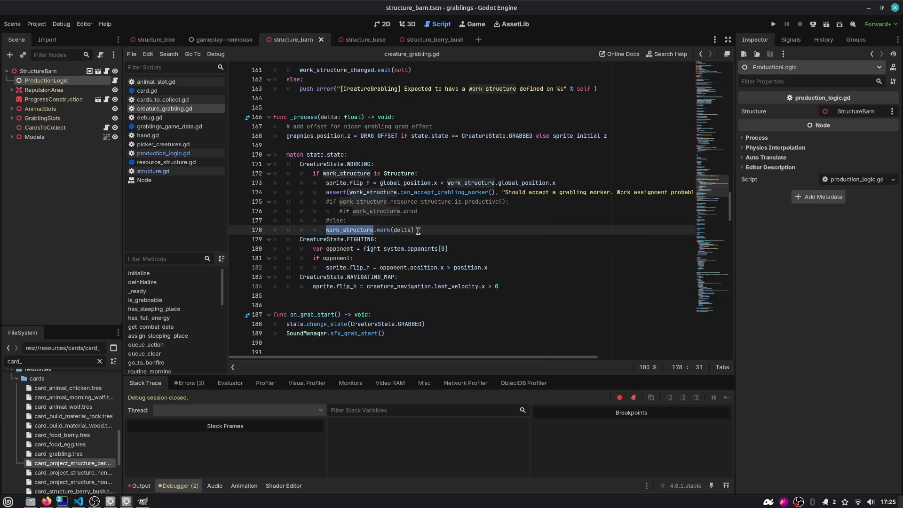
{"action": "mouse_move", "coordinate": [393, 230]}
- Uncomment the is_productive if/else lines and indent the work call back under them
{"action": "left_click_drag", "start_coordinate": [358, 221], "coordinate": [324, 201]}
{"action": "key", "text": "ctrl+k"}
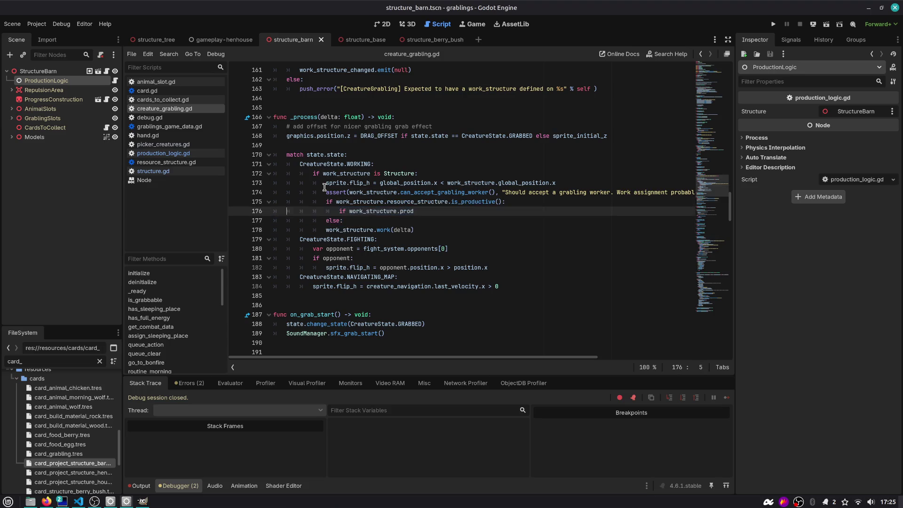
{"action": "key", "text": "Down"}
{"action": "key", "text": "Down"}
{"action": "key", "text": "Tab"}
{"action": "key", "text": "Up"}
{"action": "key", "text": "Up"}
{"action": "key", "text": "Up"}
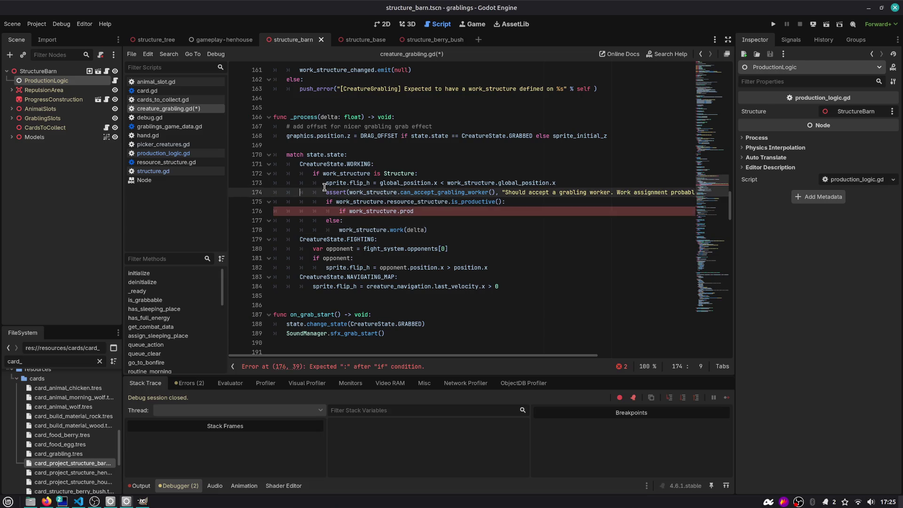
{"action": "scroll", "coordinate": [324, 187], "scroll_direction": "down", "scroll_amount": 1}
{"action": "key", "text": "shift+End"}
{"action": "key", "text": "End"}
{"action": "key", "text": "Down"}
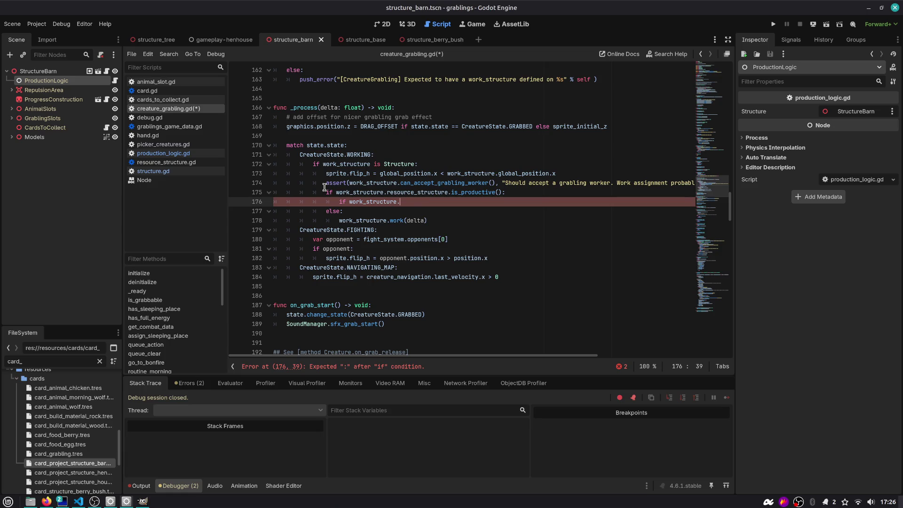
- Add a get_node_or_null("ProductionLogic") lookup to the condition line
{"action": "type", "text": "get_node(\""}
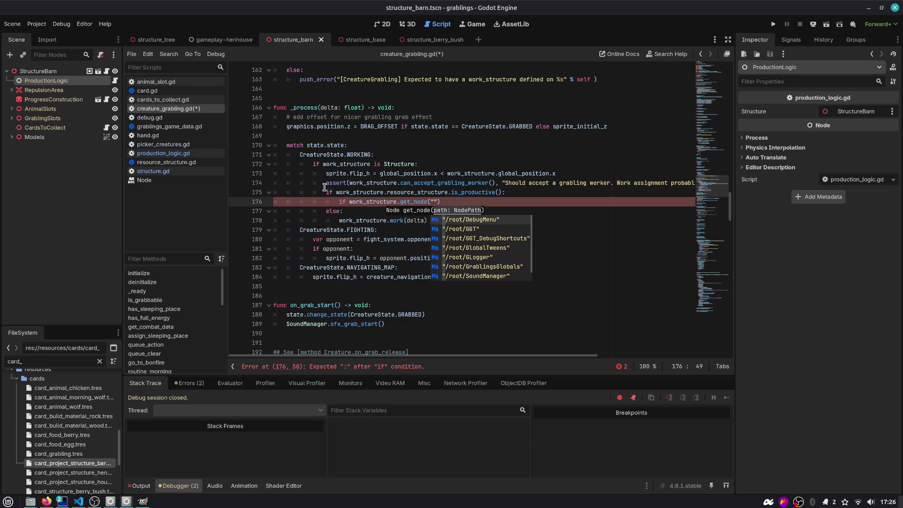
{"action": "type", "text": "ProductionLogic"}
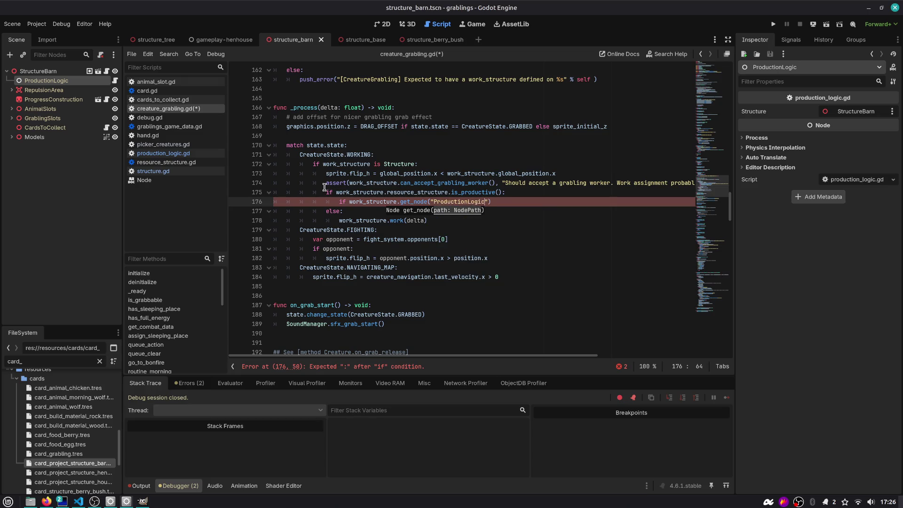
{"action": "key", "text": "End"}
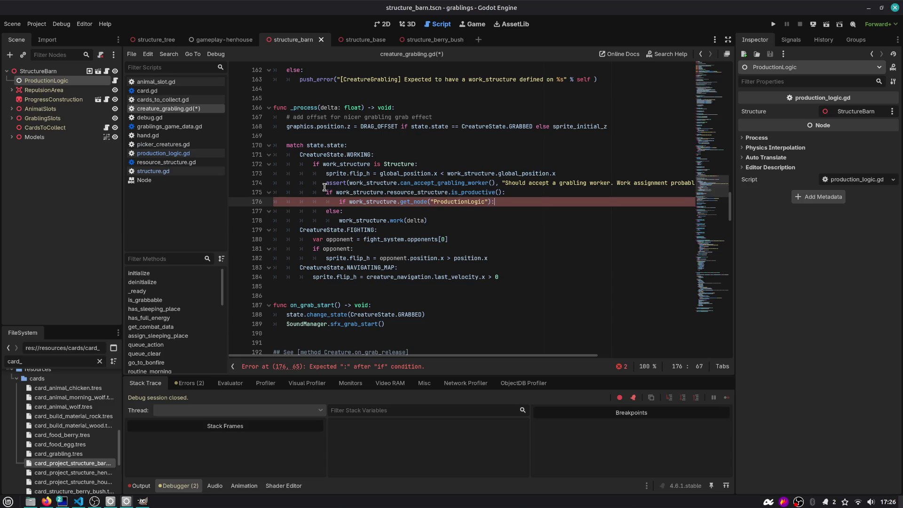
{"action": "key", "text": "ctrl+Delete"}
{"action": "type", "text": "get_node_or_"}
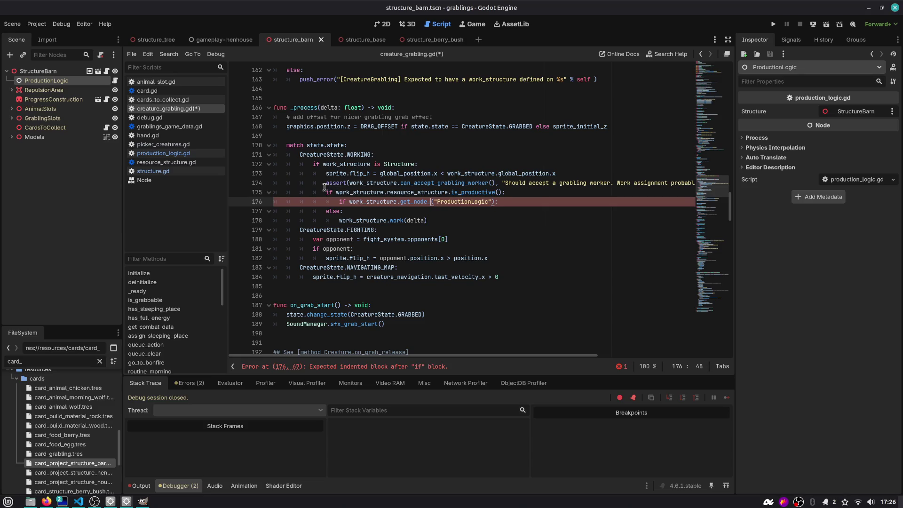
{"action": "type", "text": "null"}
{"action": "key", "text": "End"}
{"action": "key", "text": "Return"}
{"action": "type", "text": "work_structure."}
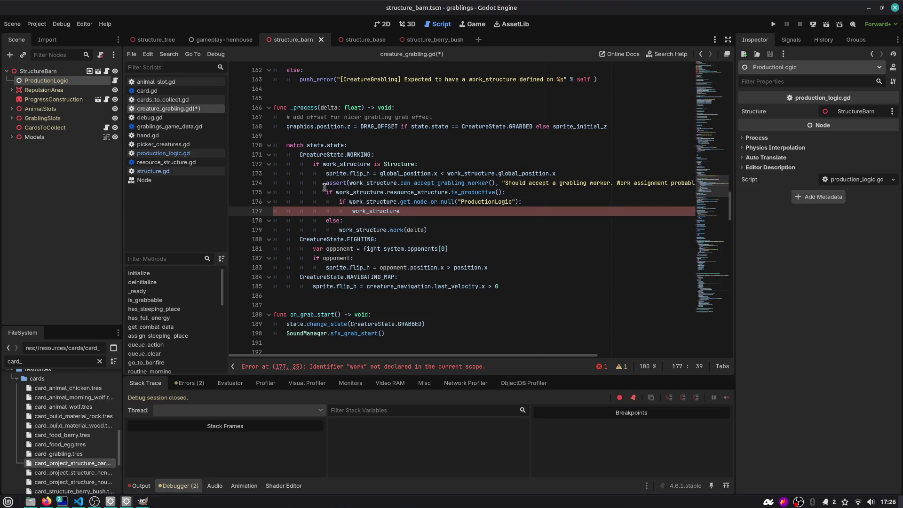
{"action": "key", "text": "ctrl+BackSpace"}
{"action": "key", "text": "ctrl+BackSpace"}
- Move the lookup into a production_logic variable above the if, and test production_logic in the condition
{"action": "key", "text": "Up"}
{"action": "key", "text": "shift+End"}
{"action": "key", "text": "shift+Left"}
{"action": "key", "text": "ctrl+x"}
{"action": "key", "text": "ctrl+shift+Return"}
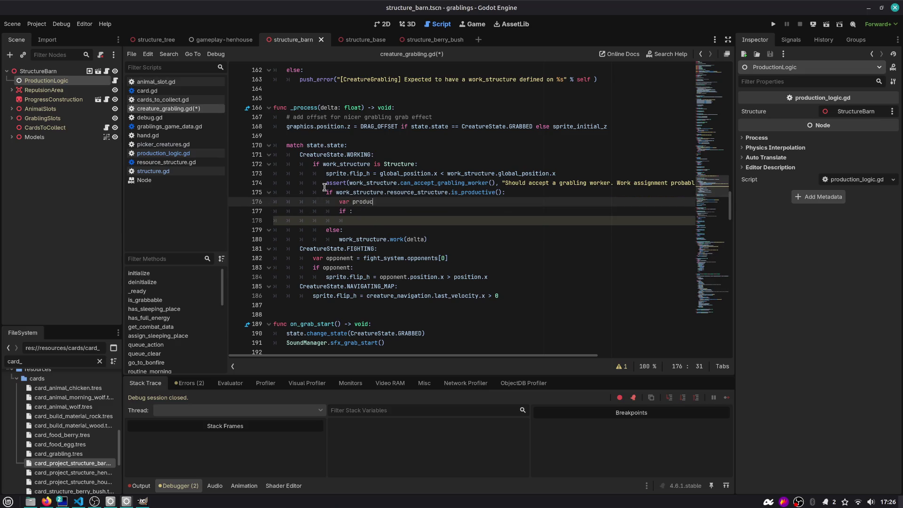
{"action": "type", "text": "c ="}
{"action": "key", "text": "ctrl+v"}
{"action": "key", "text": "Down"}
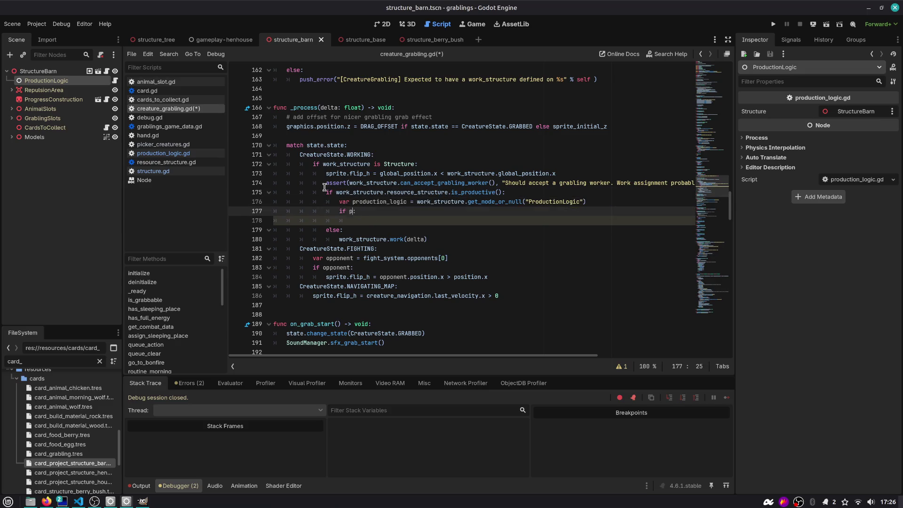
{"action": "type", "text": "rod"}
{"action": "key", "text": "Return"}
- Add a production_logic._are_requirements_satisfied() check, copying the method name from production_logic.gd
{"action": "key", "text": "End"}
{"action": "key", "text": "Return"}
{"action": "type", "text": "pr"}
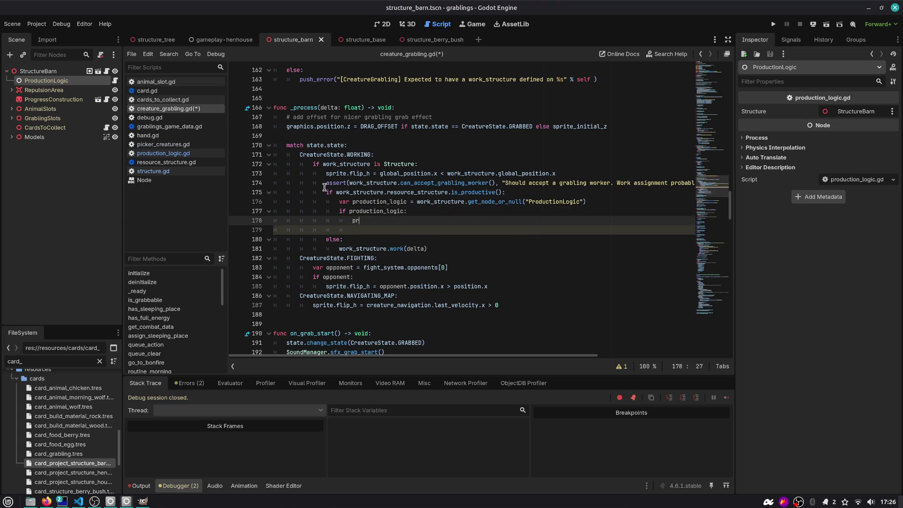
{"action": "key", "text": "Return"}
{"action": "type", "text": "."}
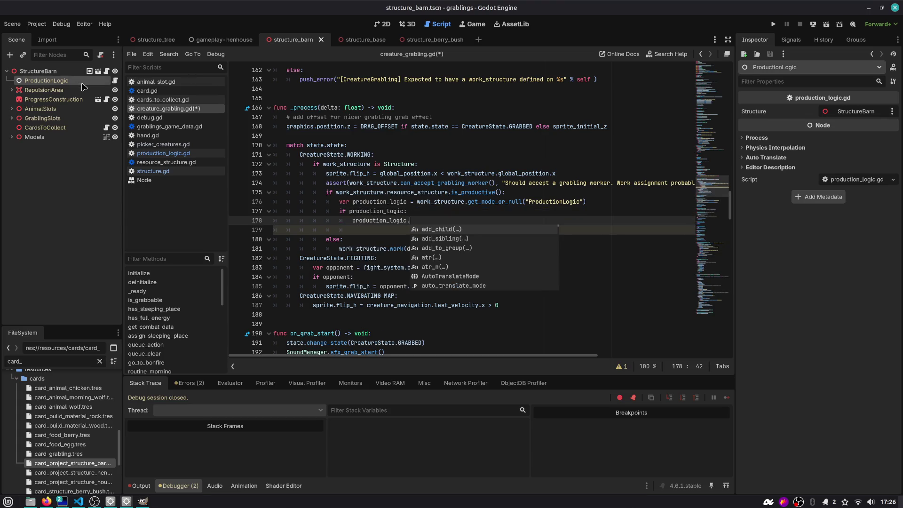
{"action": "left_click", "coordinate": [115, 83]}
{"action": "scroll", "coordinate": [304, 232], "scroll_direction": "down", "scroll_amount": 5}
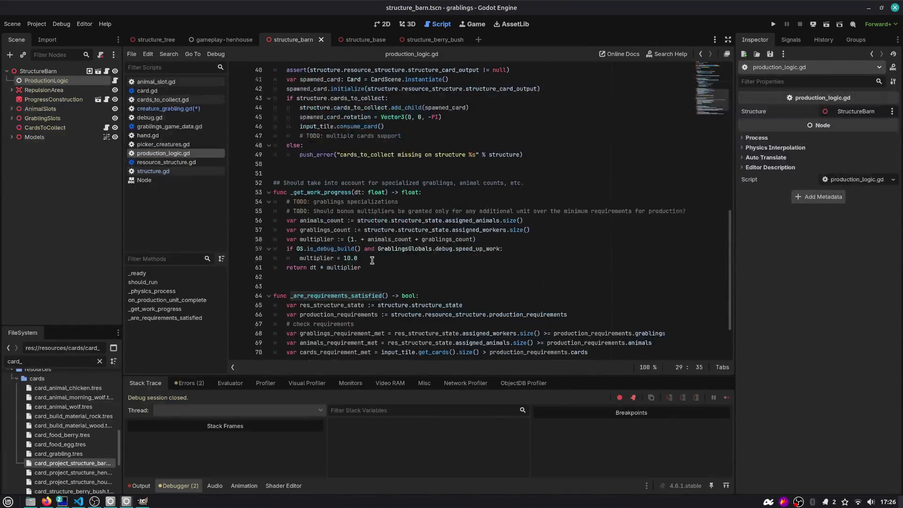
{"action": "double_click", "coordinate": [305, 240]}
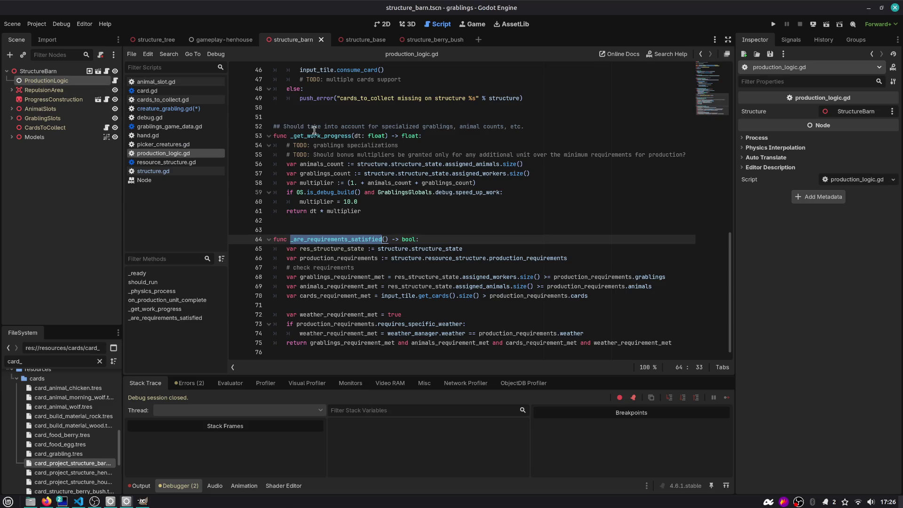
{"action": "left_click", "coordinate": [160, 109]}
{"action": "key", "text": "ctrl+v"}
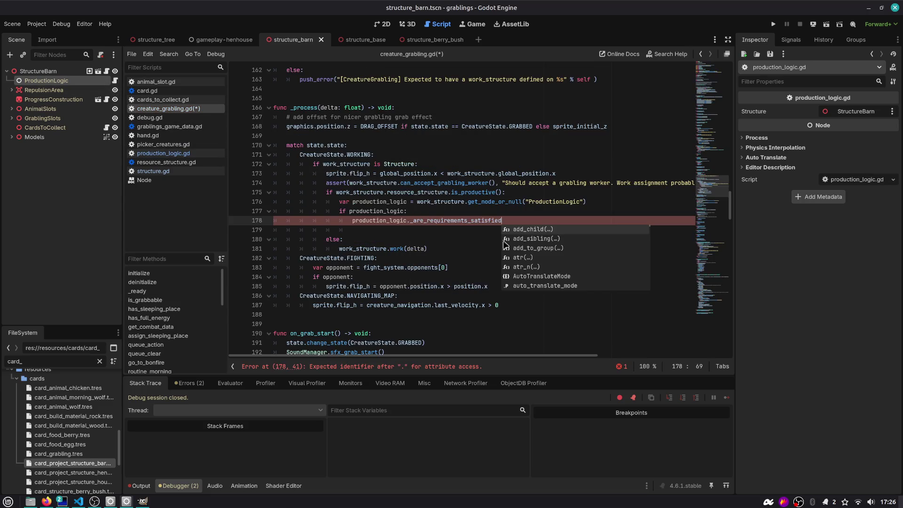
{"action": "type", "text": "("}
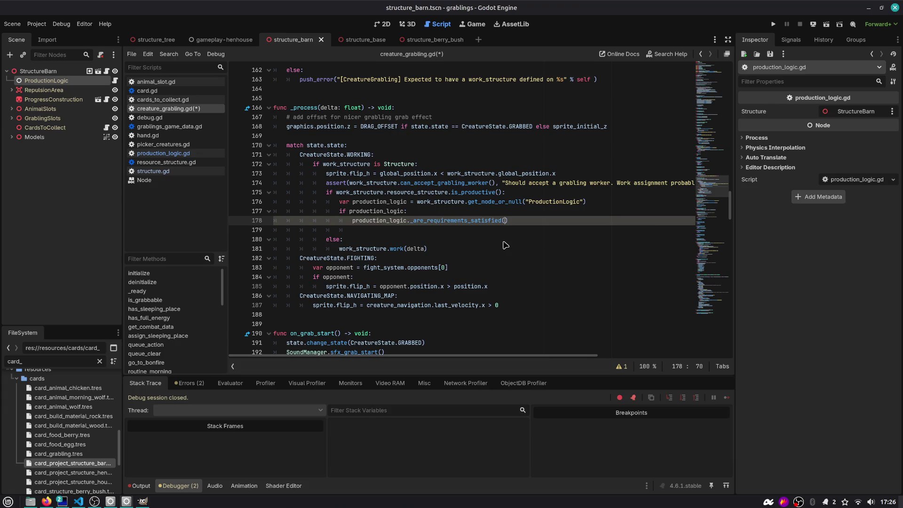
{"action": "type", "text": "if"}
- Put work_structure.work(delta) inside the requirements check, save, and jump to the work definition
{"action": "key", "text": "Down"}
{"action": "key", "text": "Return"}
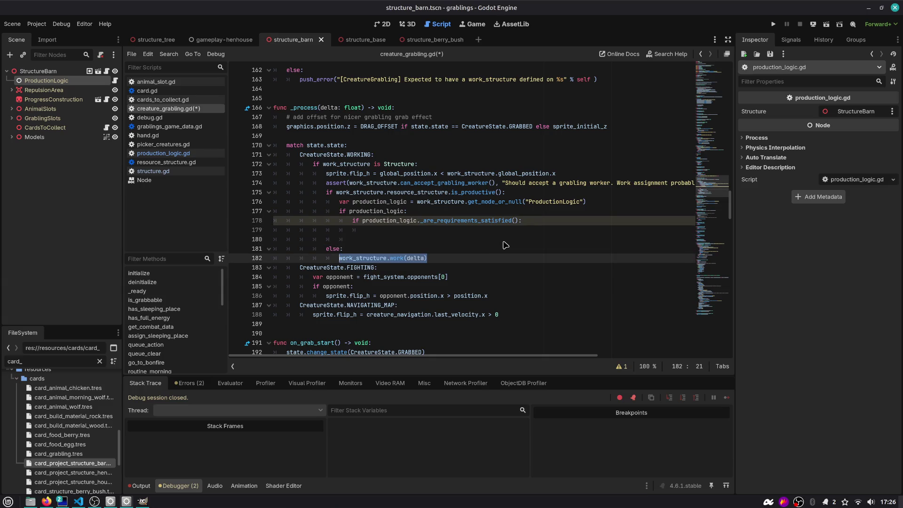
{"action": "key", "text": "Up"}
{"action": "type", "text": "work_structure.work(delta)"}
{"action": "key", "text": "Delete"}
{"action": "key", "text": "Down"}
{"action": "key", "text": "ctrl+s"}
{"action": "key", "text": "Up"}
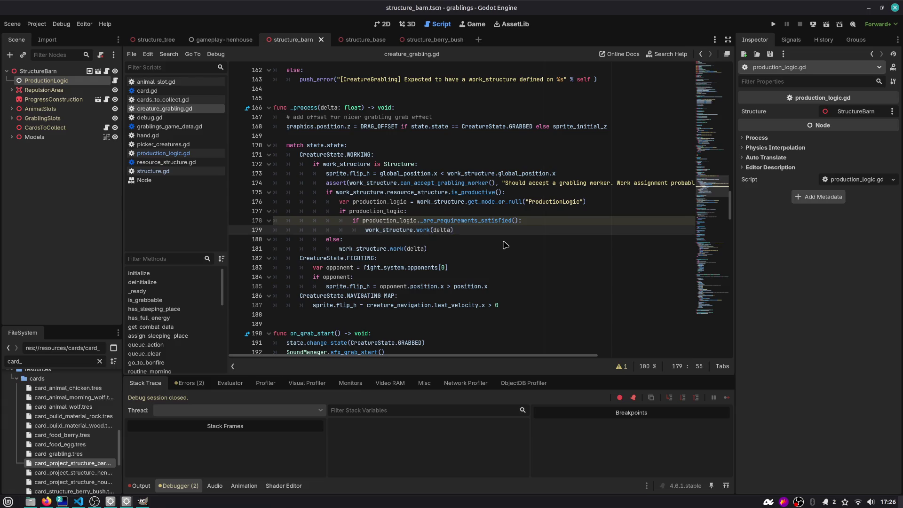
{"action": "double_click", "coordinate": [400, 231]}
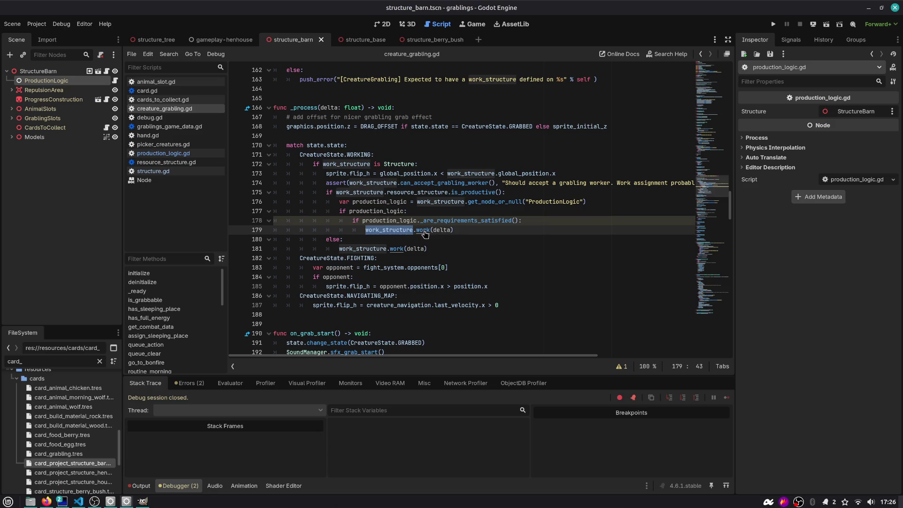
{"action": "left_click", "coordinate": [422, 231], "text": "ctrl"}
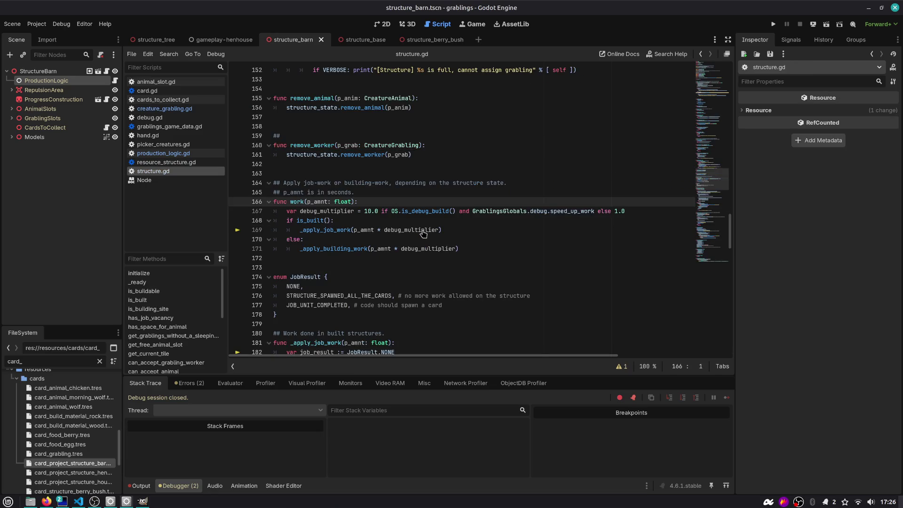
{"action": "double_click", "coordinate": [325, 230]}
{"action": "scroll", "coordinate": [317, 234], "scroll_direction": "down", "scroll_amount": 3}
{"action": "scroll", "coordinate": [317, 234], "scroll_direction": "down", "scroll_amount": 5}
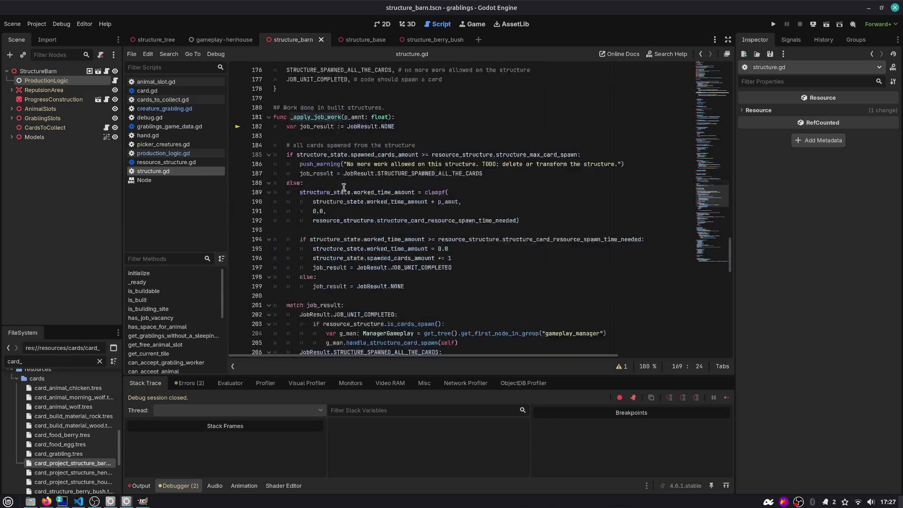
{"action": "scroll", "coordinate": [344, 188], "scroll_direction": "down", "scroll_amount": 1}
{"action": "double_click", "coordinate": [324, 126]}
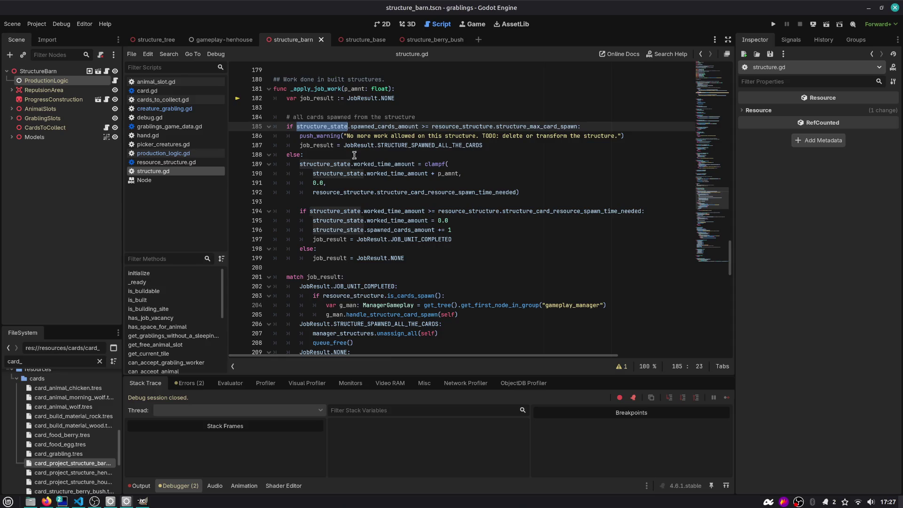
{"action": "mouse_move", "coordinate": [354, 162]}
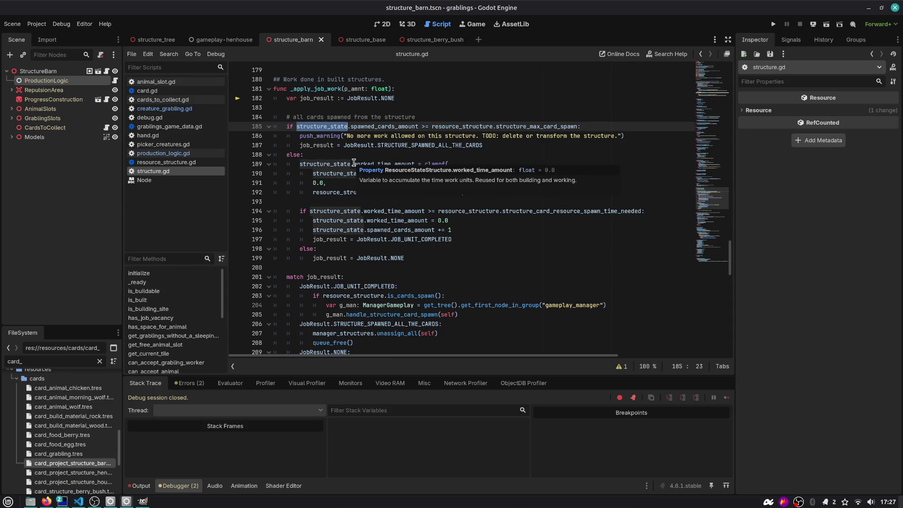
{"action": "scroll", "coordinate": [354, 163], "scroll_direction": "down", "scroll_amount": 1}
{"action": "scroll", "coordinate": [358, 167], "scroll_direction": "up", "scroll_amount": 2}
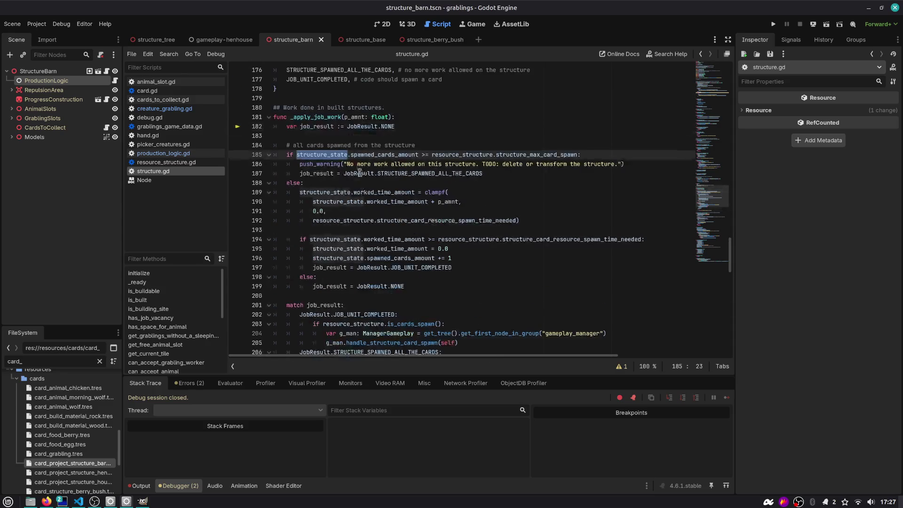
{"action": "left_click", "coordinate": [403, 110]}
{"action": "key", "text": "Return"}
{"action": "type", "text": "## TODO: refactor this lotic into ProductionLogic?"}
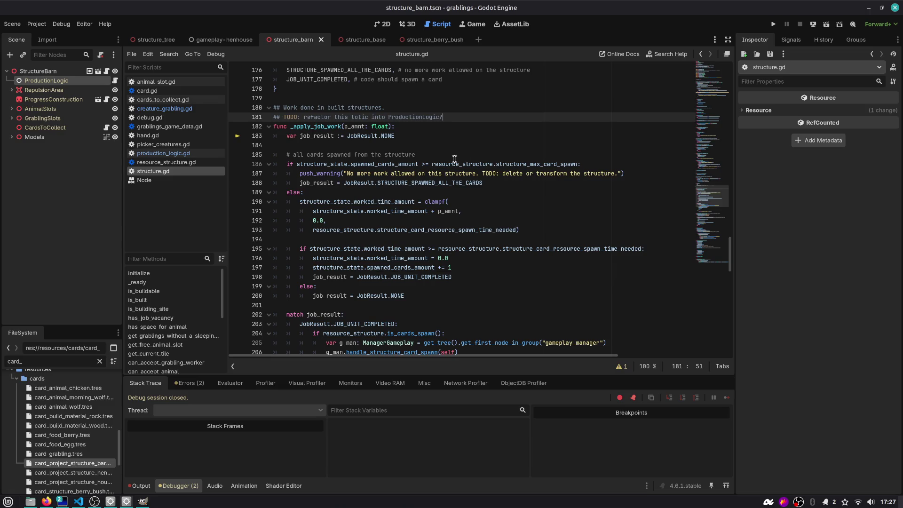
{"action": "scroll", "coordinate": [354, 153], "scroll_direction": "down", "scroll_amount": 2}
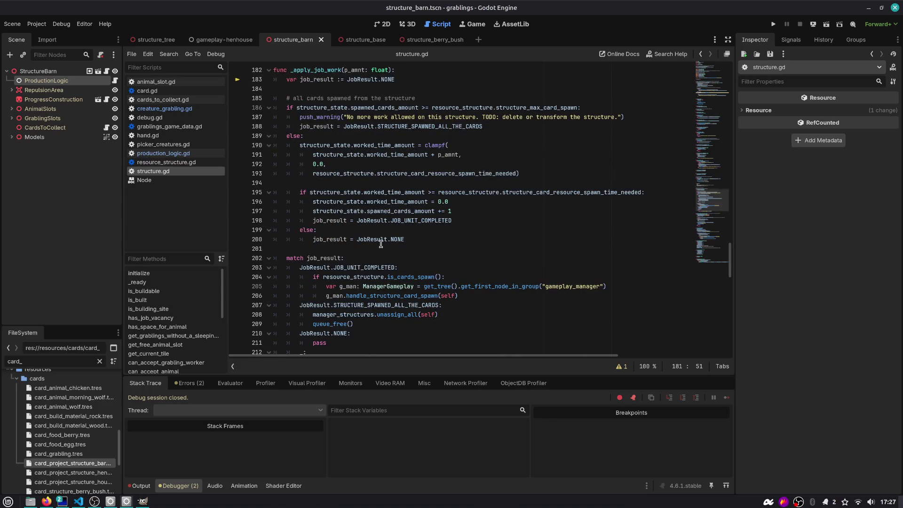
{"action": "scroll", "coordinate": [381, 244], "scroll_direction": "up", "scroll_amount": 1}
{"action": "scroll", "coordinate": [381, 244], "scroll_direction": "down", "scroll_amount": 4}
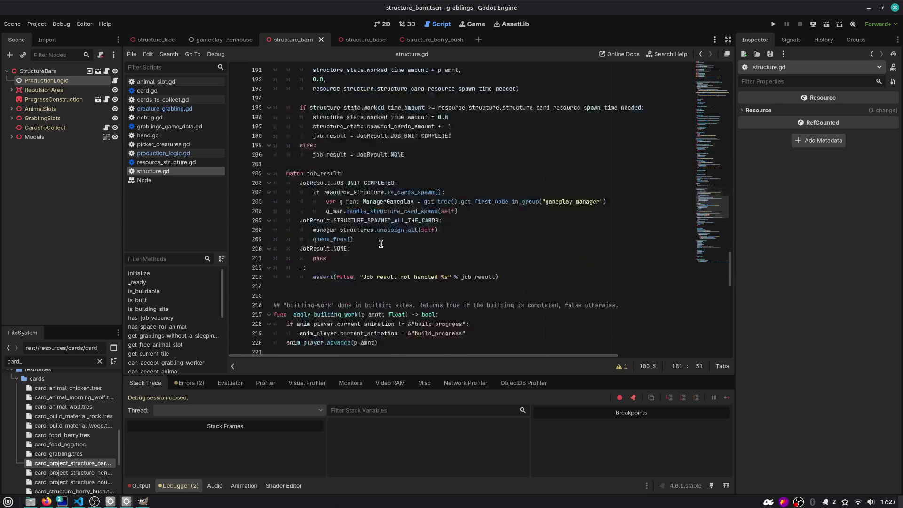
{"action": "scroll", "coordinate": [348, 257], "scroll_direction": "down", "scroll_amount": 2}
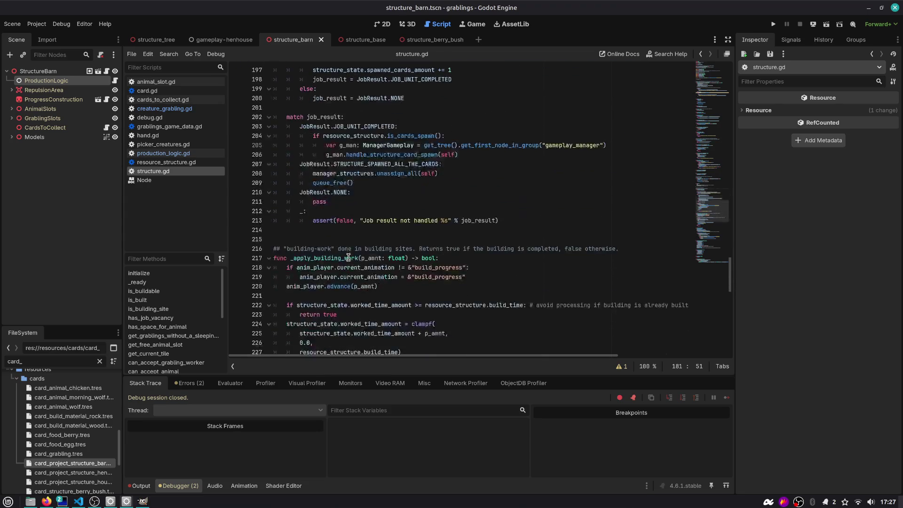
{"action": "scroll", "coordinate": [326, 227], "scroll_direction": "up", "scroll_amount": 6}
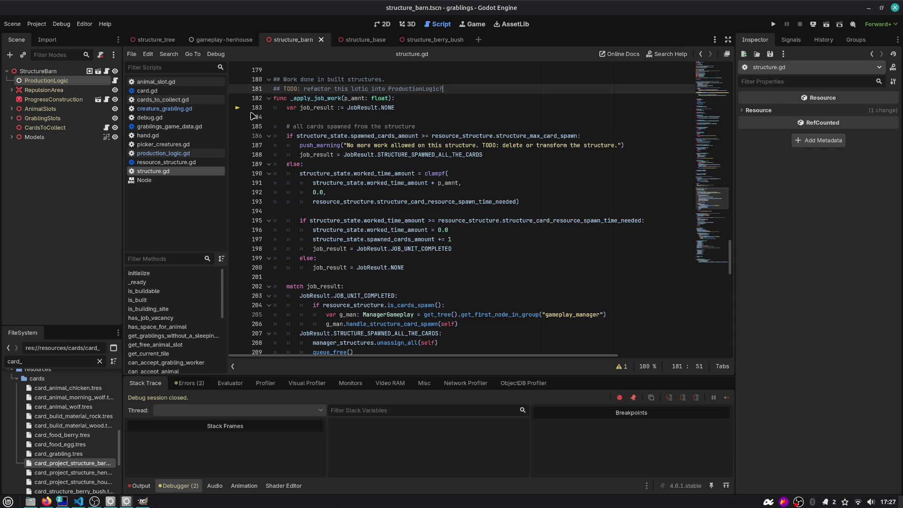
{"action": "double_click", "coordinate": [299, 98]}
{"action": "scroll", "coordinate": [348, 188], "scroll_direction": "down", "scroll_amount": 2}
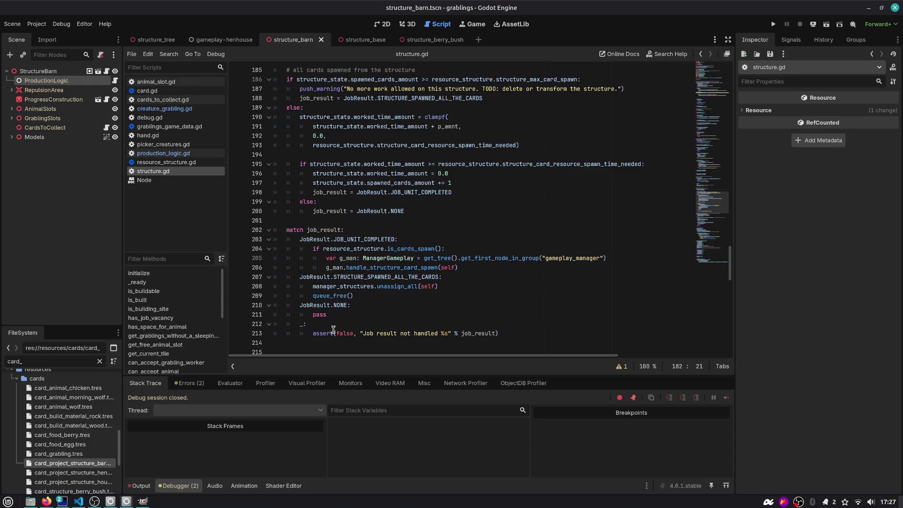
{"action": "scroll", "coordinate": [358, 169], "scroll_direction": "up", "scroll_amount": 3}
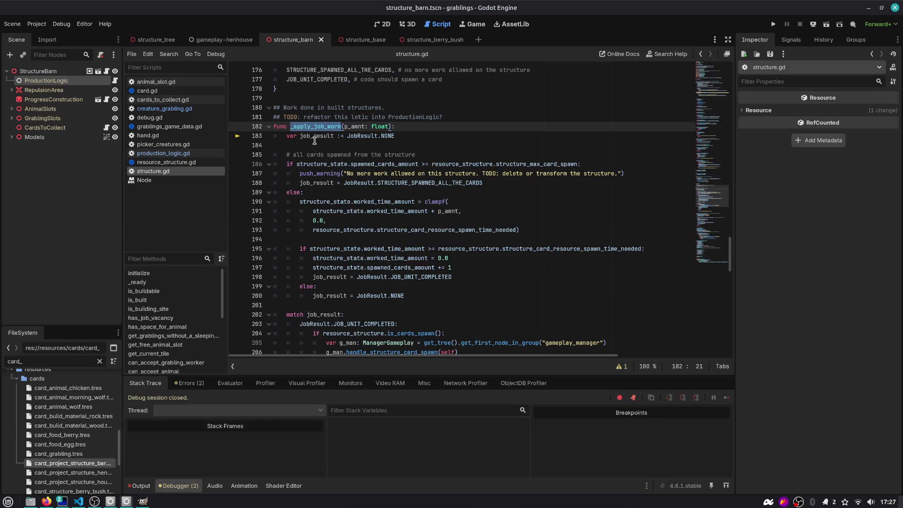
{"action": "left_click_drag", "start_coordinate": [293, 155], "coordinate": [396, 156]}
{"action": "double_click", "coordinate": [346, 164]}
{"action": "double_click", "coordinate": [379, 164]}
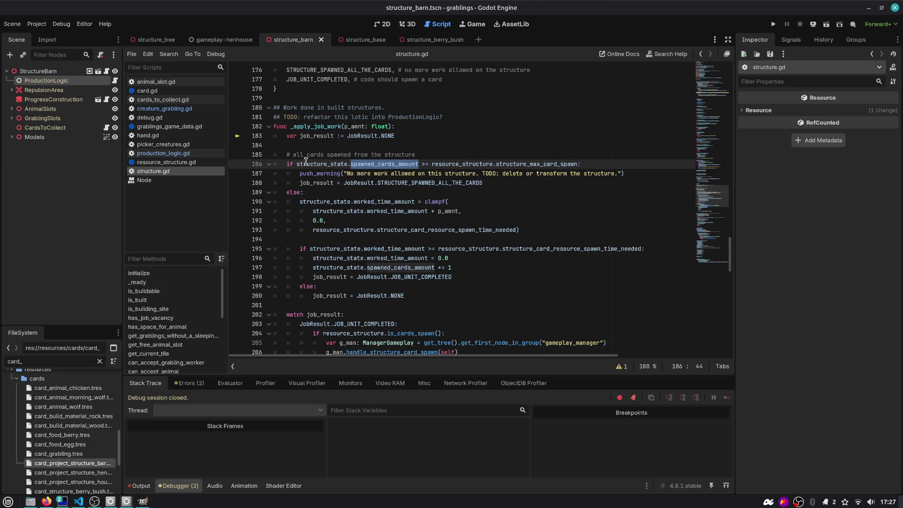
{"action": "double_click", "coordinate": [545, 164]}
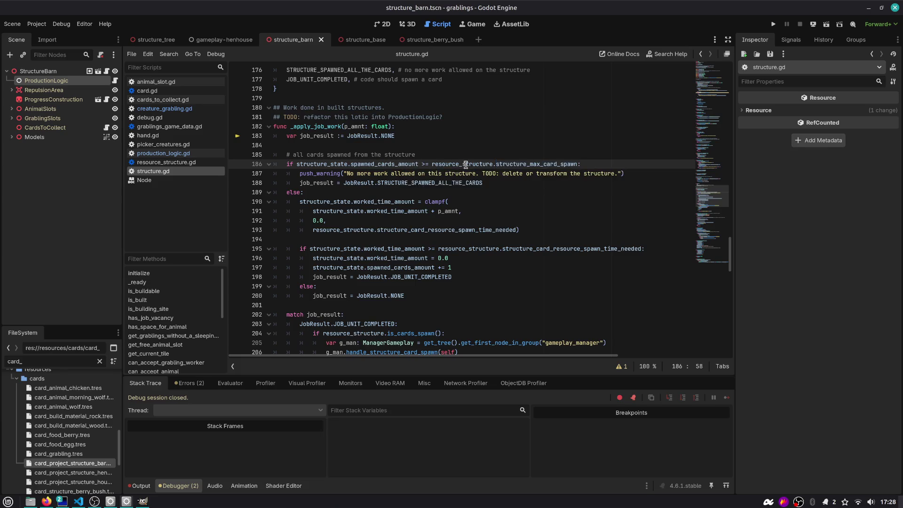
{"action": "mouse_move", "coordinate": [545, 166]}
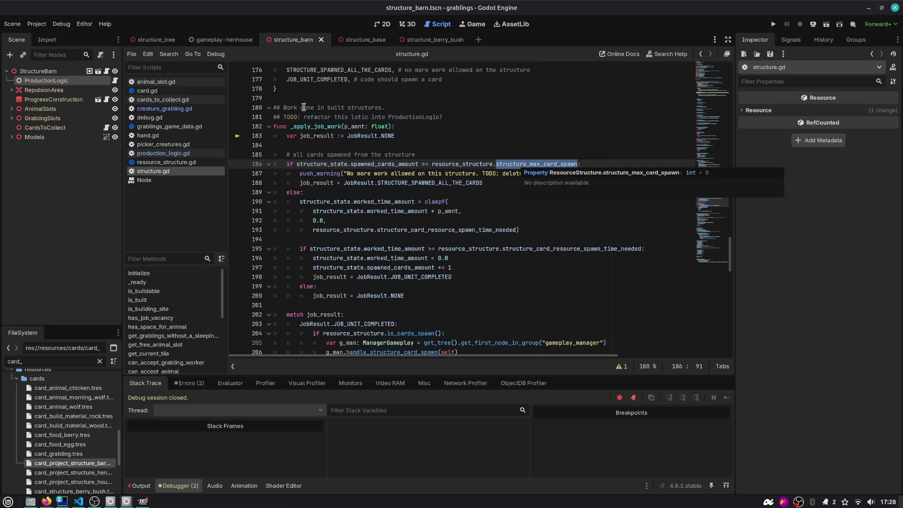
{"action": "mouse_move", "coordinate": [225, 41]}
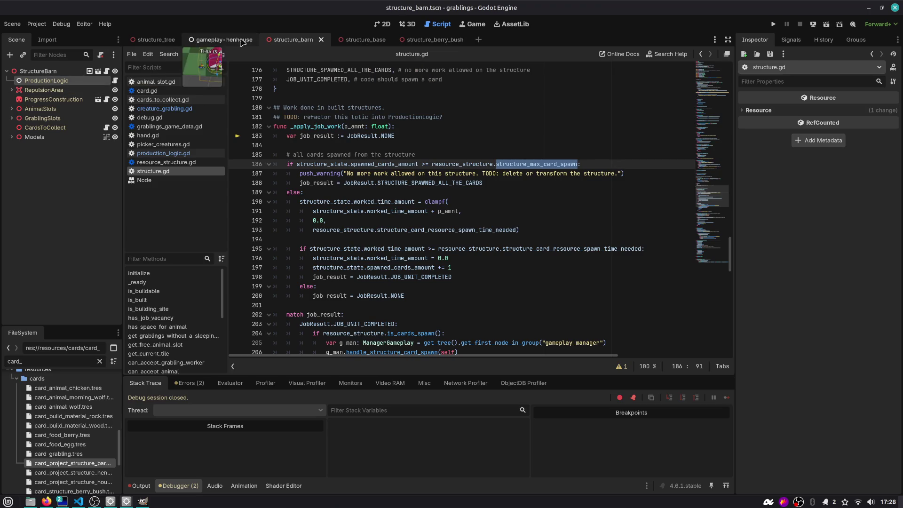
{"action": "mouse_move", "coordinate": [411, 42]}
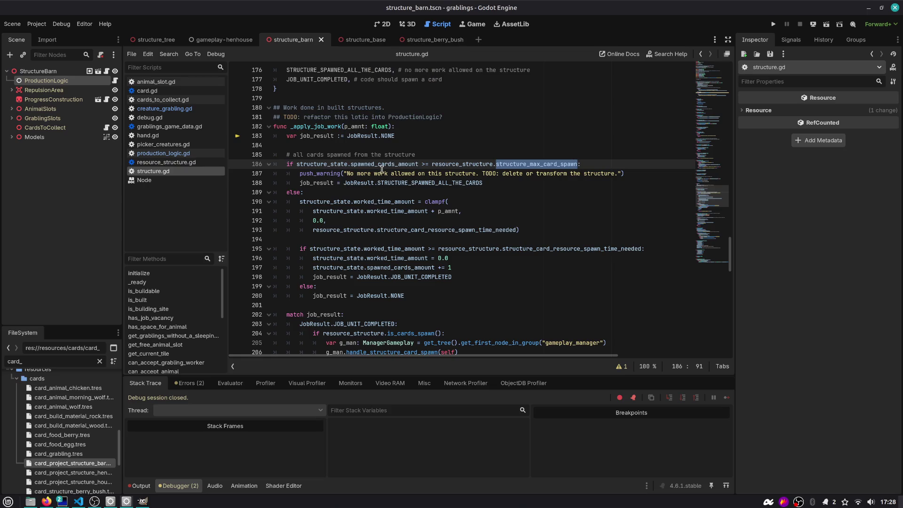
{"action": "left_click", "coordinate": [55, 71]}
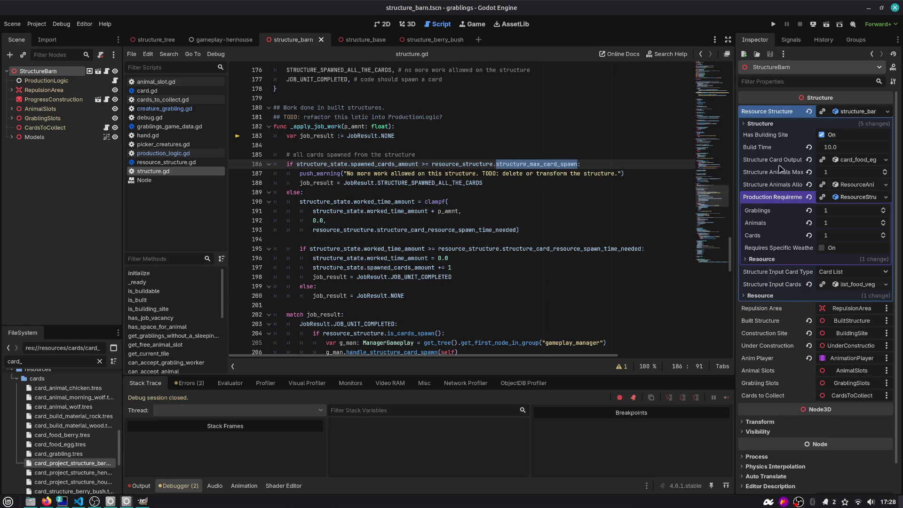
- Expand StructureBarn's Structure settings showing Max Card Spawn 0, and compare structure_max_card_spawn on line 186
{"action": "left_click", "coordinate": [760, 124]}
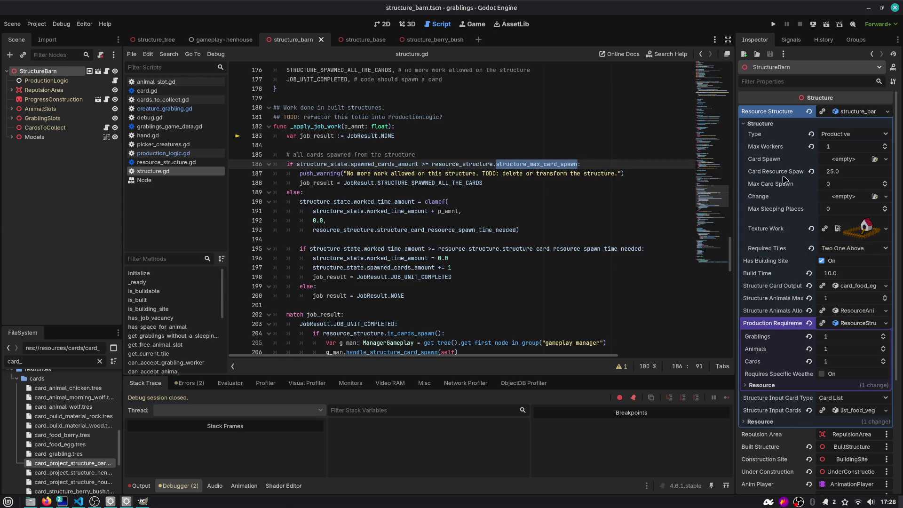
{"action": "mouse_move", "coordinate": [784, 177]}
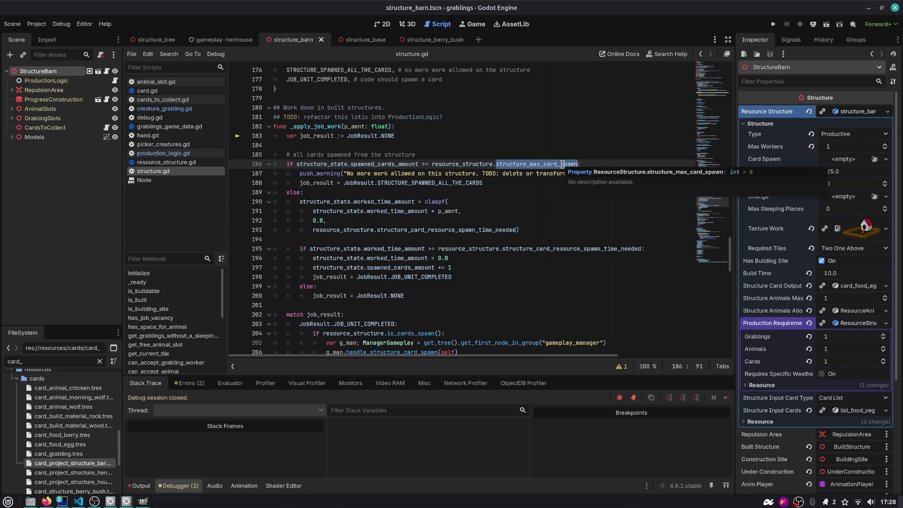
{"action": "left_click_drag", "start_coordinate": [296, 164], "coordinate": [578, 164]}
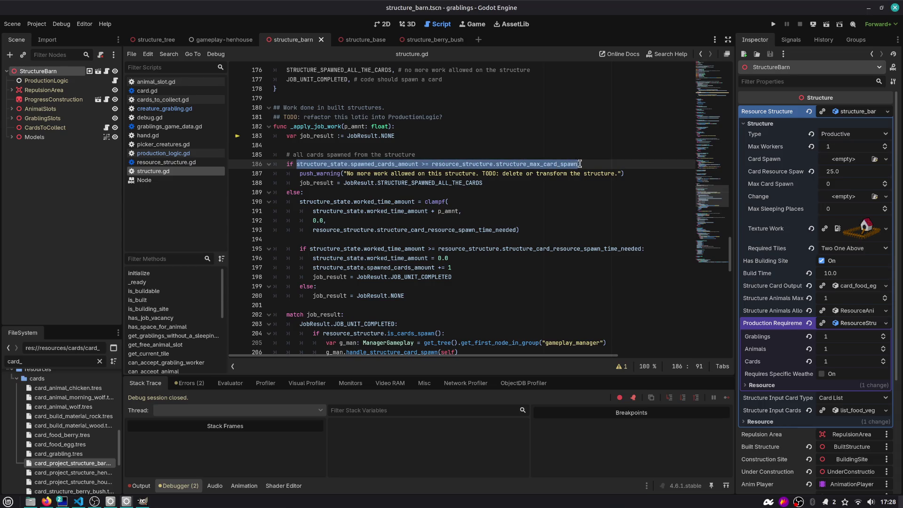
{"action": "left_click", "coordinate": [392, 165]}
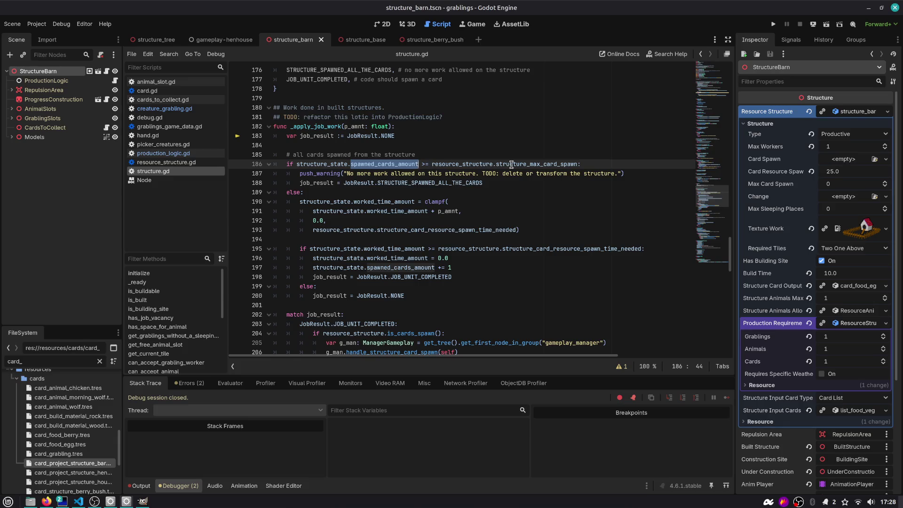
{"action": "double_click", "coordinate": [563, 164]}
- Review the job_result assignment on line 188 and the queue_free code further down structure.gd
{"action": "left_click_drag", "start_coordinate": [343, 183], "coordinate": [499, 183]}
{"action": "scroll", "coordinate": [330, 188], "scroll_direction": "down", "scroll_amount": 1}
{"action": "double_click", "coordinate": [327, 157]}
{"action": "scroll", "coordinate": [327, 159], "scroll_direction": "down", "scroll_amount": 3}
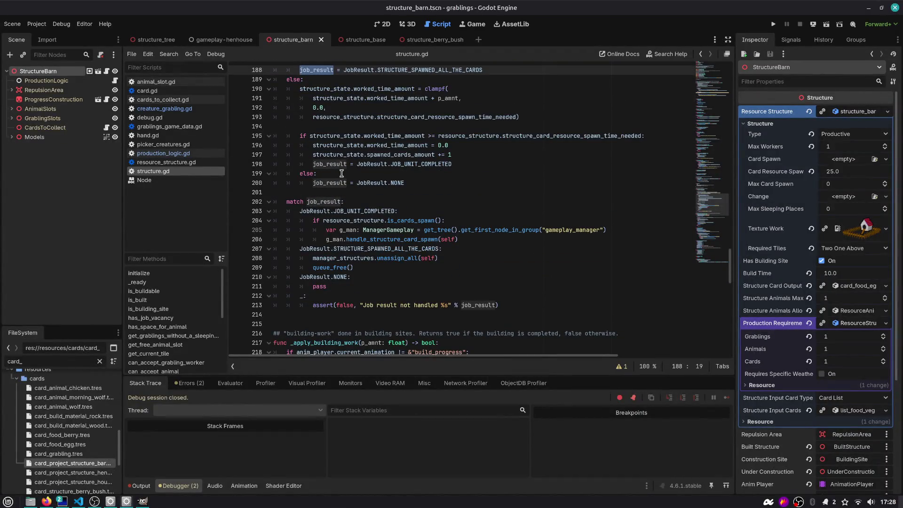
{"action": "scroll", "coordinate": [370, 197], "scroll_direction": "down", "scroll_amount": 2}
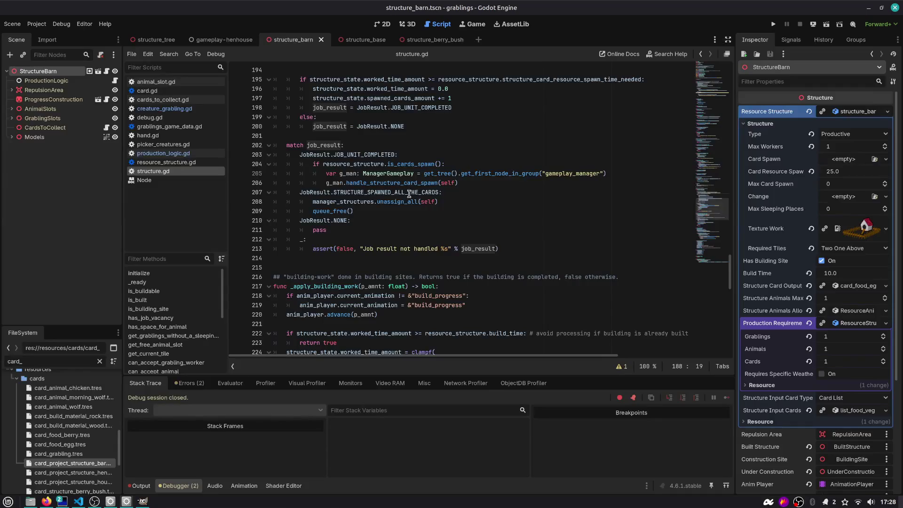
{"action": "left_click_drag", "start_coordinate": [376, 213], "coordinate": [242, 202]}
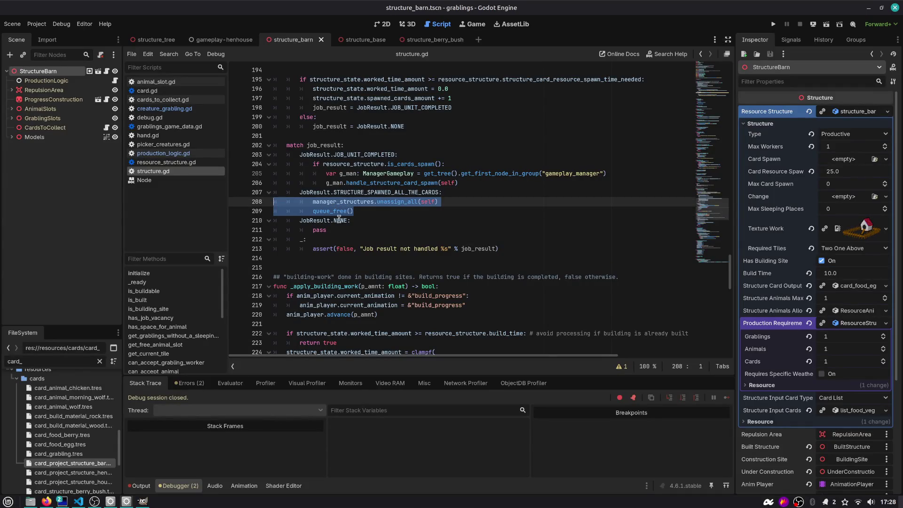
{"action": "left_click", "coordinate": [358, 212]}
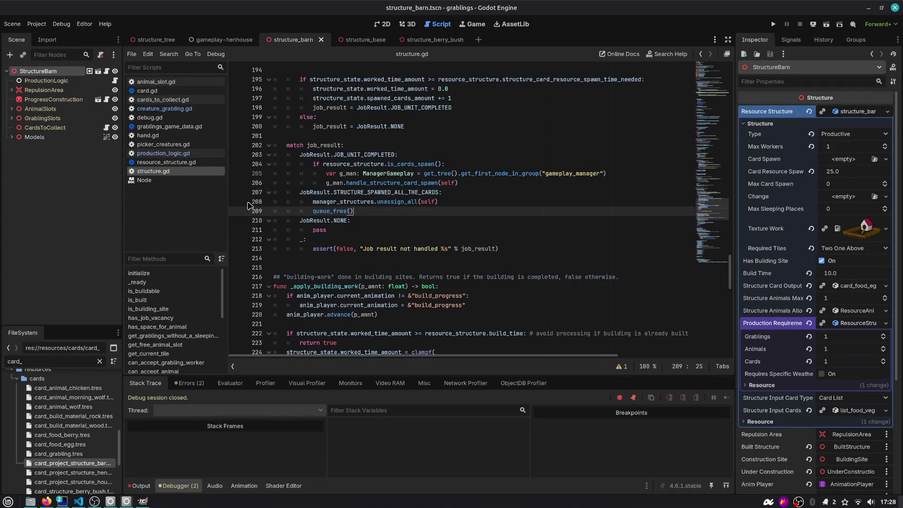
{"action": "scroll", "coordinate": [353, 212], "scroll_direction": "up", "scroll_amount": 7}
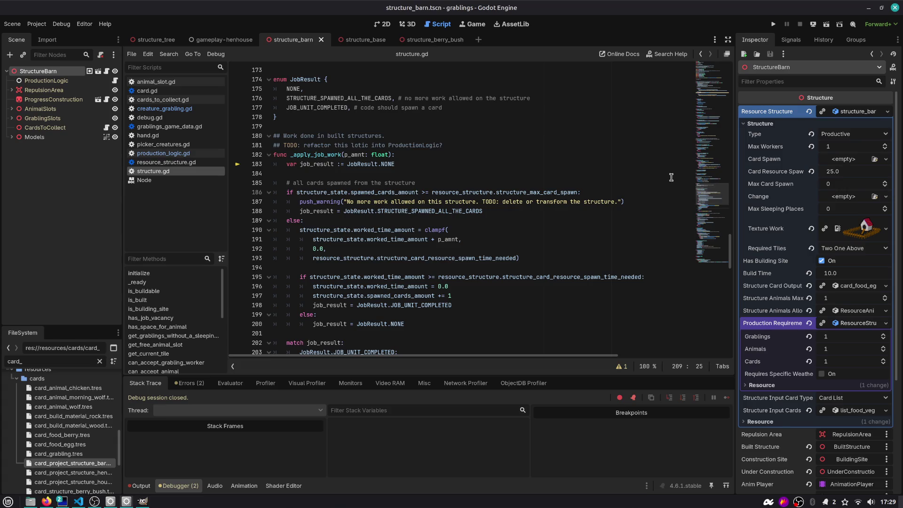
{"action": "left_click", "coordinate": [487, 192]}
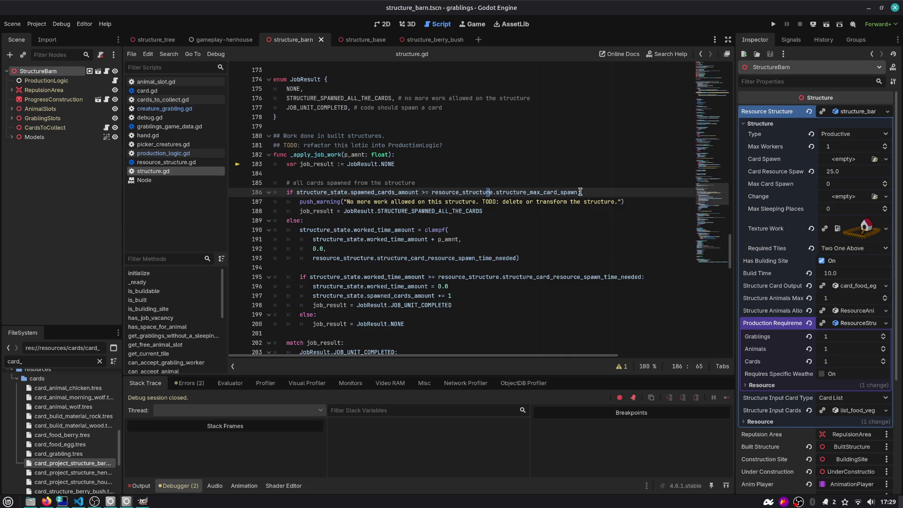
- Add a comment line above structure_max_card_spawn and try INF as its default value
{"action": "left_click", "coordinate": [523, 192], "text": "ctrl"}
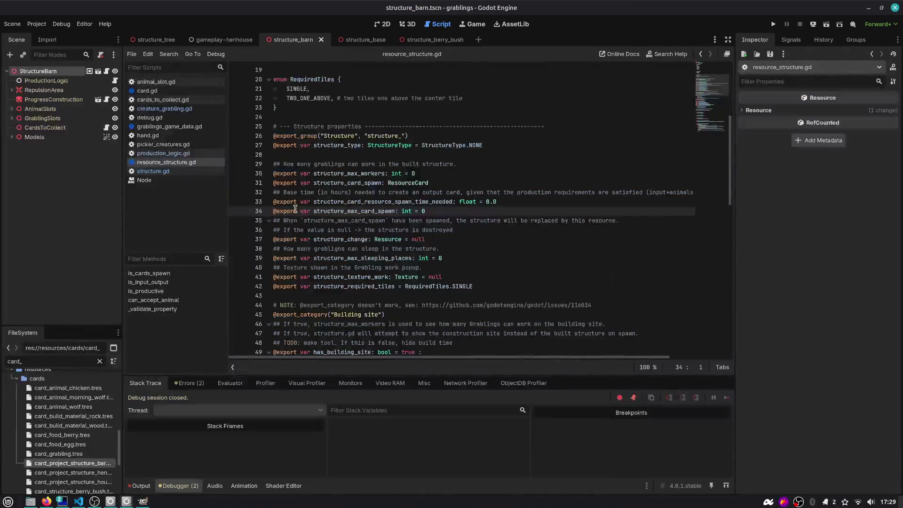
{"action": "left_click", "coordinate": [511, 203]}
{"action": "key", "text": "Return"}
{"action": "type", "text": "## If"}
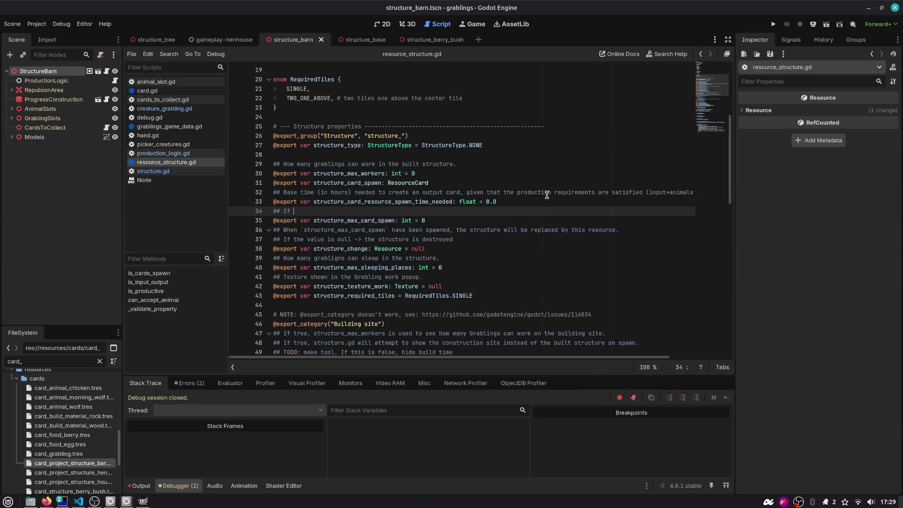
{"action": "type", "text": "max_c"}
{"action": "type", "text": "spwaw"}
{"action": "type", "text": "then there is no limit"}
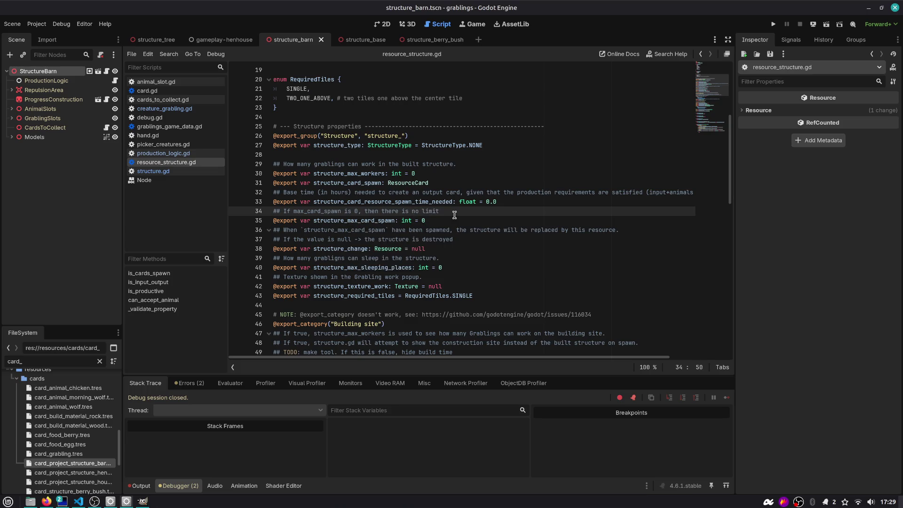
{"action": "left_click", "coordinate": [544, 224]}
{"action": "type", "text": "F"}
{"action": "key", "text": "Up"}
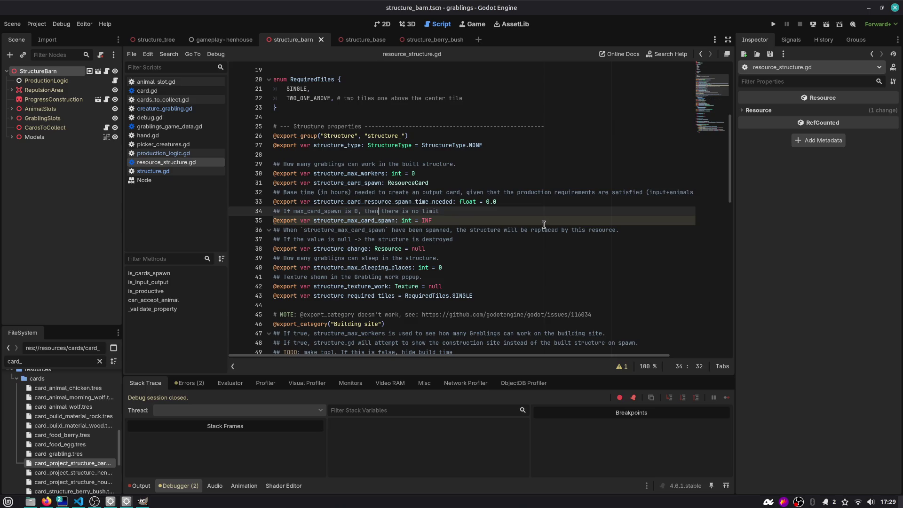
{"action": "key", "text": "BackSpace"}
{"action": "key", "text": "BackSpace"}
{"action": "type", "text": "INF,"}
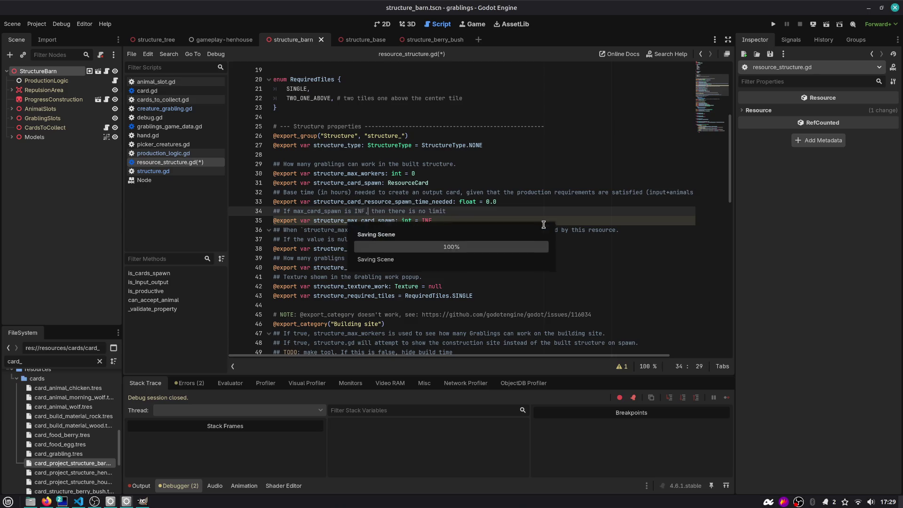
- Inspect the narrowing conversion warning that the INF default raises on line 35
{"action": "left_click", "coordinate": [543, 224]}
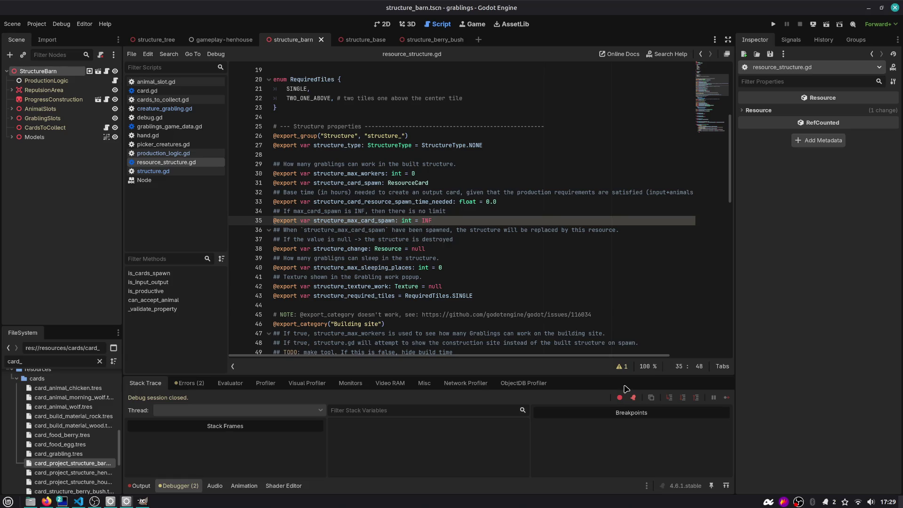
{"action": "left_click", "coordinate": [620, 366]}
{"action": "left_click_drag", "start_coordinate": [381, 340], "coordinate": [542, 342]}
{"action": "left_click", "coordinate": [444, 221]}
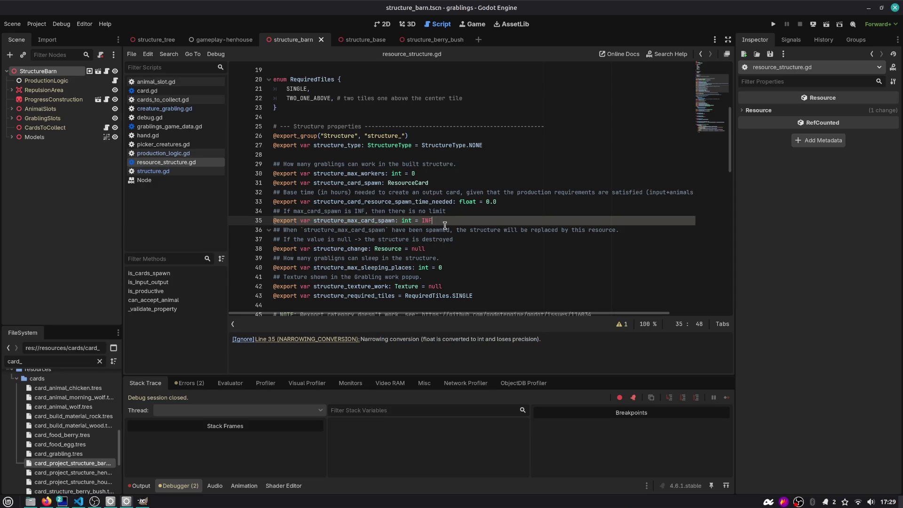
- Try MAX/INT constants from code completion, then restore the default to 0 and save
{"action": "key", "text": "ctrl+space"}
{"action": "key", "text": "Down"}
{"action": "key", "text": "Down"}
{"action": "key", "text": "Down"}
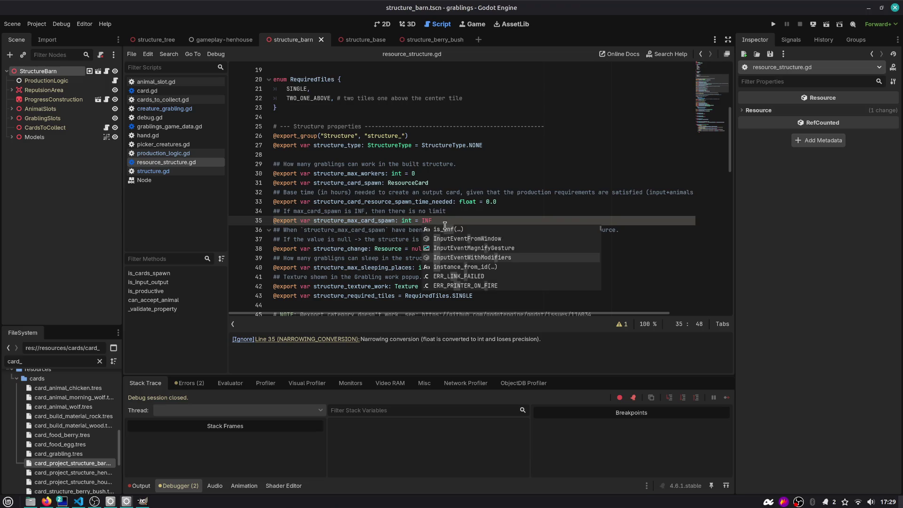
{"action": "key", "text": "Down"}
{"action": "key", "text": "Down"}
{"action": "key", "text": "Down"}
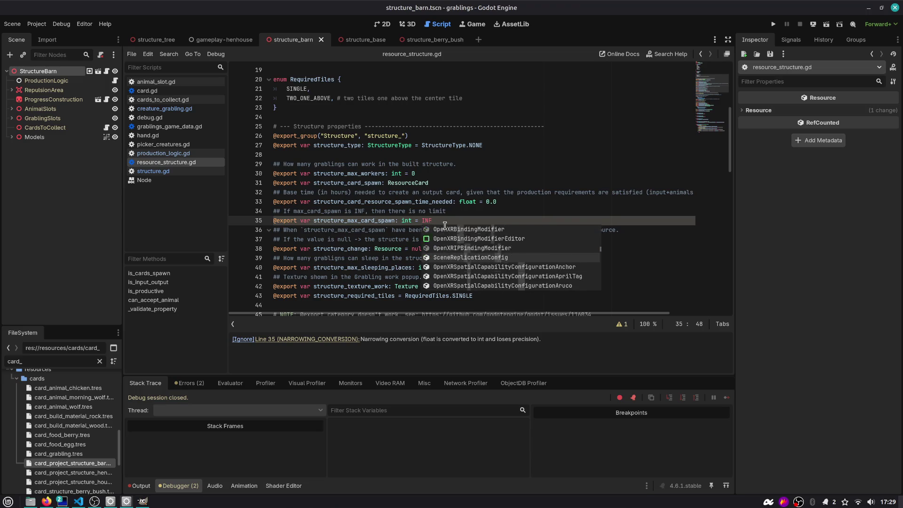
{"action": "key", "text": "Down"}
{"action": "key", "text": "Down"}
{"action": "key", "text": "Down"}
{"action": "key", "text": "BackSpace"}
{"action": "key", "text": "BackSpace"}
{"action": "key", "text": "BackSpace"}
{"action": "type", "text": "A"}
{"action": "key", "text": "BackSpace"}
{"action": "type", "text": "MAX"}
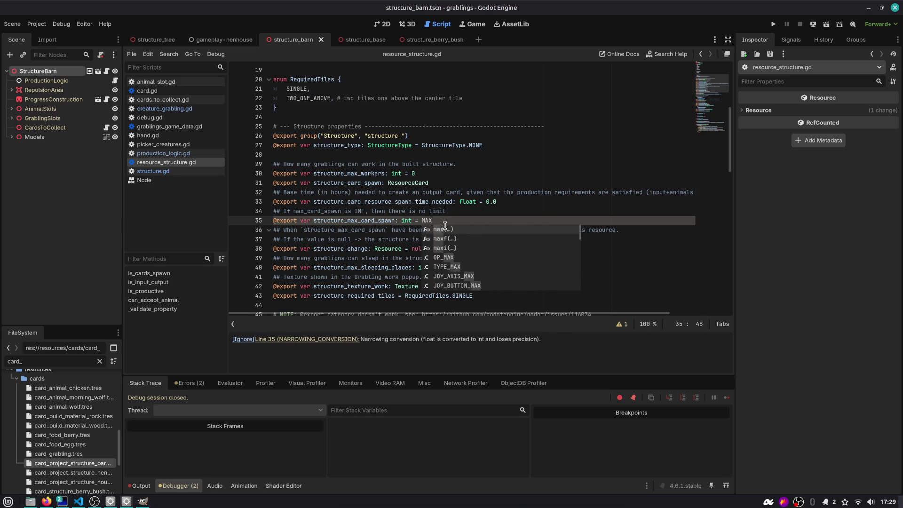
{"action": "type", "text": "IN"}
{"action": "key", "text": "BackSpace"}
{"action": "key", "text": "BackSpace"}
{"action": "key", "text": "BackSpace"}
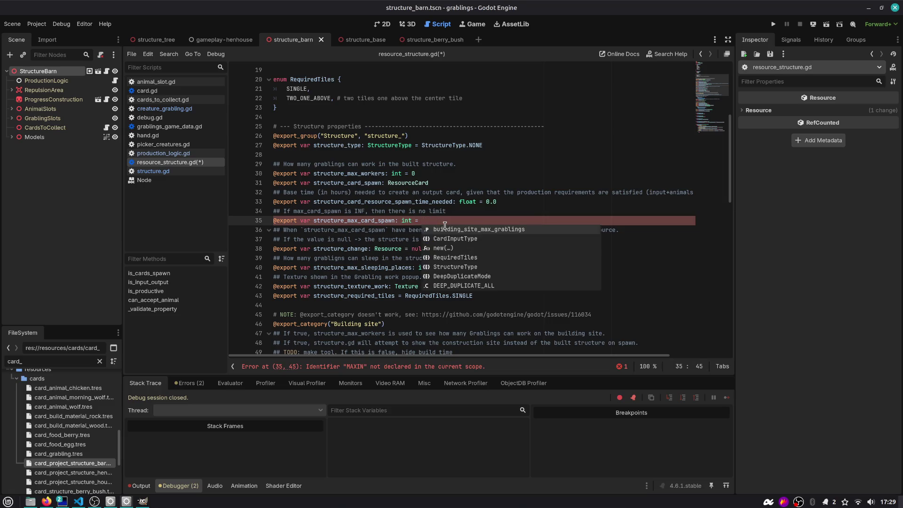
{"action": "type", "text": "INT"}
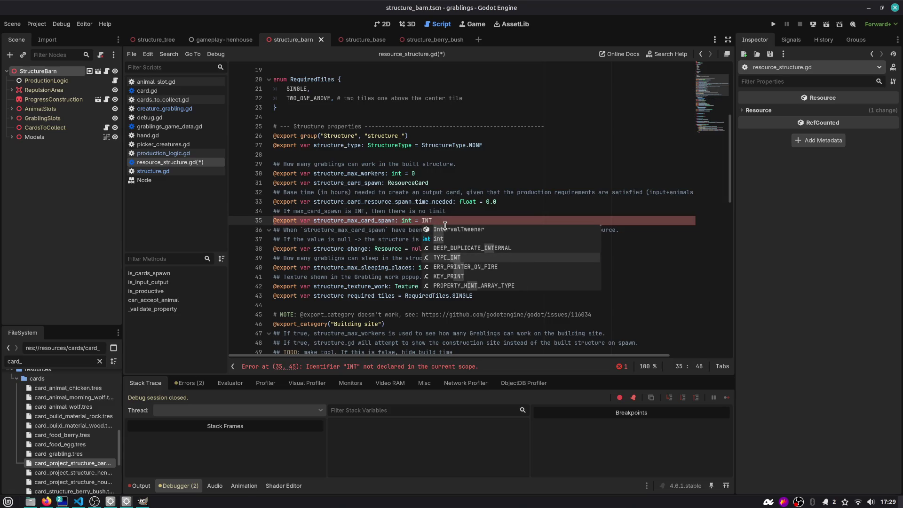
{"action": "key", "text": "Down"}
{"action": "key", "text": "Down"}
{"action": "key", "text": "Down"}
{"action": "key", "text": "Down"}
{"action": "key", "text": "Down"}
{"action": "key", "text": "Down"}
{"action": "key", "text": "ctrl+shift+Left"}
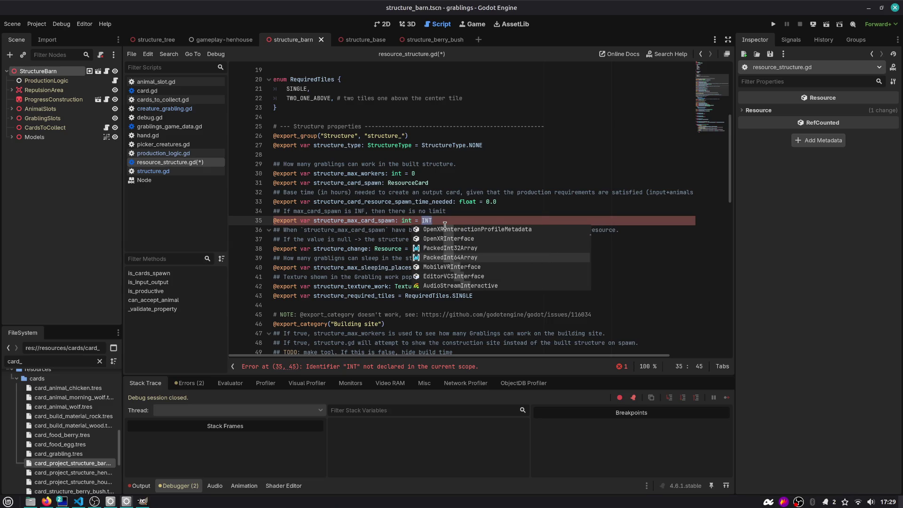
{"action": "type", "text": "0"}
{"action": "key", "text": "ctrl+s"}
- Change the comment's limit value from INF to 0
{"action": "key", "text": "Up"}
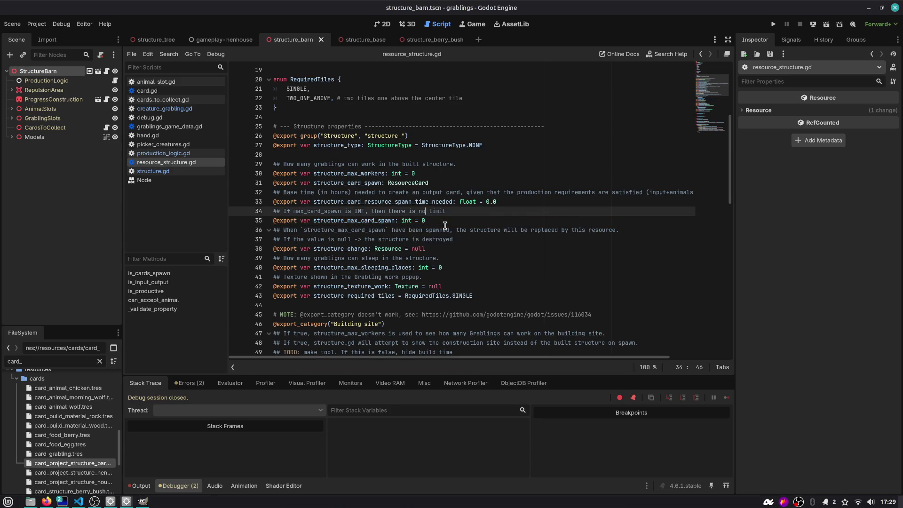
{"action": "key", "text": "ctrl+Left"}
{"action": "key", "text": "ctrl+Left"}
{"action": "key", "text": "ctrl+shift+Left"}
{"action": "type", "text": "0"}
{"action": "key", "text": "Down"}
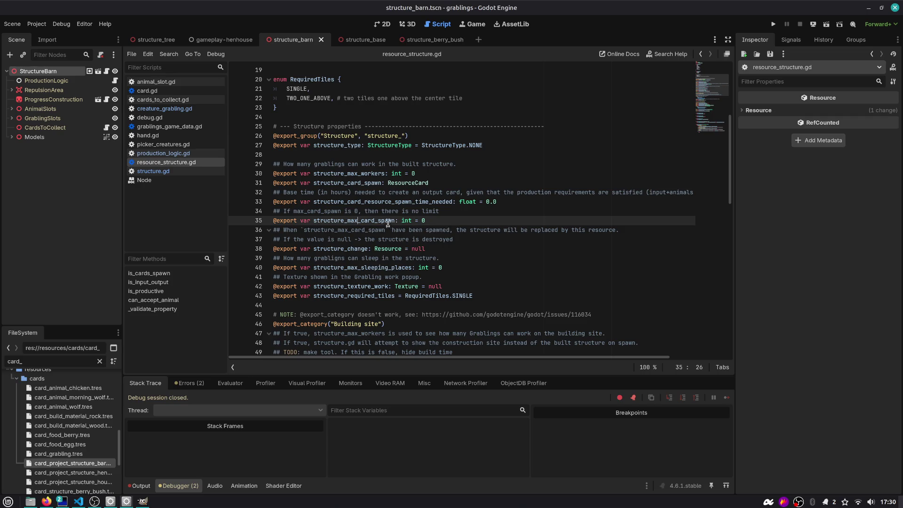
{"action": "double_click", "coordinate": [387, 221]}
- Review line 178's _are_requirements_satisfied check in creature_grabling.gd, then jump to work() in structure.gd
{"action": "mouse_move", "coordinate": [408, 222]}
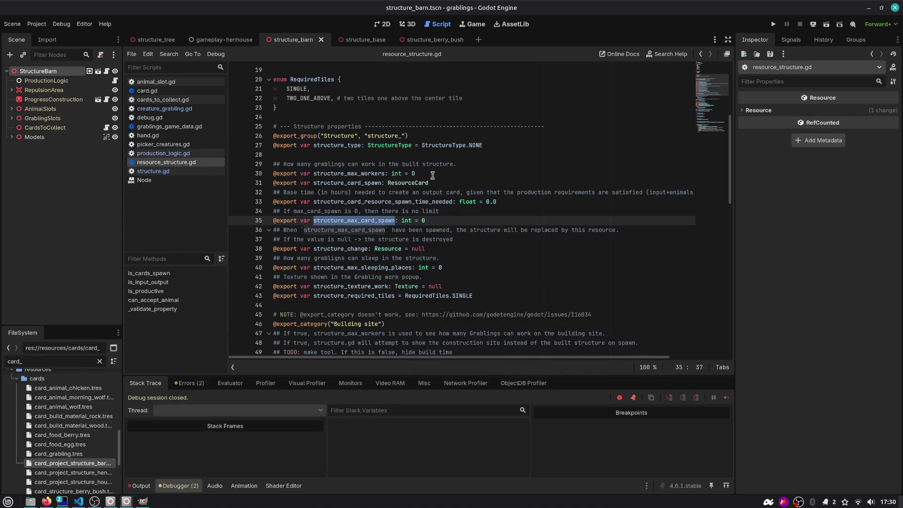
{"action": "left_click", "coordinate": [423, 174]}
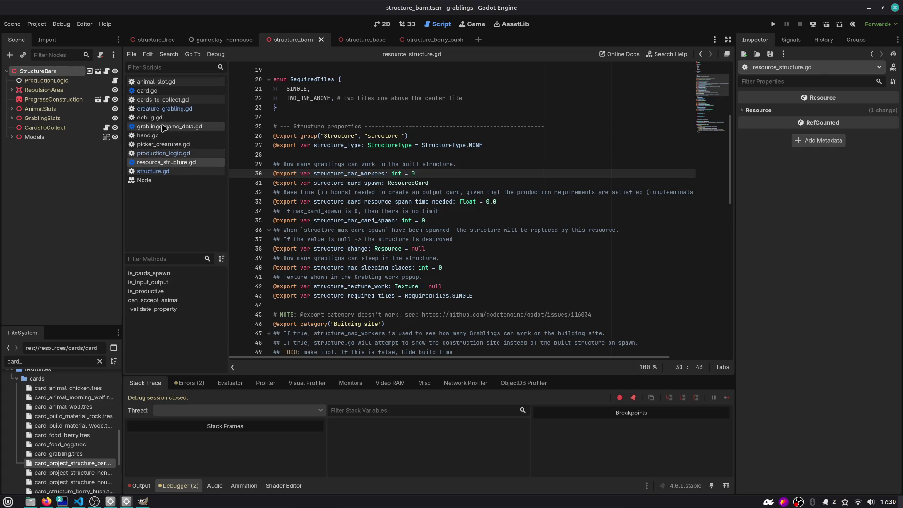
{"action": "left_click", "coordinate": [163, 108]}
{"action": "left_click", "coordinate": [470, 221]}
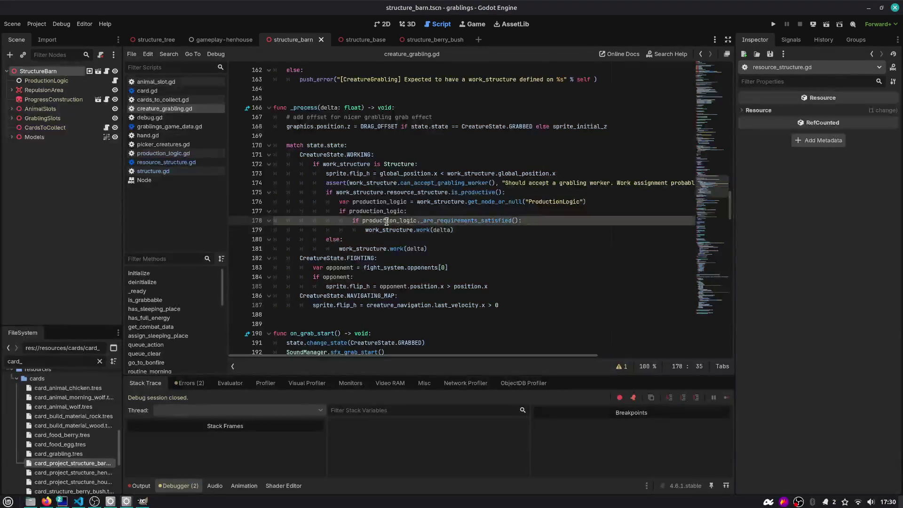
{"action": "double_click", "coordinate": [469, 221]}
{"action": "key", "text": "Down"}
{"action": "key", "text": "Up"}
{"action": "key", "text": "Up"}
{"action": "key", "text": "Up"}
{"action": "key", "text": "ctrl+d"}
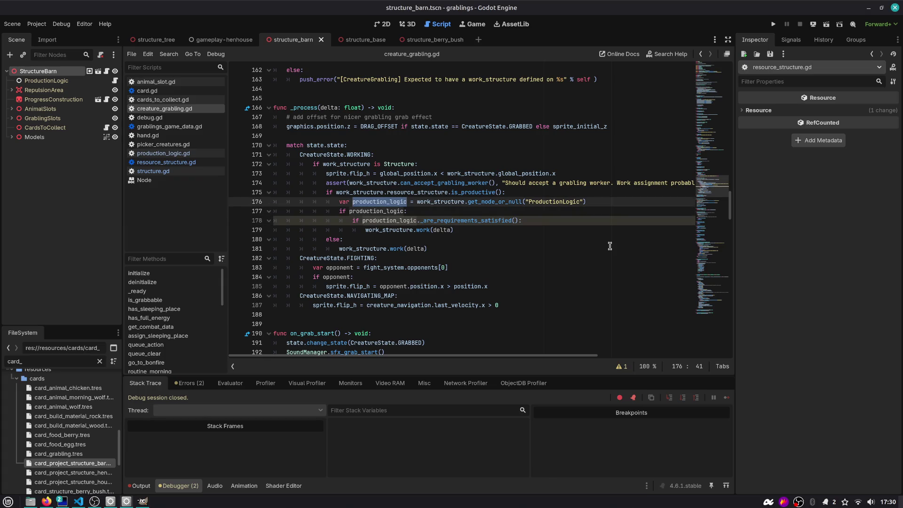
{"action": "key", "text": "Down"}
{"action": "key", "text": "Down"}
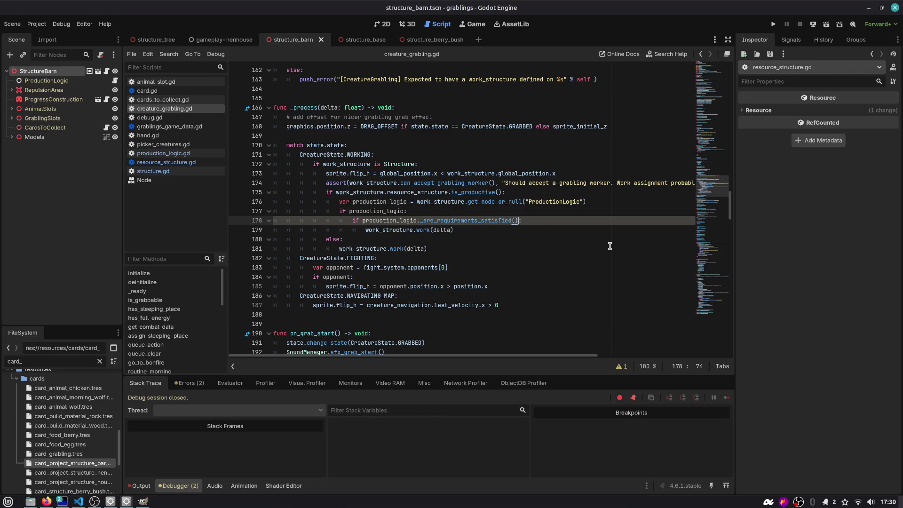
{"action": "left_click", "coordinate": [422, 230], "text": "ctrl"}
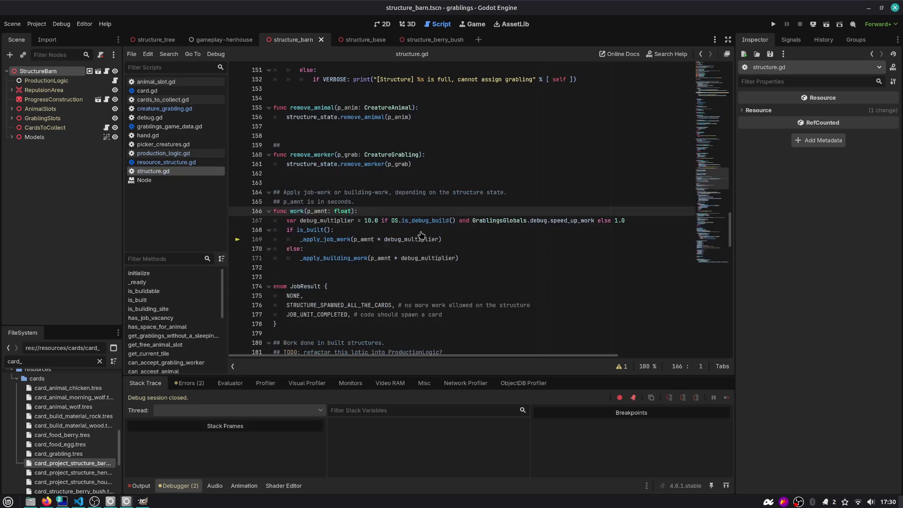
- Jump to _apply_job_work and inspect the structure_max_card_spawn reference on line 186
{"action": "left_click", "coordinate": [327, 126], "text": "ctrl"}
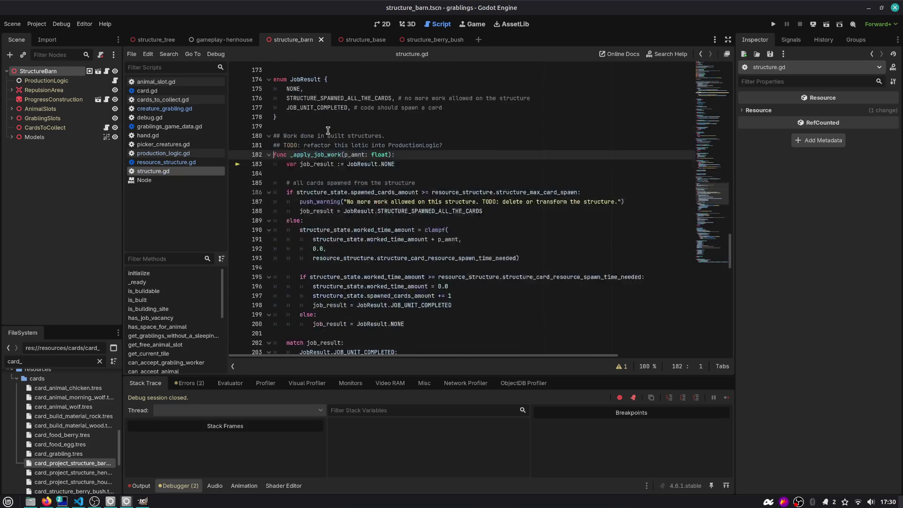
{"action": "scroll", "coordinate": [302, 205], "scroll_direction": "down", "scroll_amount": 2}
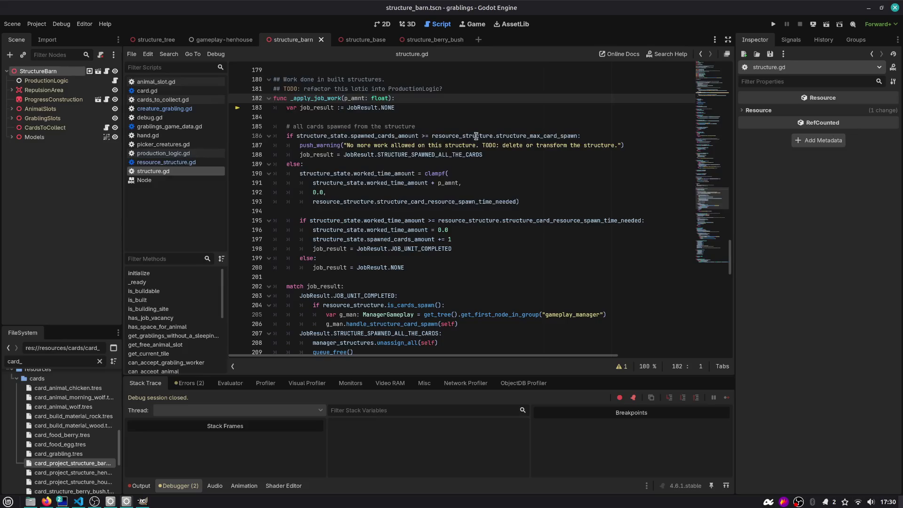
{"action": "double_click", "coordinate": [325, 135]}
{"action": "double_click", "coordinate": [463, 136]}
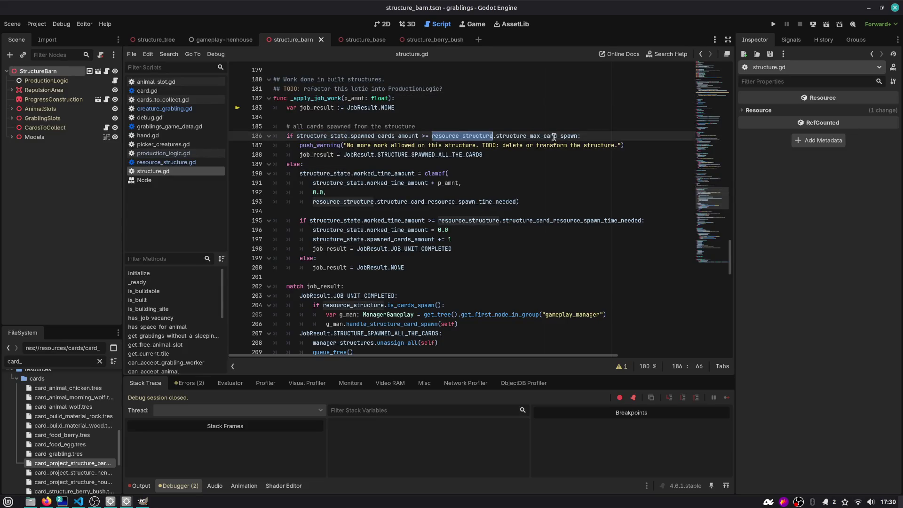
{"action": "double_click", "coordinate": [545, 136]}
{"action": "left_click", "coordinate": [520, 127]}
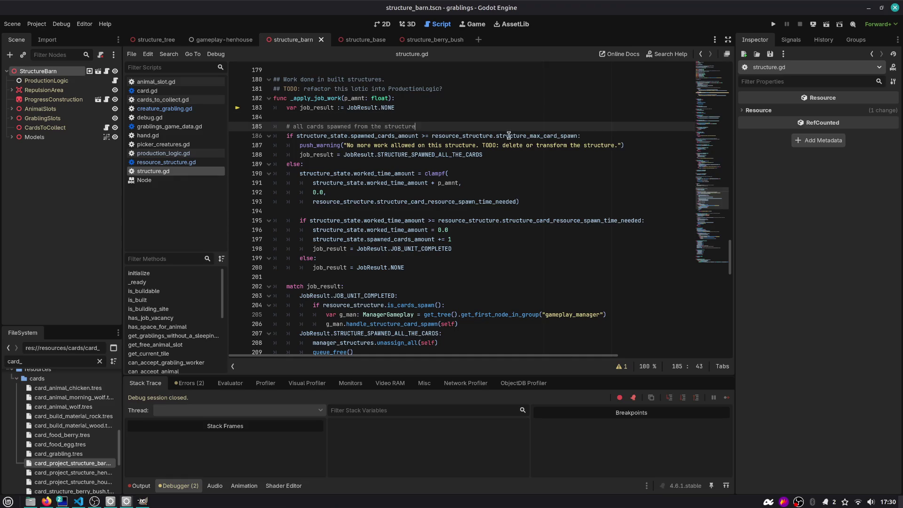
- Check the push_warning docs, then go to the empty line after is_building_site
{"action": "scroll", "coordinate": [310, 155], "scroll_direction": "up", "scroll_amount": 3}
{"action": "left_click", "coordinate": [311, 157], "text": "ctrl"}
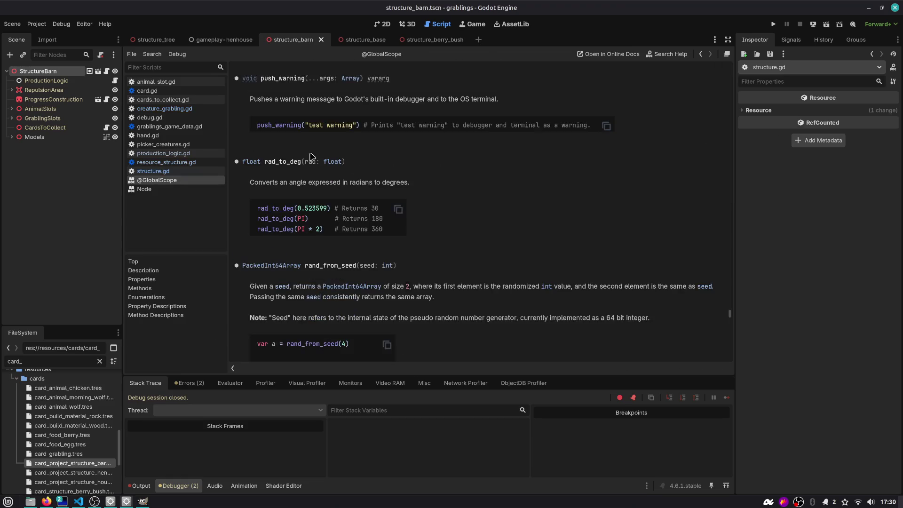
{"action": "left_click", "coordinate": [700, 53]}
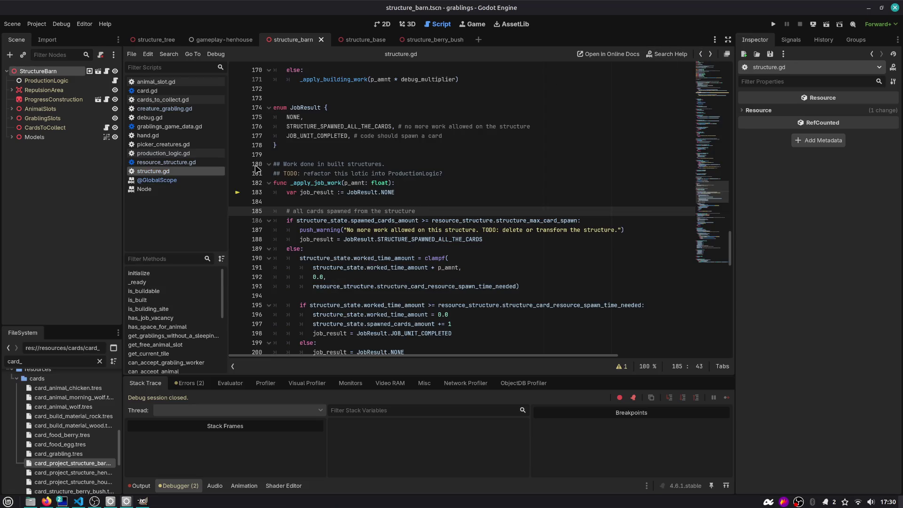
{"action": "left_click", "coordinate": [155, 309]}
{"action": "left_click", "coordinate": [295, 230]}
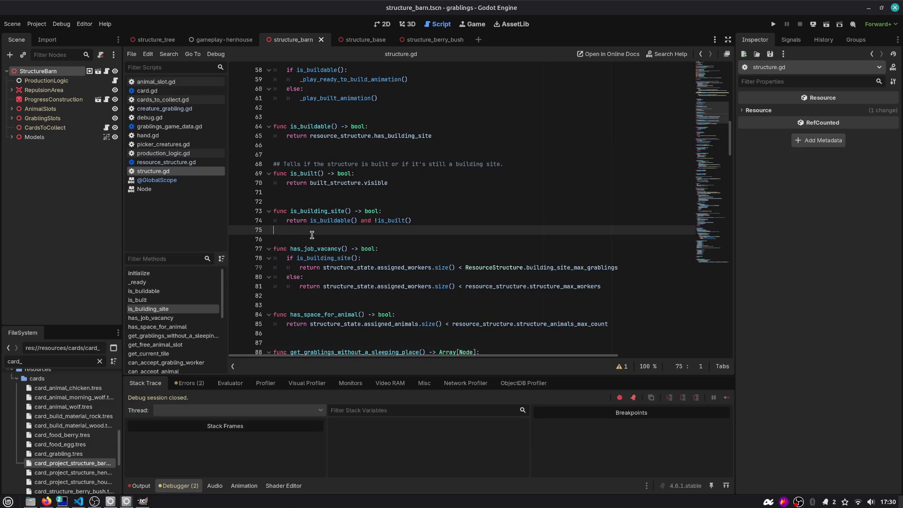
- Write card_output_is_finite() returning resource_structure.structure_max_card_spawn > 0 and save
{"action": "key", "text": "Return"}
{"action": "key", "text": "Return"}
{"action": "type", "text": "nc is "}
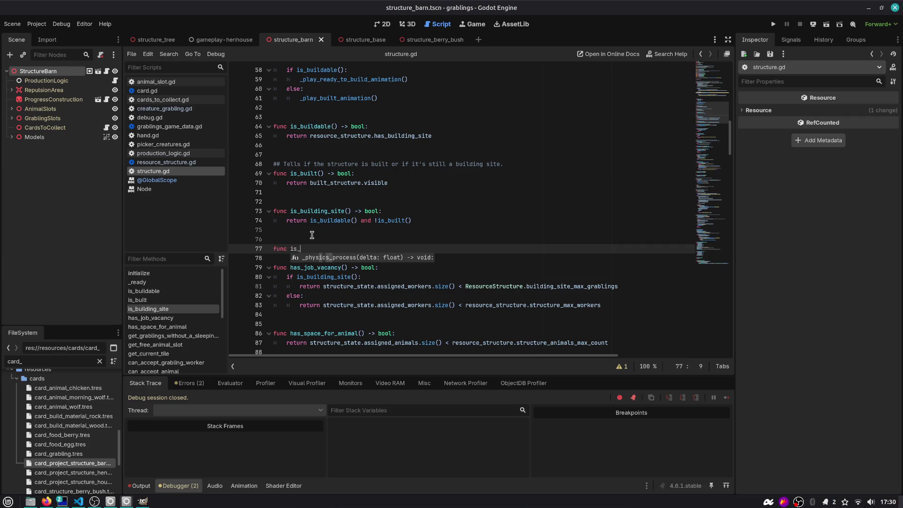
{"action": "type", "text": "li"}
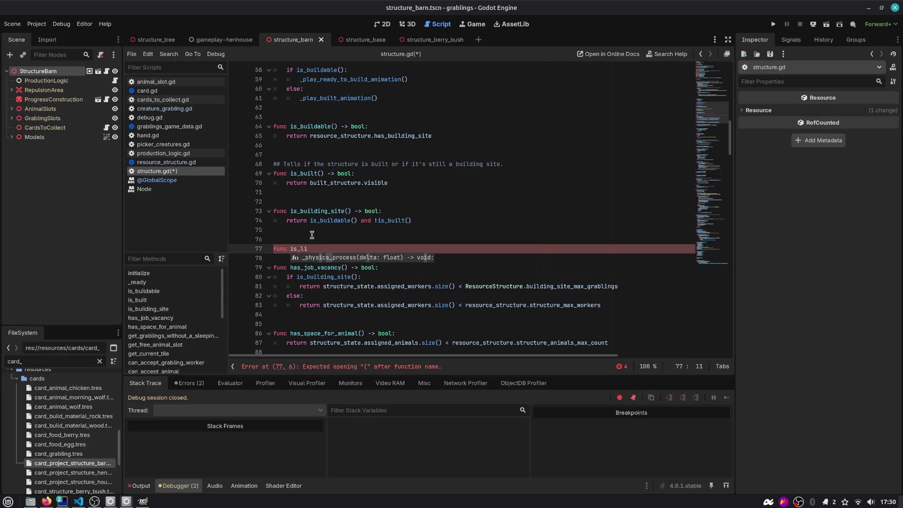
{"action": "type", "text": "mited"}
{"action": "type", "text": "card_outpu"}
{"action": "type", "text": "t_"}
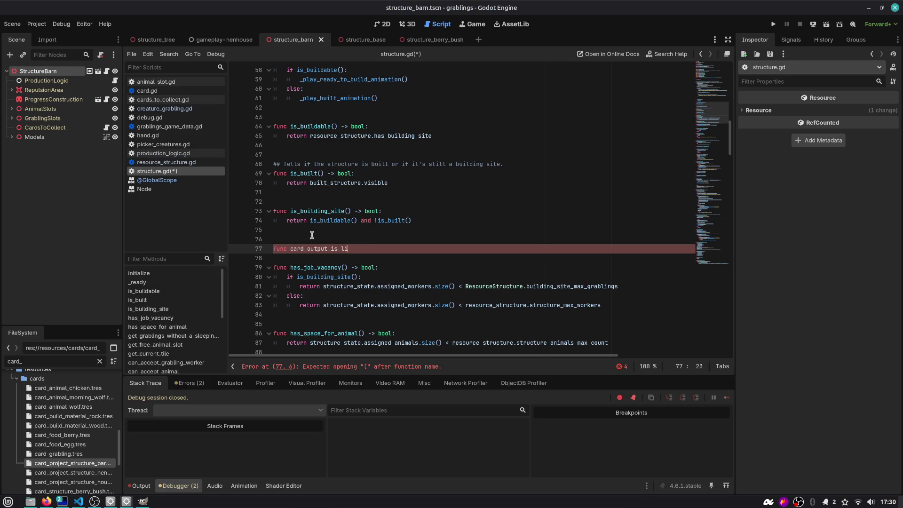
{"action": "key", "text": "BackSpace"}
{"action": "type", "text": "finite() -> bool:"}
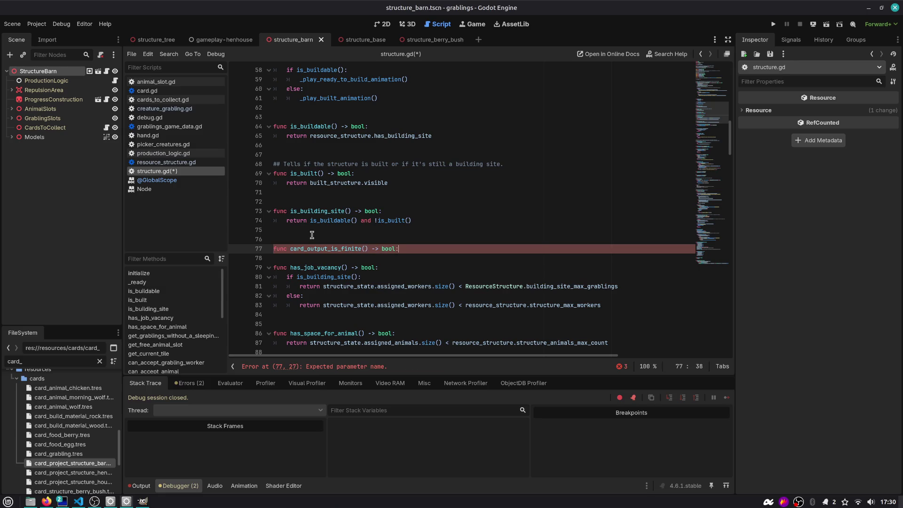
{"action": "key", "text": "Return"}
{"action": "type", "text": "return structure_max_card_spawn"}
{"action": "key", "text": "ctrl+Left"}
{"action": "type", "text": "structure_"}
{"action": "key", "text": "BackSpace"}
{"action": "key", "text": "BackSpace"}
{"action": "key", "text": "BackSpace"}
{"action": "type", "text": "resource_structe"}
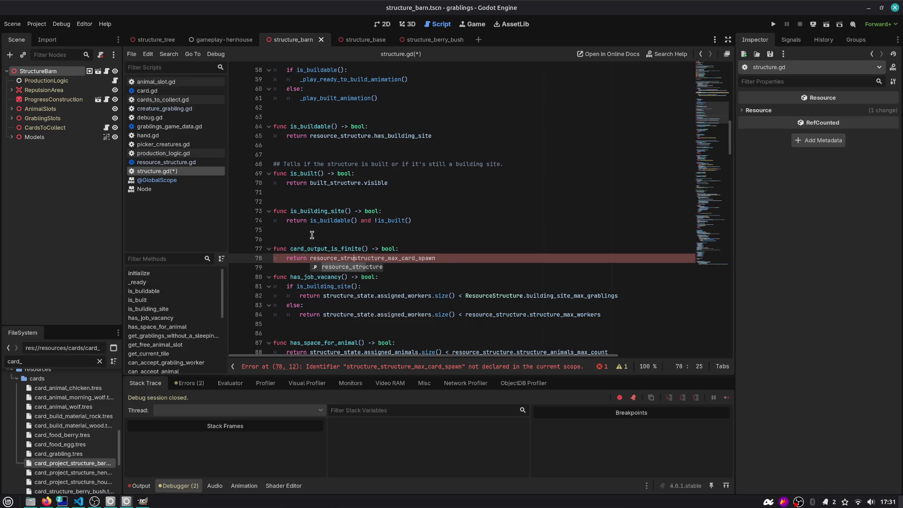
{"action": "key", "text": "BackSpace"}
{"action": "type", "text": "re."}
{"action": "key", "text": "End"}
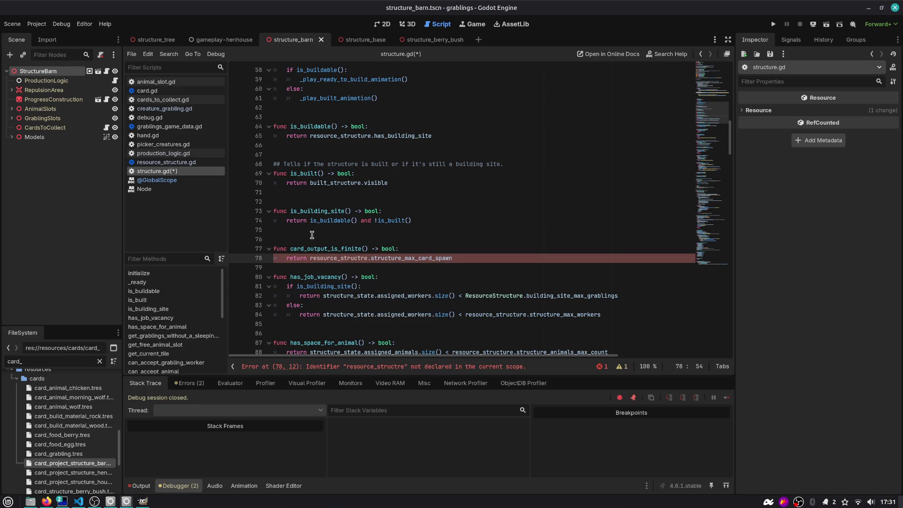
{"action": "type", "text": "> 0"}
{"action": "key", "text": "ctrl+s"}
- Fix the misspelled resource_structre by pasting resource_structure from line 8, then save
{"action": "double_click", "coordinate": [396, 259]}
{"action": "double_click", "coordinate": [340, 258]}
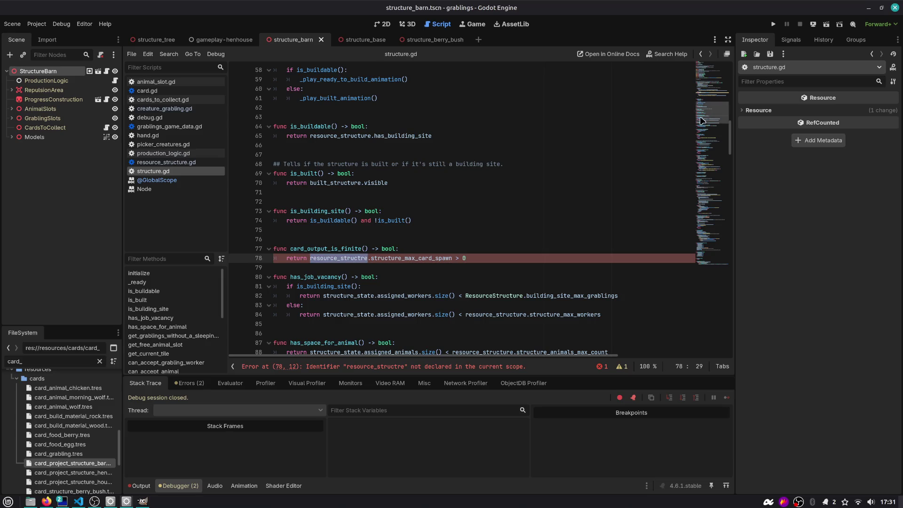
{"action": "left_click_drag", "start_coordinate": [713, 115], "coordinate": [712, 65]}
{"action": "double_click", "coordinate": [335, 136]}
{"action": "key", "text": "ctrl+c"}
{"action": "scroll", "coordinate": [360, 150], "scroll_direction": "down", "scroll_amount": 15}
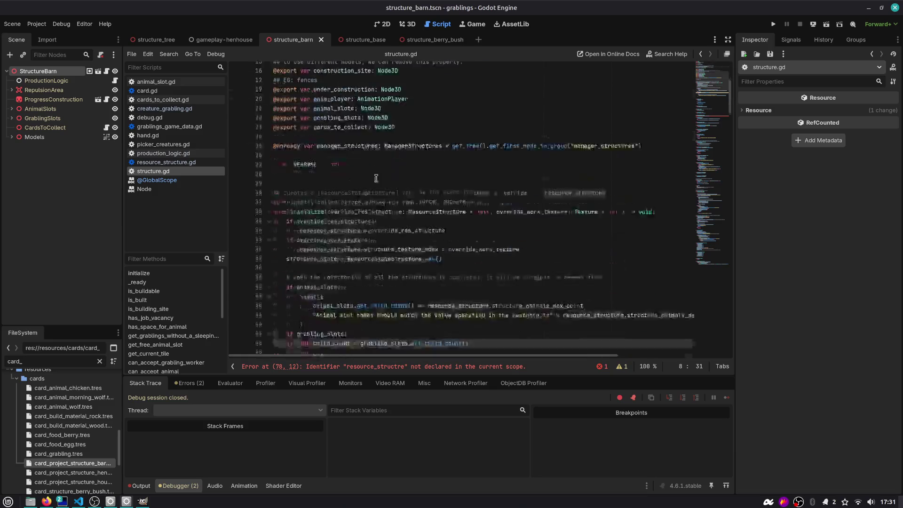
{"action": "double_click", "coordinate": [329, 230]}
{"action": "key", "text": "ctrl+v"}
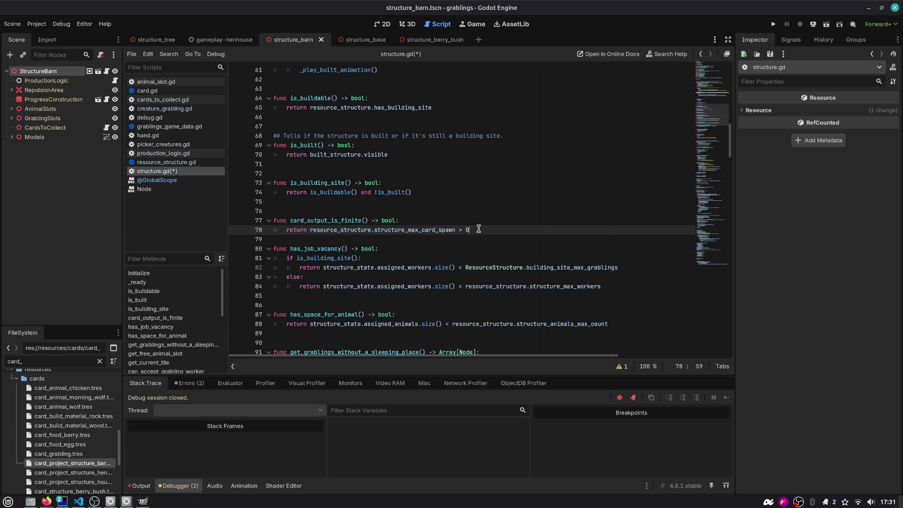
{"action": "key", "text": "Return"}
{"action": "key", "text": "ctrl+s"}
- Navigate back through earlier locations to the _apply_job_work function
{"action": "double_click", "coordinate": [346, 221]}
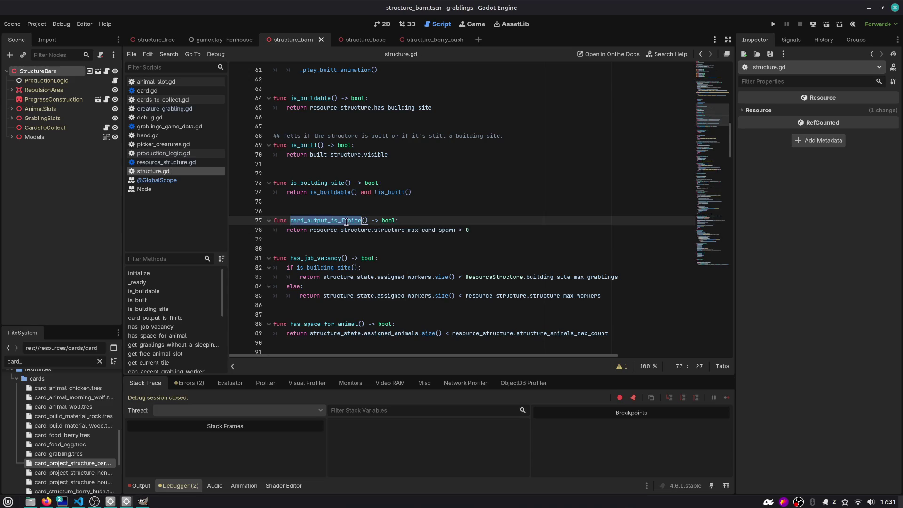
{"action": "left_click", "coordinate": [338, 210]}
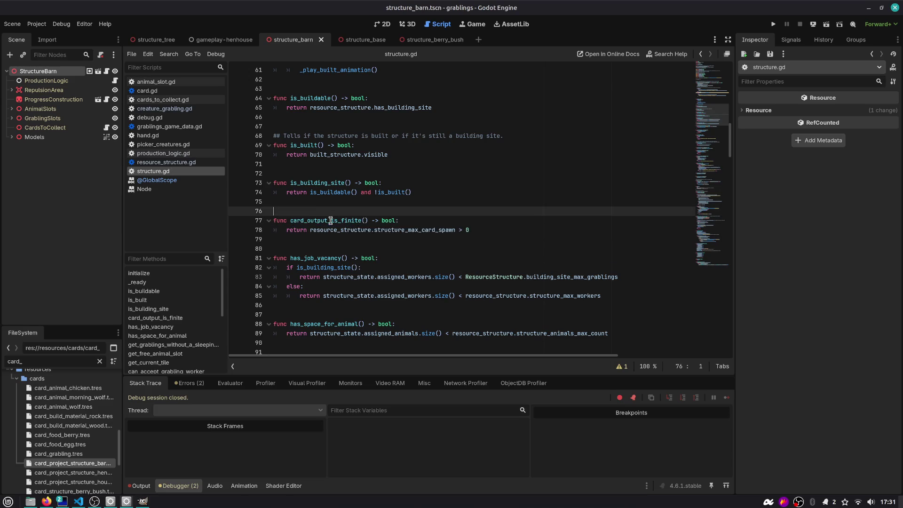
{"action": "double_click", "coordinate": [330, 221]}
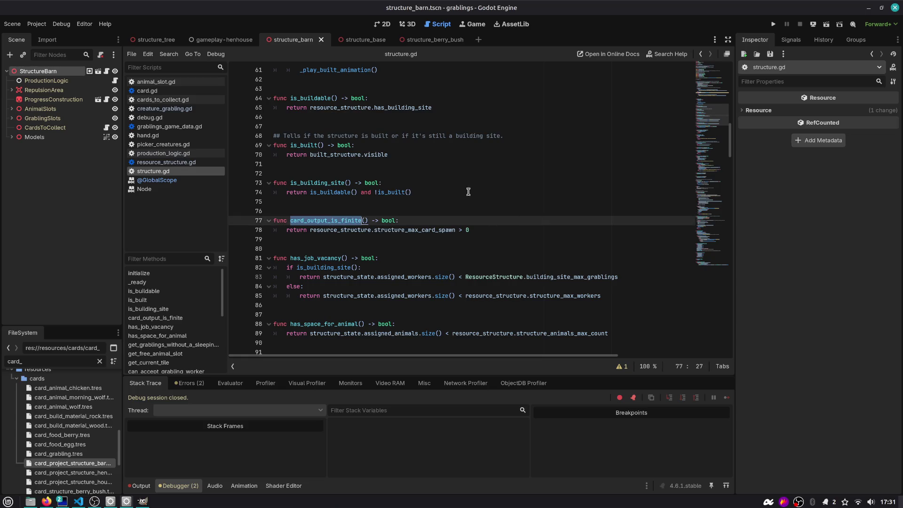
{"action": "scroll", "coordinate": [706, 119], "scroll_direction": "down", "scroll_amount": 20}
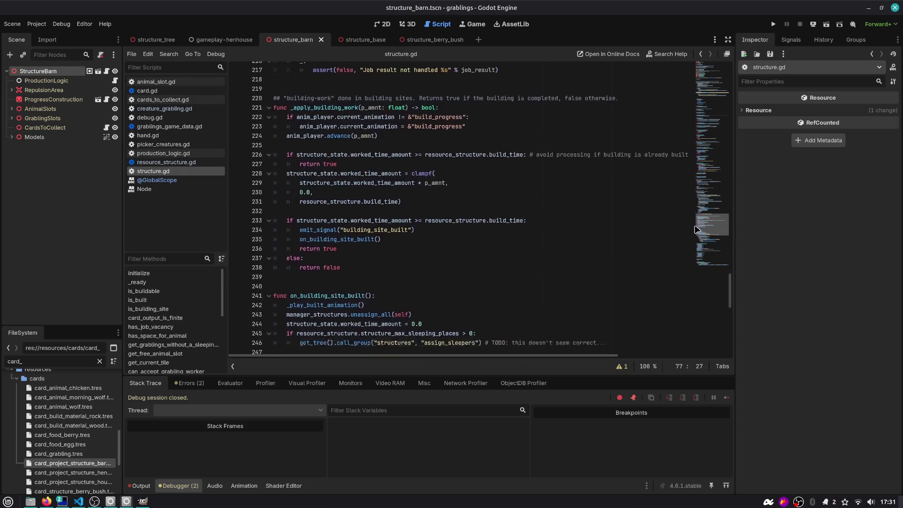
{"action": "left_click", "coordinate": [701, 55]}
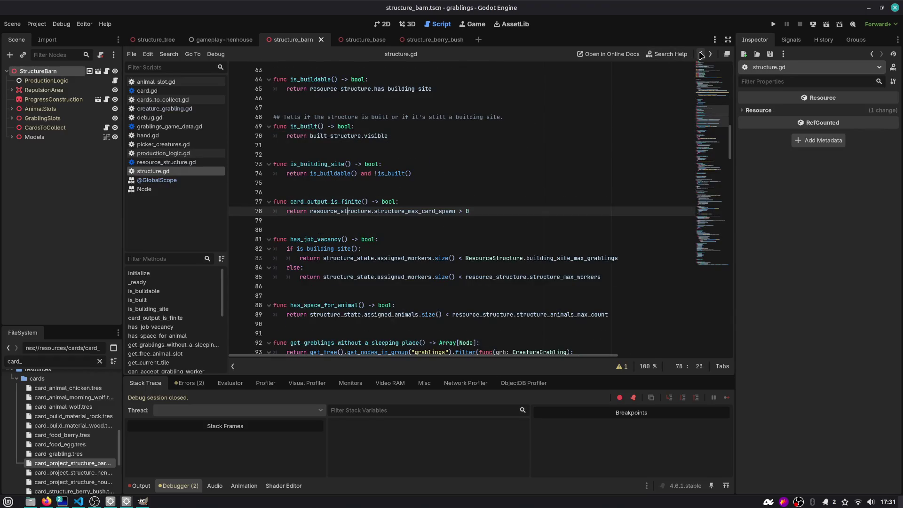
{"action": "left_click", "coordinate": [701, 55]}
{"action": "left_click", "coordinate": [701, 55]}
{"action": "left_click", "coordinate": [701, 55]}
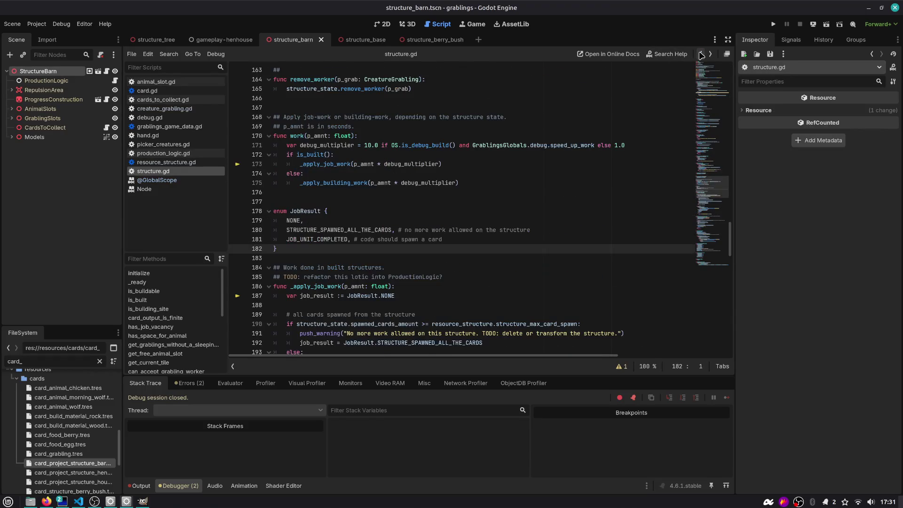
{"action": "left_click", "coordinate": [700, 55]}
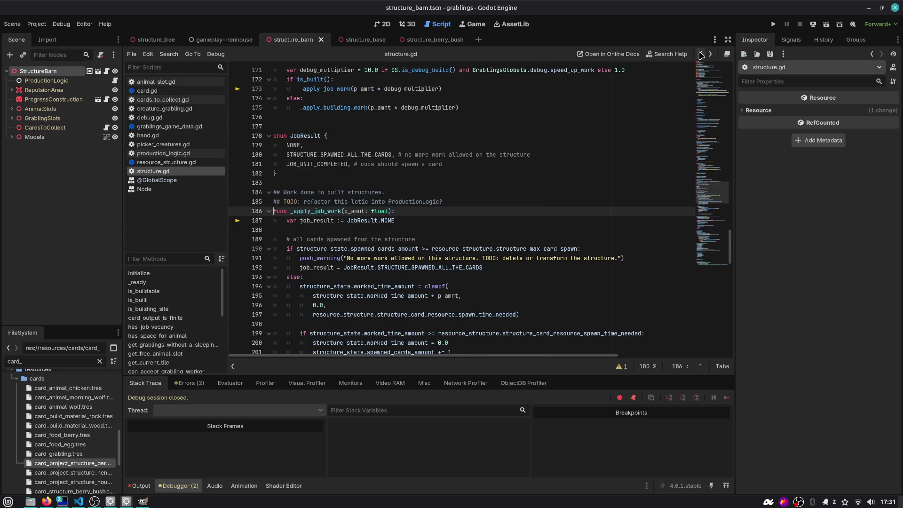
{"action": "scroll", "coordinate": [377, 160], "scroll_direction": "down", "scroll_amount": 3}
{"action": "double_click", "coordinate": [304, 128]}
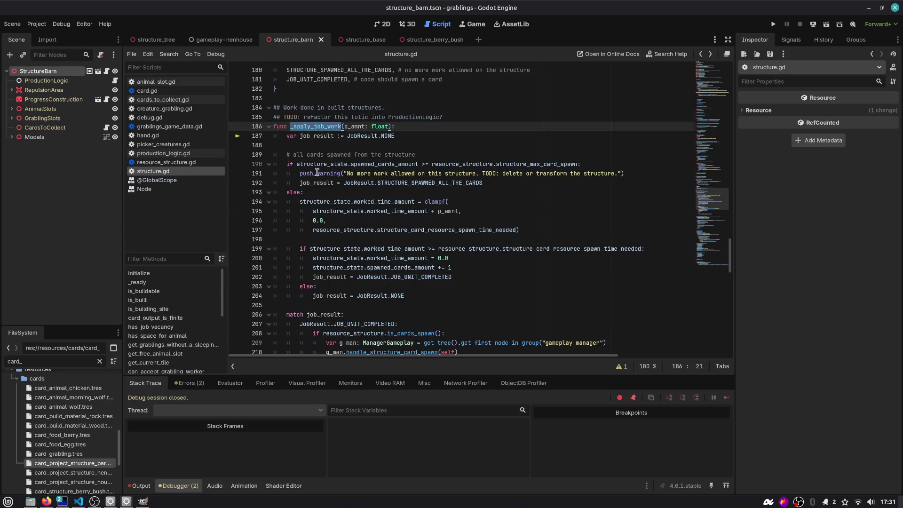
{"action": "scroll", "coordinate": [317, 172], "scroll_direction": "down", "scroll_amount": 4}
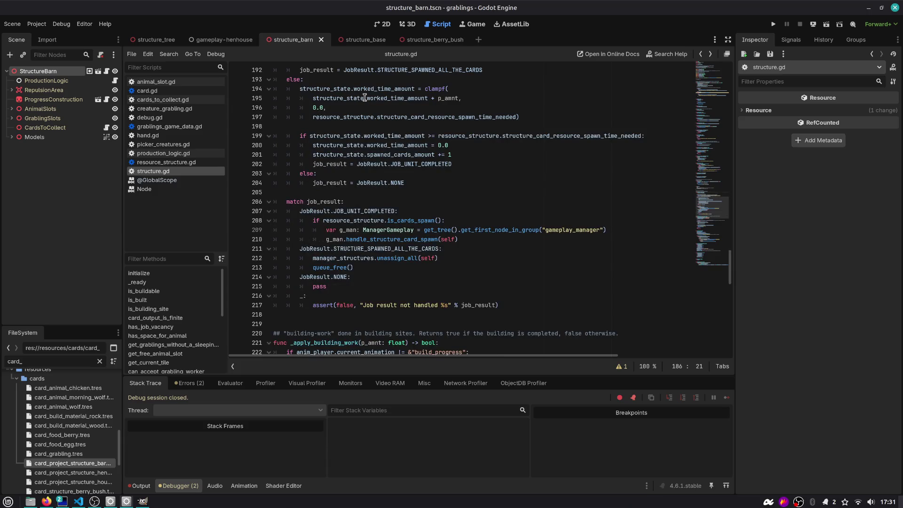
- Insert an 'if card_output_is_finite():' line above the all-cards-spawned comment
{"action": "scroll", "coordinate": [419, 96], "scroll_direction": "up", "scroll_amount": 3}
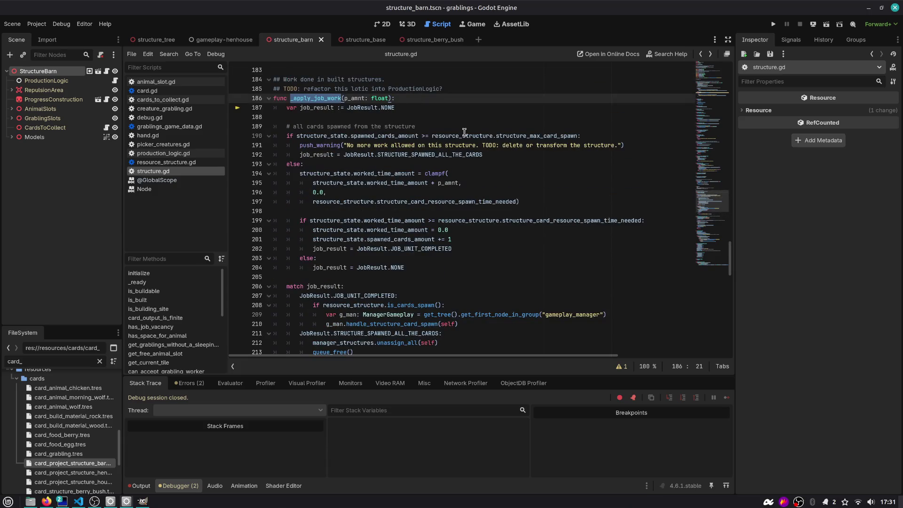
{"action": "left_click", "coordinate": [386, 147]}
{"action": "left_click", "coordinate": [598, 146]}
{"action": "mouse_move", "coordinate": [495, 155]}
{"action": "left_mouse_down"}
{"action": "mouse_move", "coordinate": [301, 154]}
{"action": "mouse_move", "coordinate": [287, 136]}
{"action": "left_mouse_up"}
{"action": "left_click", "coordinate": [428, 128]}
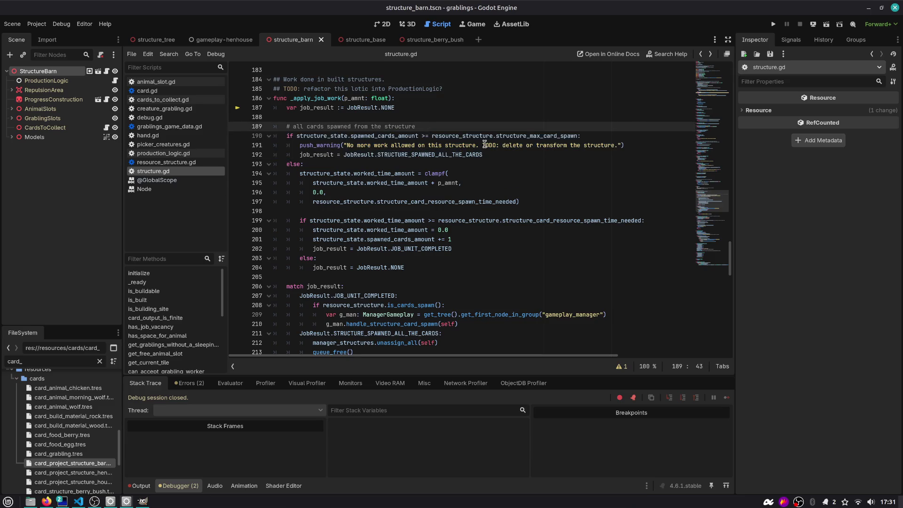
{"action": "key", "text": "ctrl+shift+Return"}
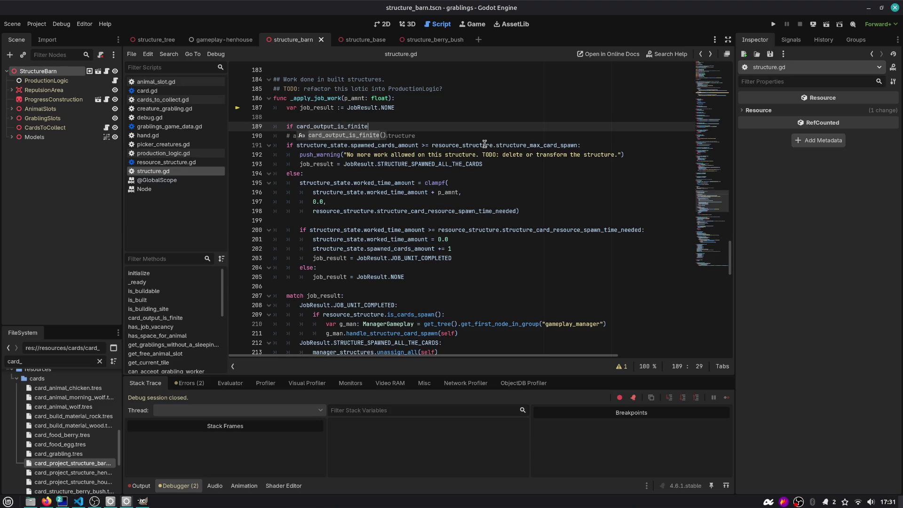
{"action": "key", "text": "Escape"}
{"action": "type", "text": "():"}
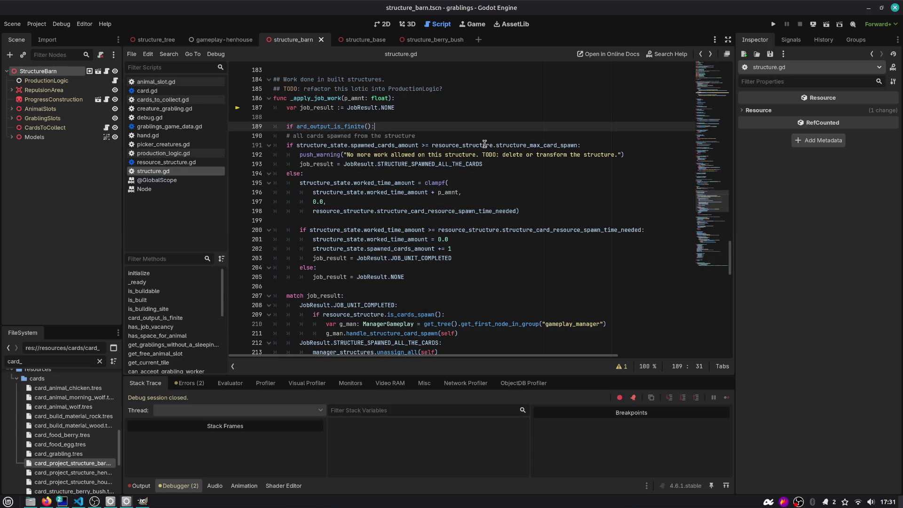
{"action": "key", "text": "Down"}
{"action": "key", "text": "shift+Down"}
{"action": "key", "text": "shift+Down"}
{"action": "key", "text": "shift+Down"}
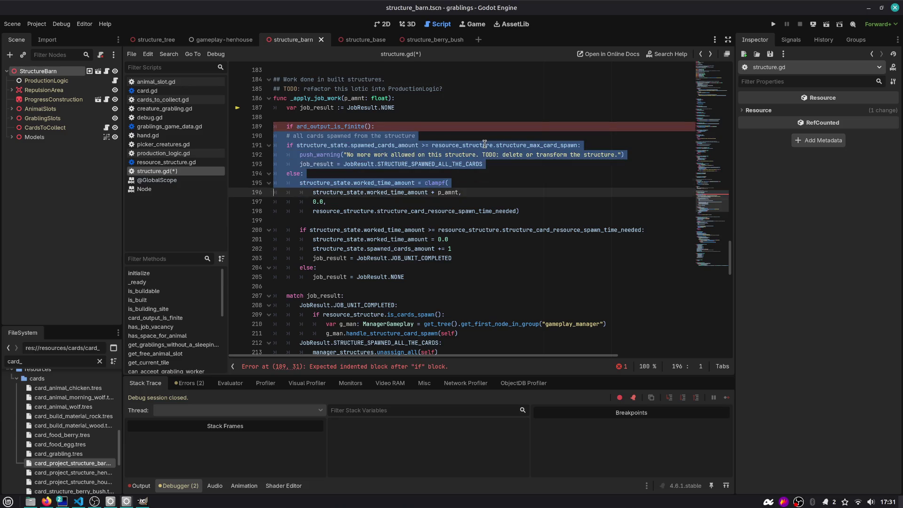
{"action": "key", "text": "Up"}
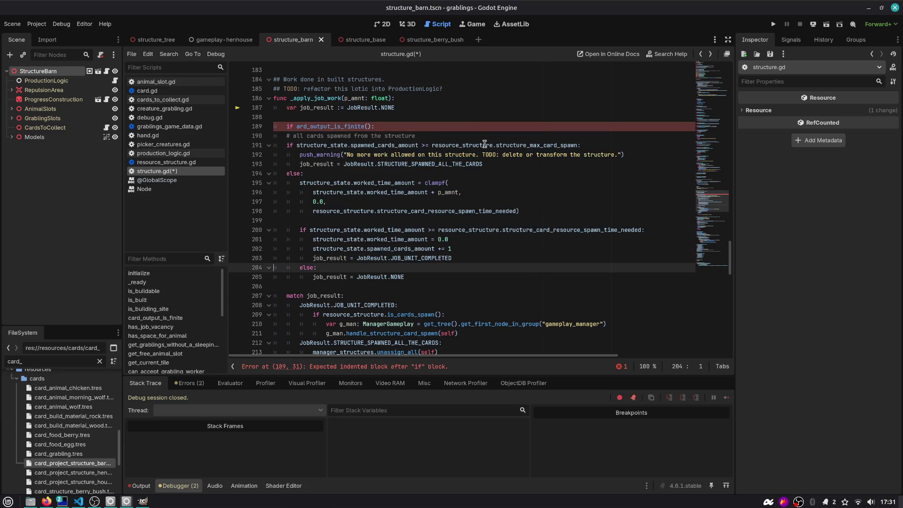
{"action": "left_click", "coordinate": [297, 127]}
{"action": "type", "text": "c"}
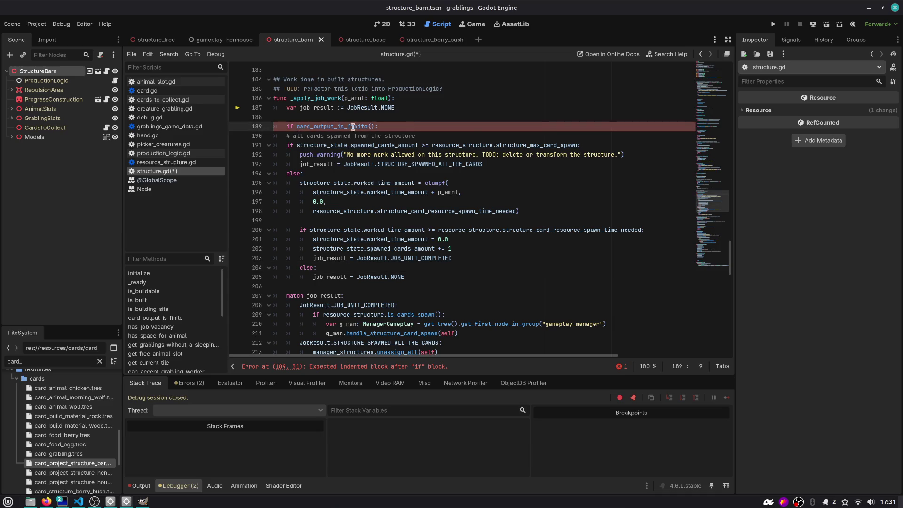
{"action": "left_click", "coordinate": [384, 123]}
{"action": "key", "text": "ctrl+shift+Left"}
{"action": "key", "text": "ctrl+shift+Left"}
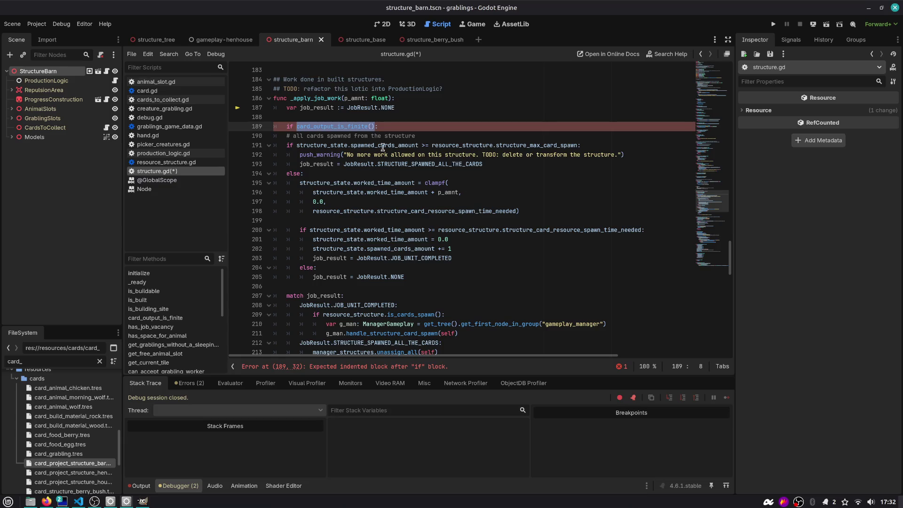
- Review the spawned-cards condition, worked_time_amount uses and JOB_UNIT_COMPLETED below it
{"action": "left_click_drag", "start_coordinate": [299, 147], "coordinate": [594, 147]}
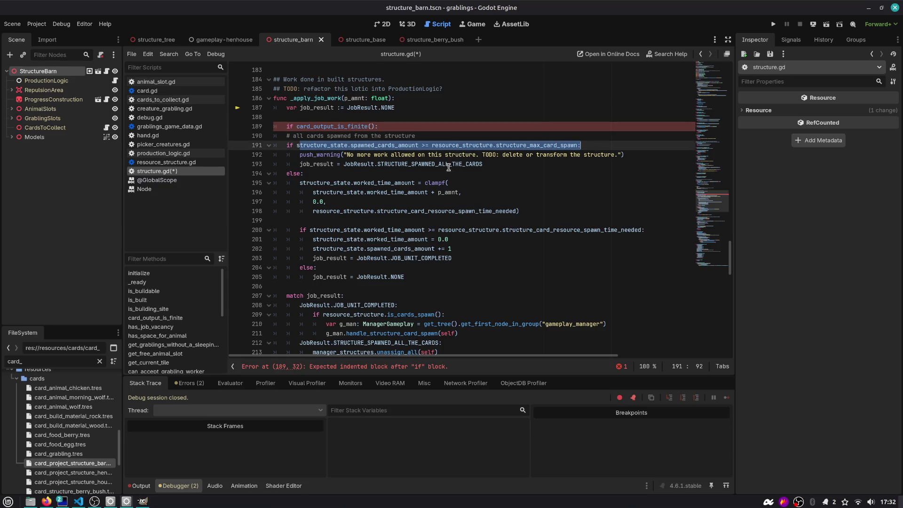
{"action": "left_click_drag", "start_coordinate": [307, 184], "coordinate": [376, 183]}
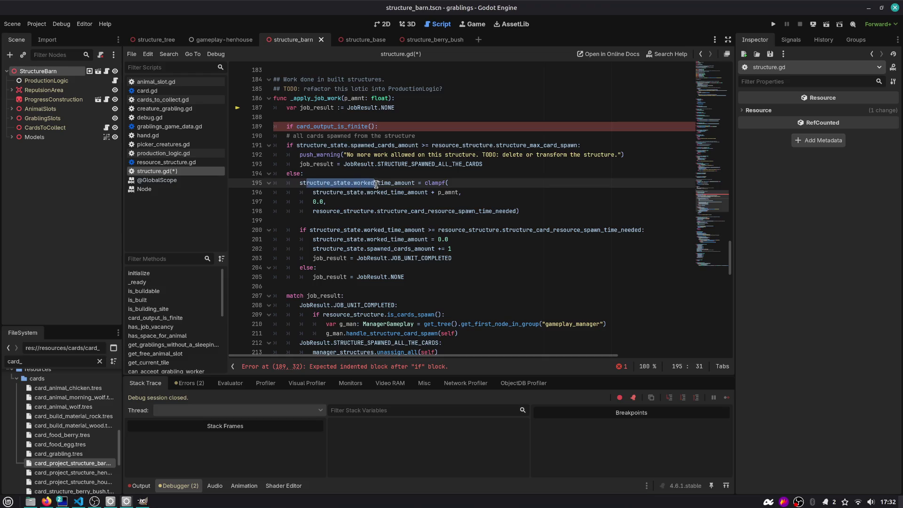
{"action": "key", "text": "Down"}
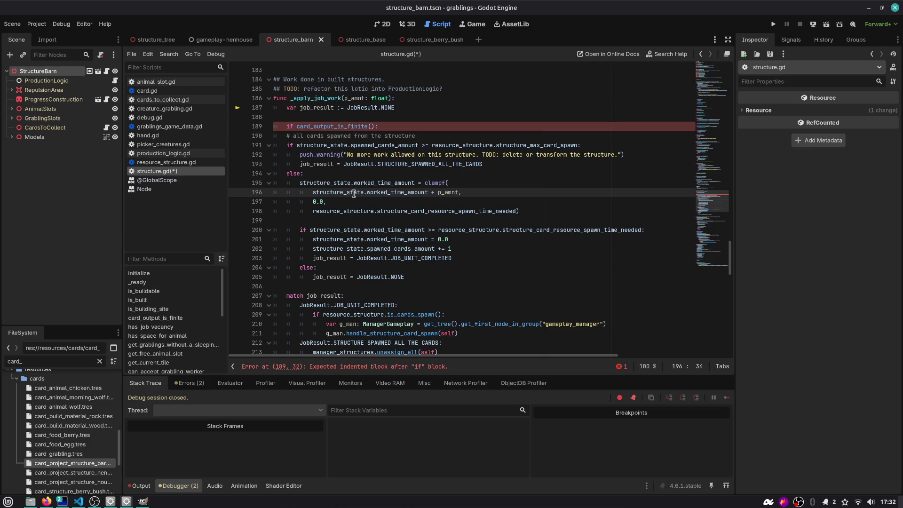
{"action": "double_click", "coordinate": [401, 240]}
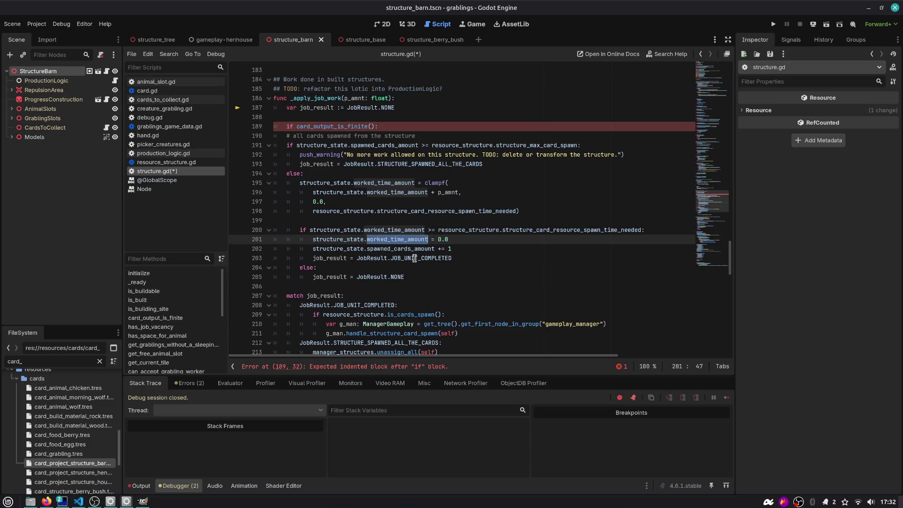
{"action": "double_click", "coordinate": [430, 259]}
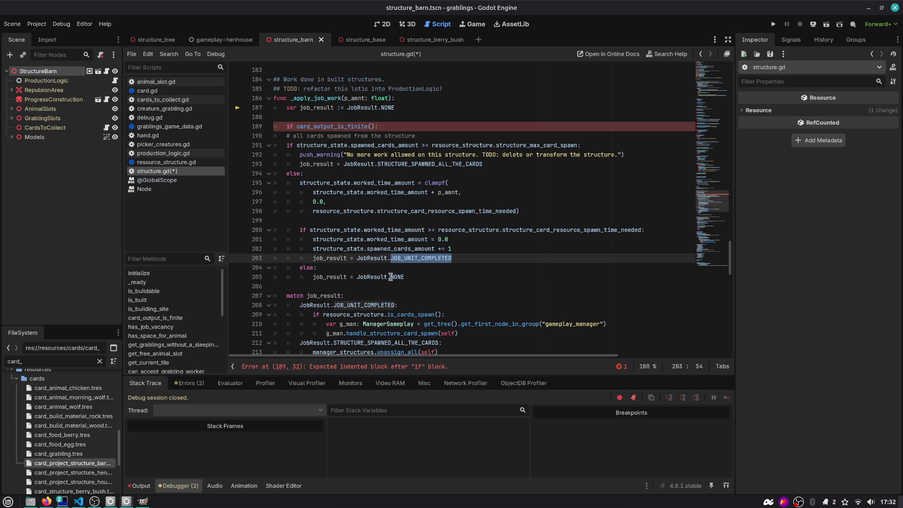
{"action": "scroll", "coordinate": [396, 277], "scroll_direction": "down", "scroll_amount": 1}
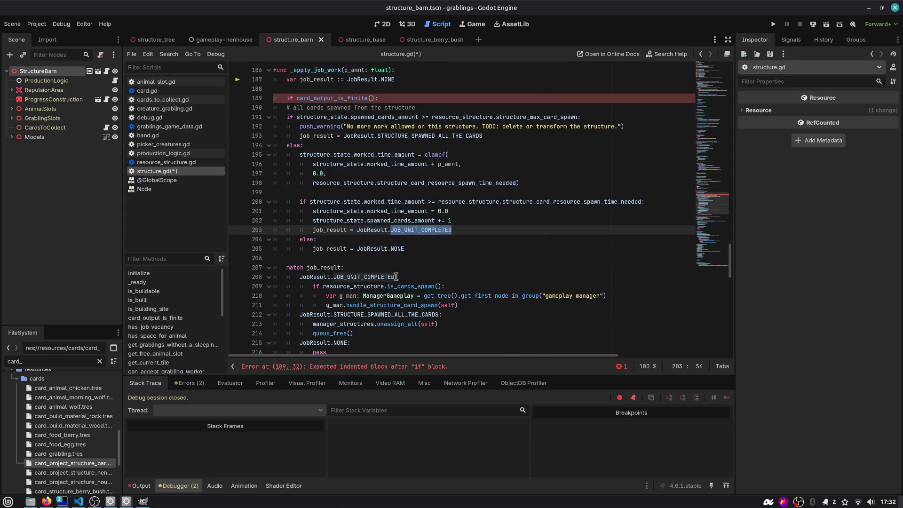
- Replace the standalone if line by prepending 'card_output_is_finite() and' to the spawned-cards condition, and save
{"action": "left_click", "coordinate": [388, 99]}
{"action": "key", "text": "ctrl+shift+Left"}
{"action": "key", "text": "ctrl+shift+Left"}
{"action": "key", "text": "ctrl+shift+Left"}
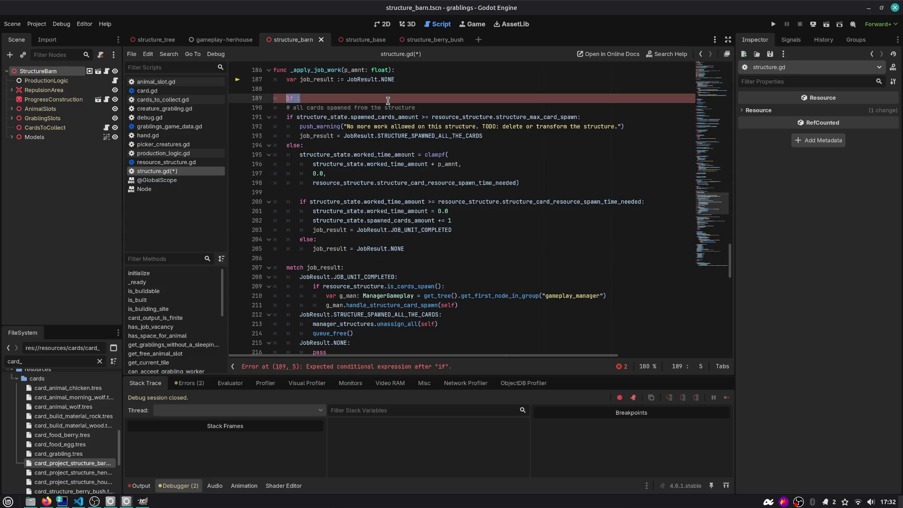
{"action": "key", "text": "BackSpace"}
{"action": "key", "text": "Down"}
{"action": "key", "text": "Down"}
{"action": "type", "text": "card_output_is_finite() and"}
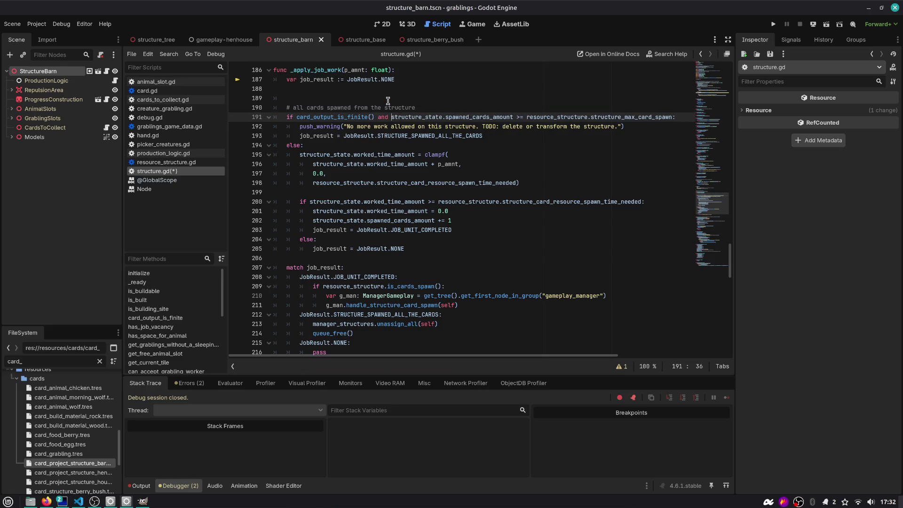
{"action": "key", "text": "ctrl+s"}
{"action": "left_click", "coordinate": [388, 99]}
{"action": "key", "text": "BackSpace"}
{"action": "key", "text": "BackSpace"}
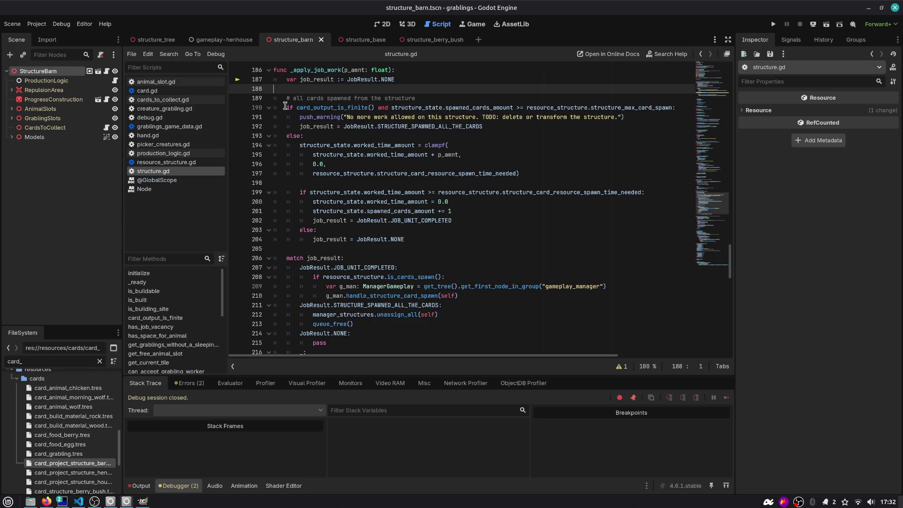
- Move the all-cards-spawned comment below the combined condition and indent it into the branch
{"action": "double_click", "coordinate": [313, 107]}
{"action": "left_click", "coordinate": [294, 98]}
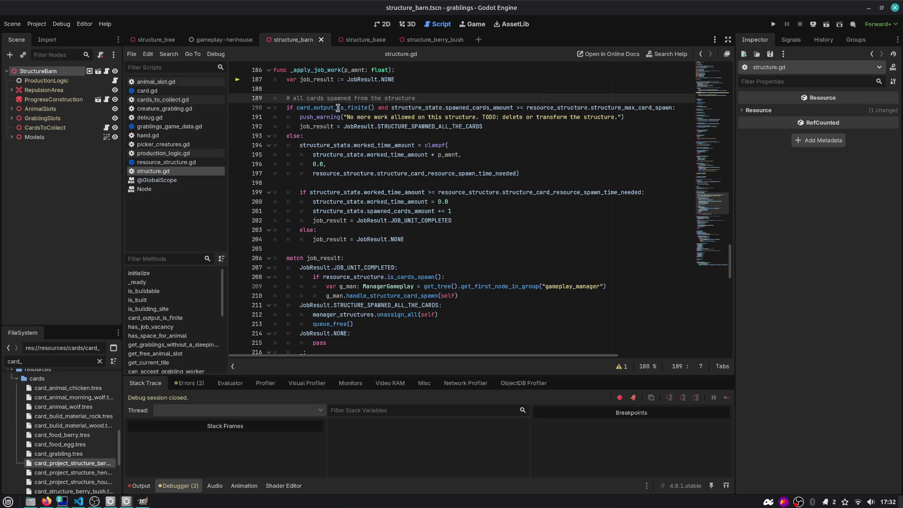
{"action": "mouse_move", "coordinate": [338, 107]}
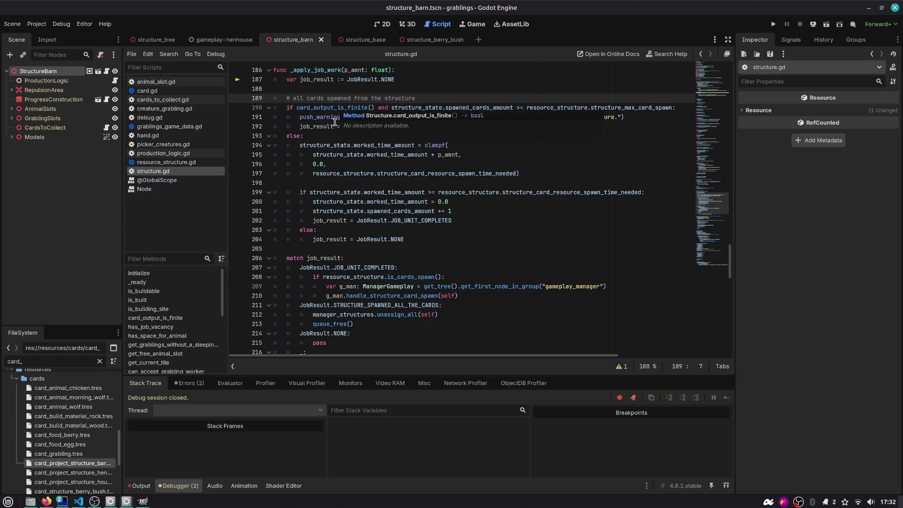
{"action": "key", "text": "alt+Down"}
{"action": "key", "text": "Home"}
{"action": "key", "text": "Tab"}
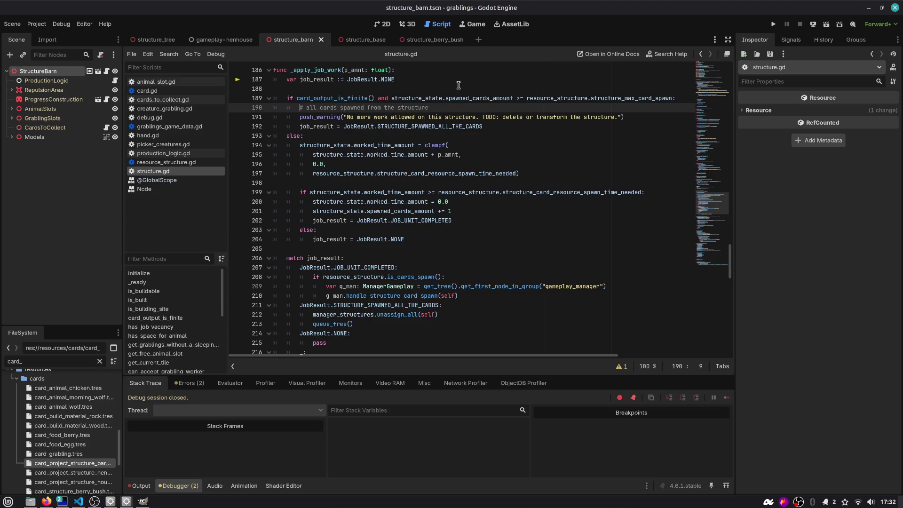
{"action": "key", "text": "Down"}
{"action": "key", "text": "Down"}
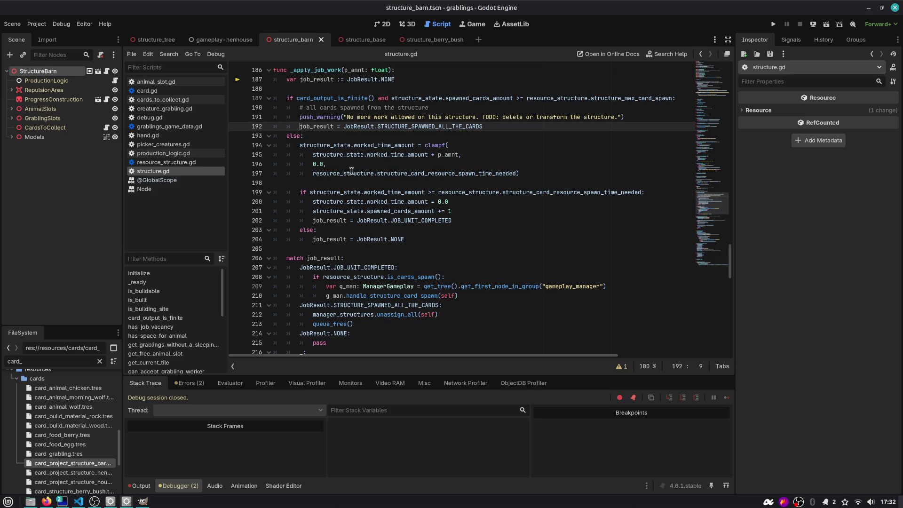
- Review the job_result match, queue_free and handle_structure_card_spawn code and the else branch
{"action": "scroll", "coordinate": [342, 211], "scroll_direction": "down", "scroll_amount": 2}
{"action": "double_click", "coordinate": [313, 202]}
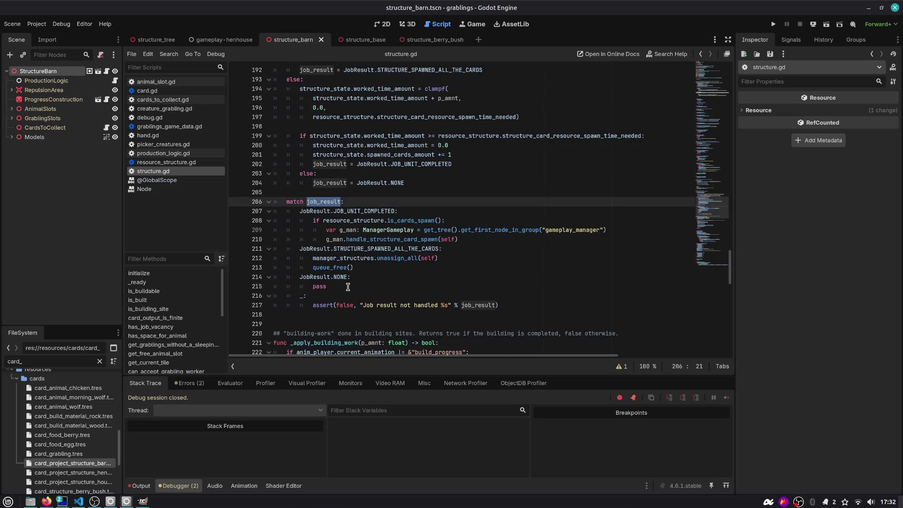
{"action": "left_click_drag", "start_coordinate": [304, 263], "coordinate": [372, 268]}
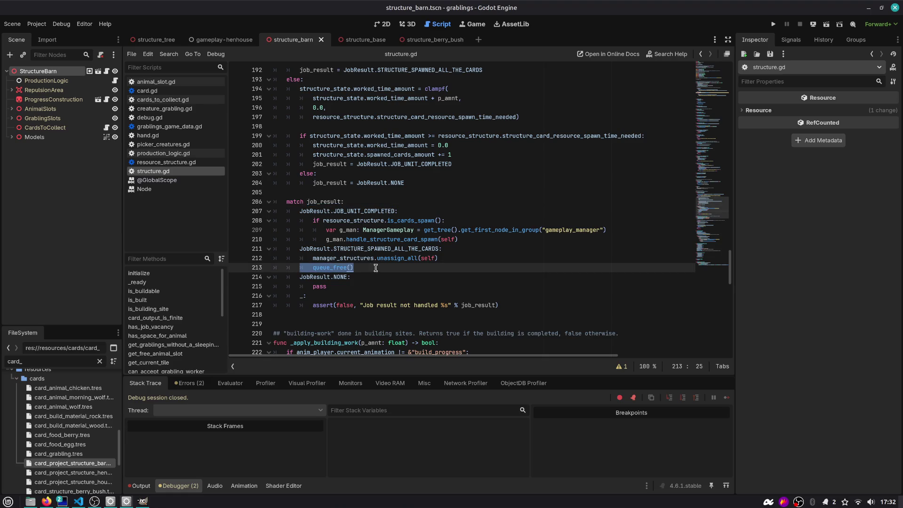
{"action": "left_click", "coordinate": [376, 267]}
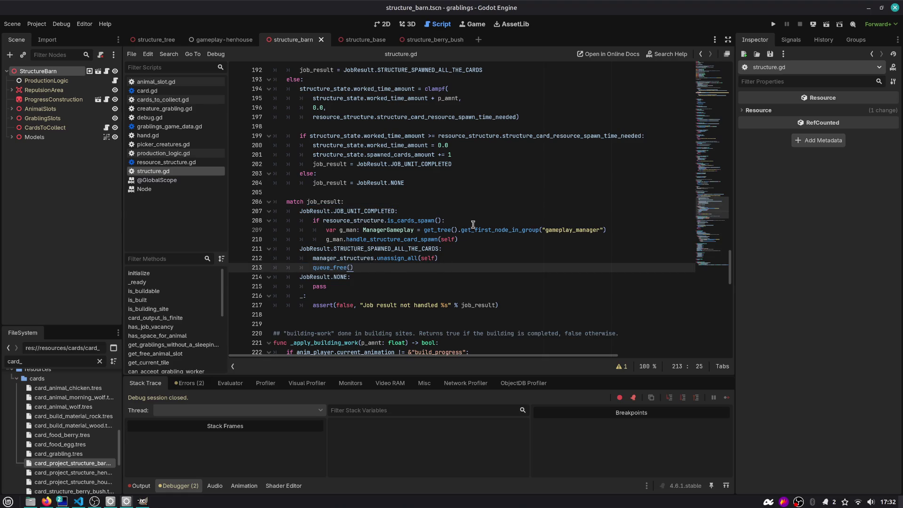
{"action": "double_click", "coordinate": [359, 239]}
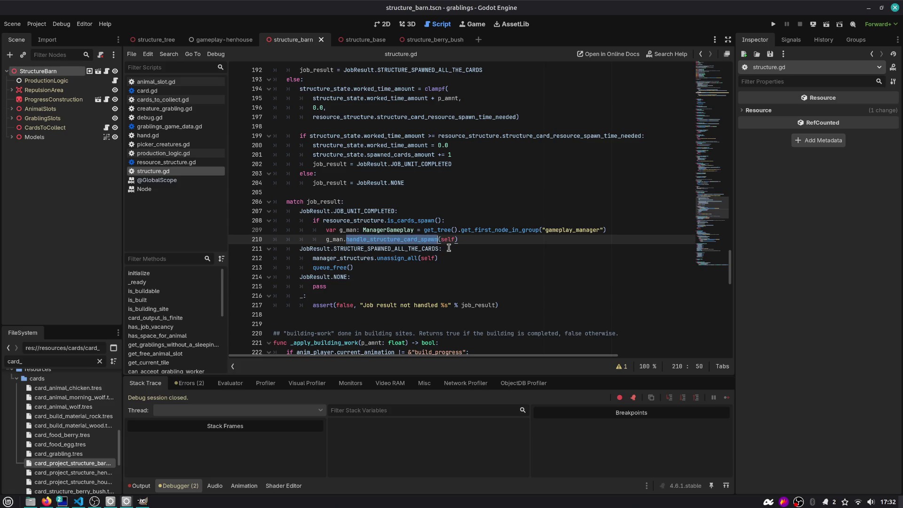
{"action": "scroll", "coordinate": [480, 251], "scroll_direction": "up", "scroll_amount": 2}
{"action": "right_click", "coordinate": [480, 252]}
{"action": "left_click", "coordinate": [463, 278]}
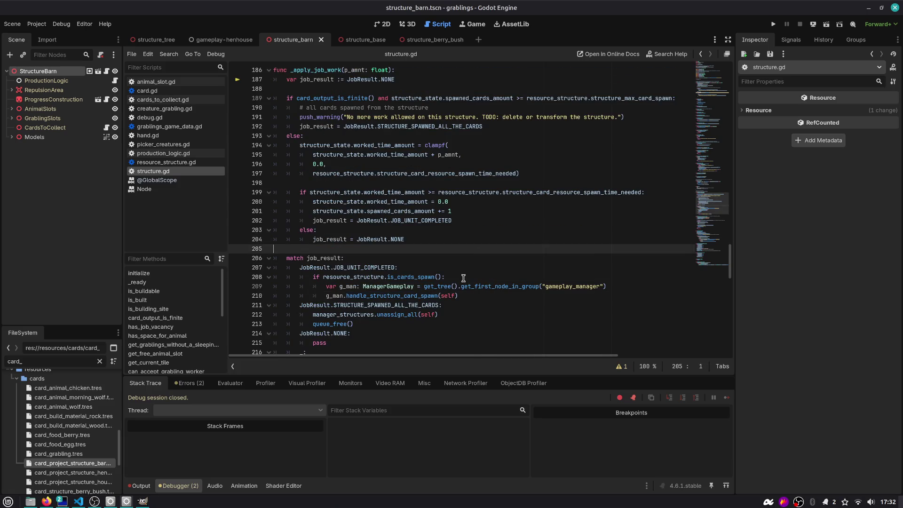
{"action": "scroll", "coordinate": [464, 278], "scroll_direction": "up", "scroll_amount": 2}
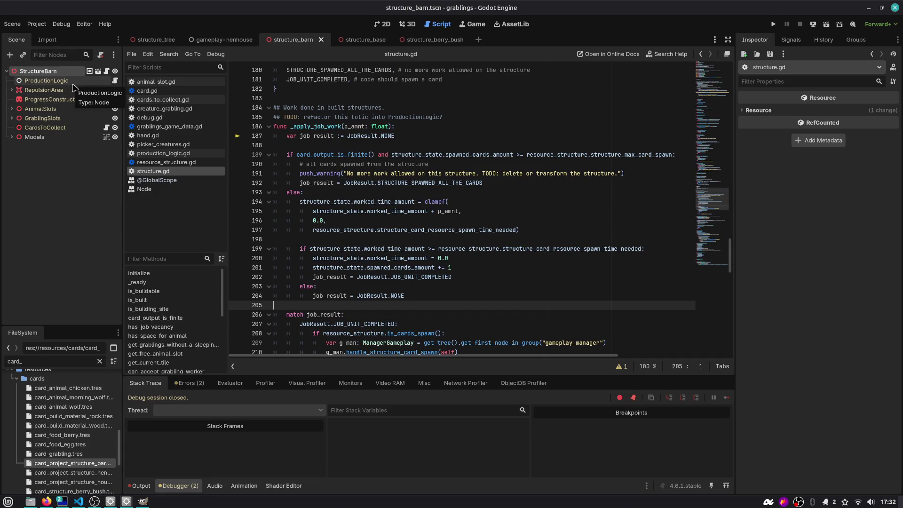
{"action": "left_click", "coordinate": [329, 184]}
{"action": "double_click", "coordinate": [315, 154]}
{"action": "left_click", "coordinate": [349, 191]}
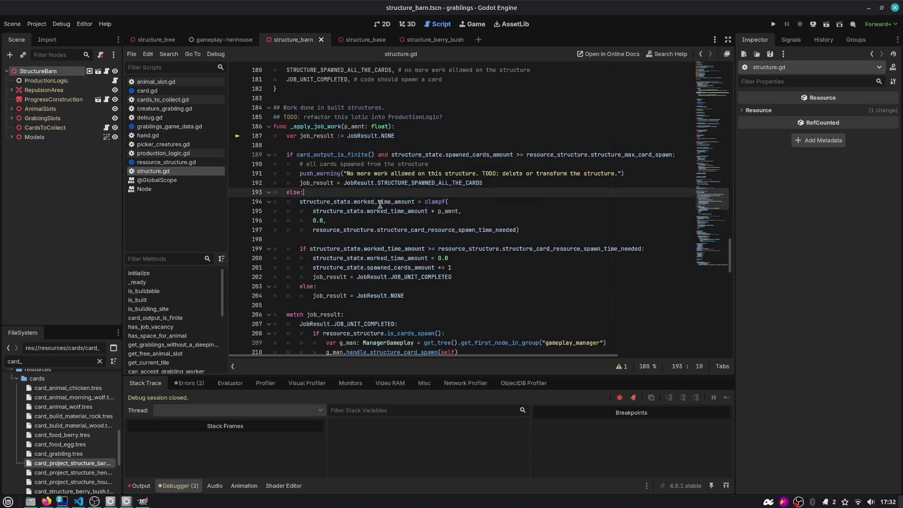
{"action": "mouse_move", "coordinate": [382, 204]}
{"action": "left_click", "coordinate": [115, 80]}
{"action": "scroll", "coordinate": [426, 174], "scroll_direction": "up", "scroll_amount": 10}
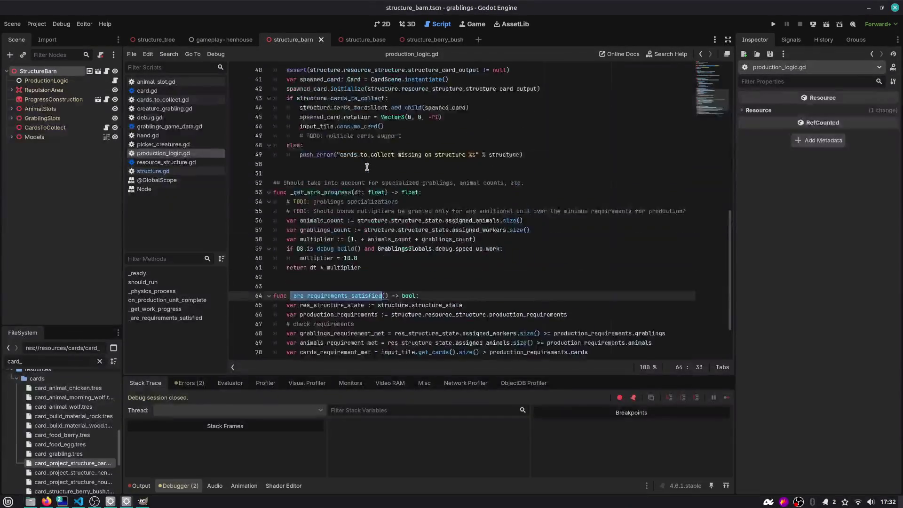
{"action": "scroll", "coordinate": [366, 168], "scroll_direction": "up", "scroll_amount": 1}
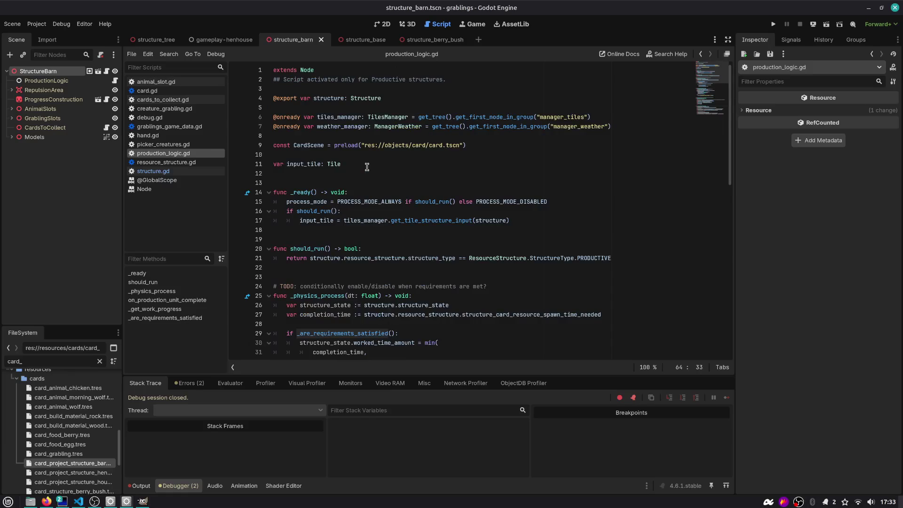
{"action": "scroll", "coordinate": [366, 168], "scroll_direction": "down", "scroll_amount": 4}
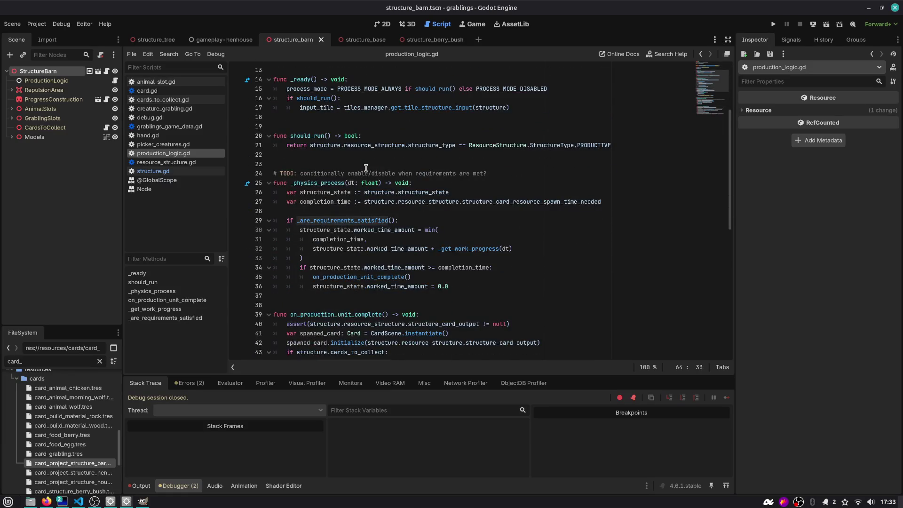
{"action": "double_click", "coordinate": [334, 181]}
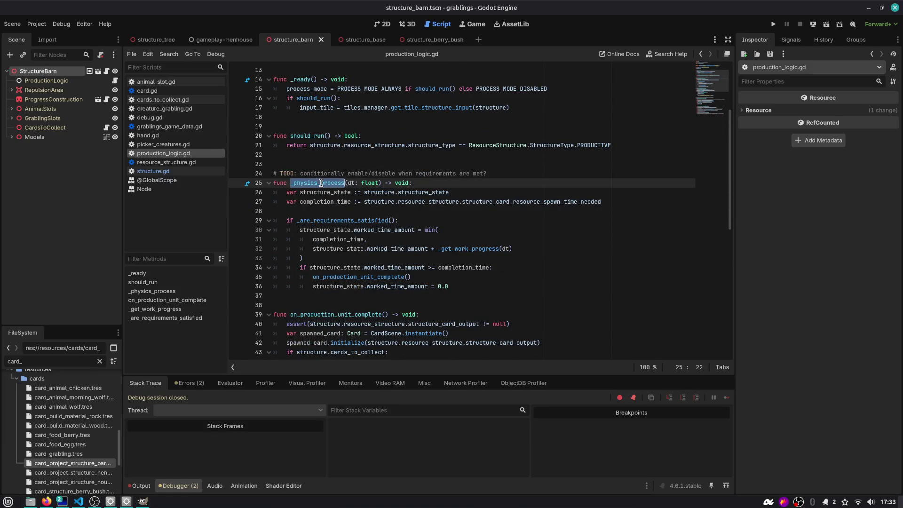
{"action": "scroll", "coordinate": [335, 178], "scroll_direction": "down", "scroll_amount": 1}
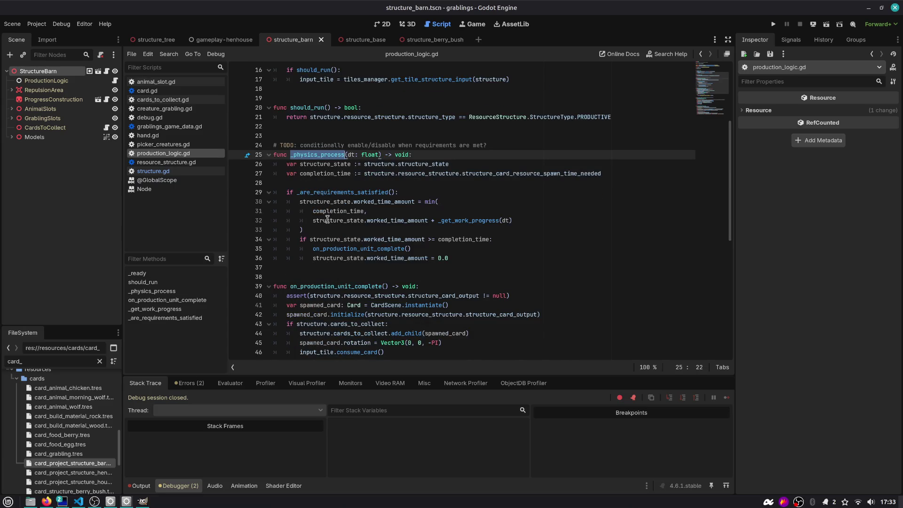
{"action": "double_click", "coordinate": [333, 193]}
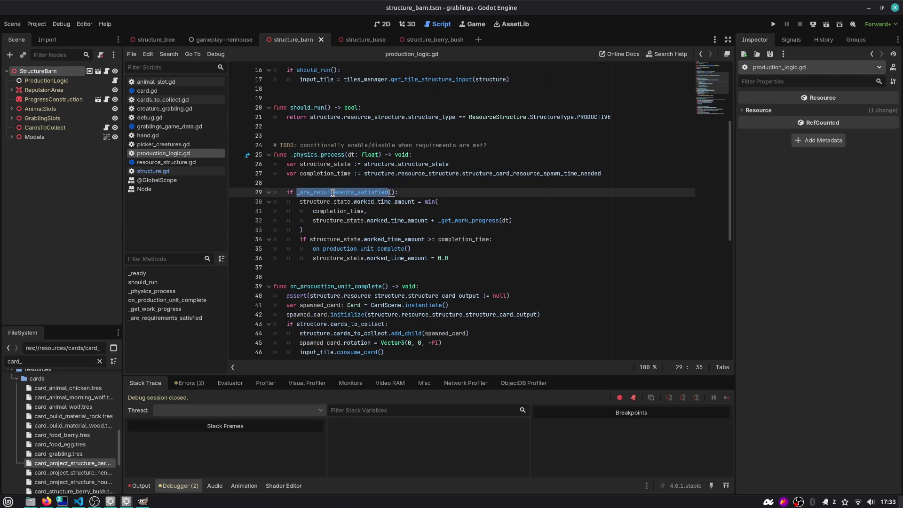
{"action": "double_click", "coordinate": [319, 155]}
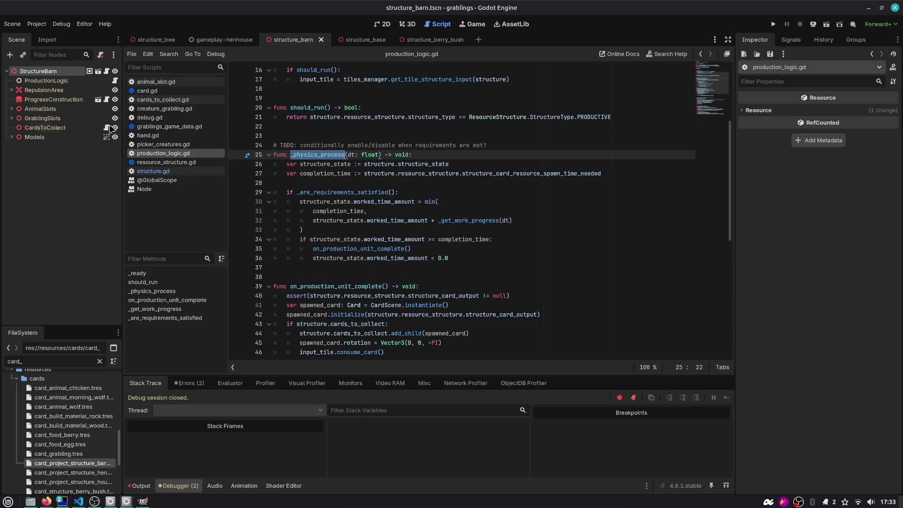
{"action": "scroll", "coordinate": [337, 220], "scroll_direction": "down", "scroll_amount": 2}
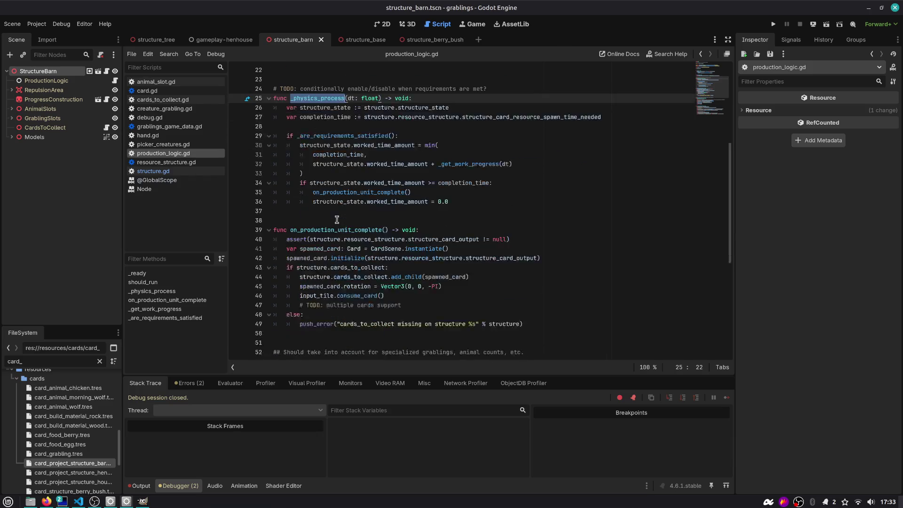
{"action": "scroll", "coordinate": [613, 139], "scroll_direction": "up", "scroll_amount": 7}
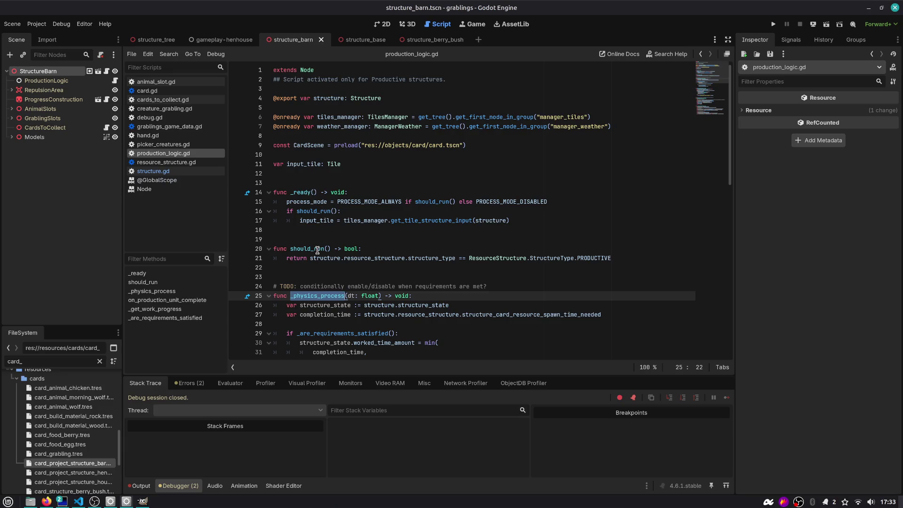
{"action": "left_click", "coordinate": [323, 213], "text": "ctrl"}
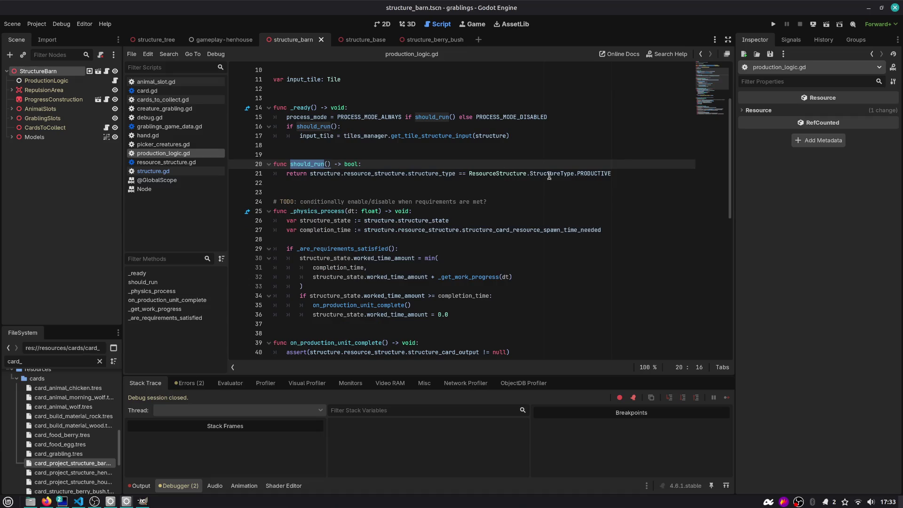
{"action": "scroll", "coordinate": [494, 181], "scroll_direction": "down", "scroll_amount": 2}
{"action": "double_click", "coordinate": [312, 154]}
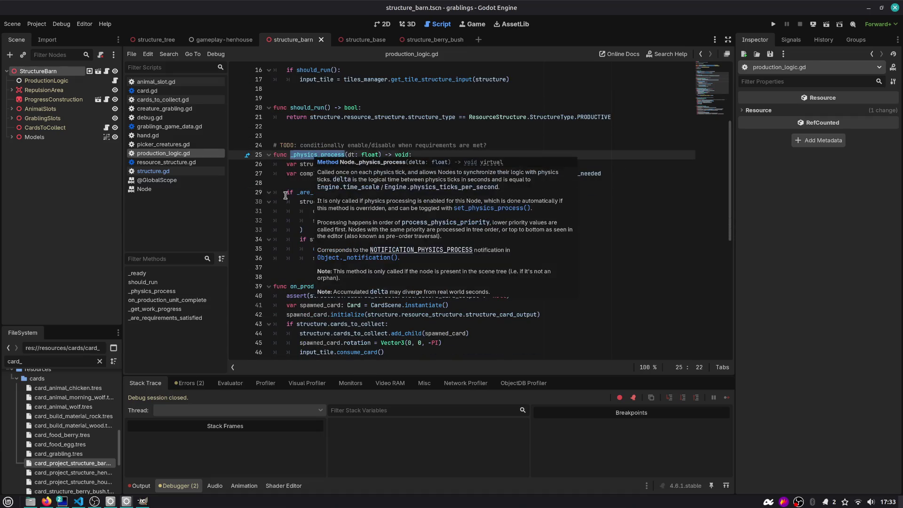
{"action": "left_click", "coordinate": [301, 191]}
{"action": "scroll", "coordinate": [330, 146], "scroll_direction": "down", "scroll_amount": 3}
{"action": "double_click", "coordinate": [333, 108]}
{"action": "scroll", "coordinate": [324, 205], "scroll_direction": "down", "scroll_amount": 7}
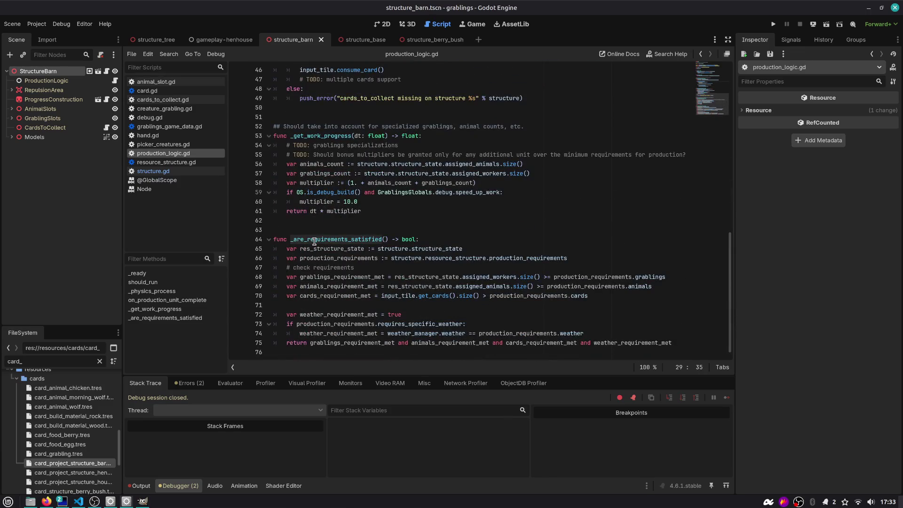
{"action": "left_click", "coordinate": [331, 276]}
{"action": "left_click", "coordinate": [475, 277]}
{"action": "double_click", "coordinate": [474, 277]}
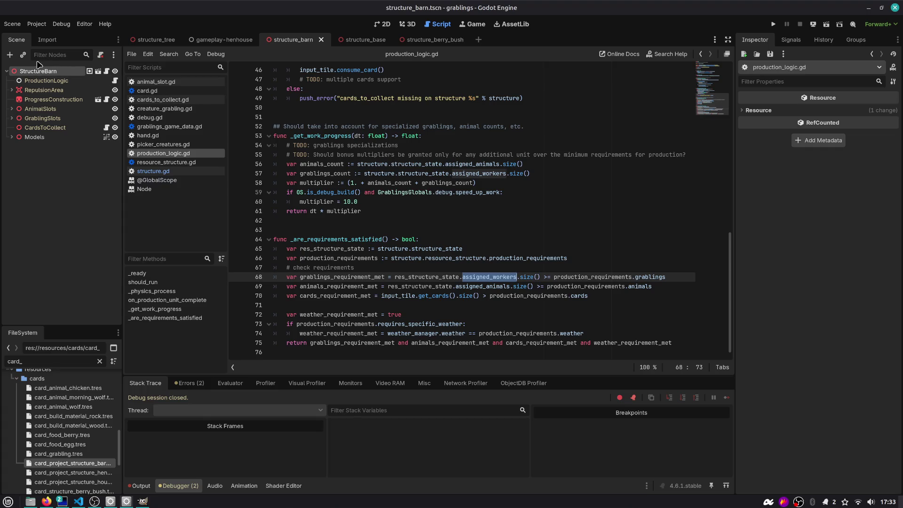
- Open structure.gd and locate the start of _apply_job_work
{"action": "left_click", "coordinate": [108, 71]}
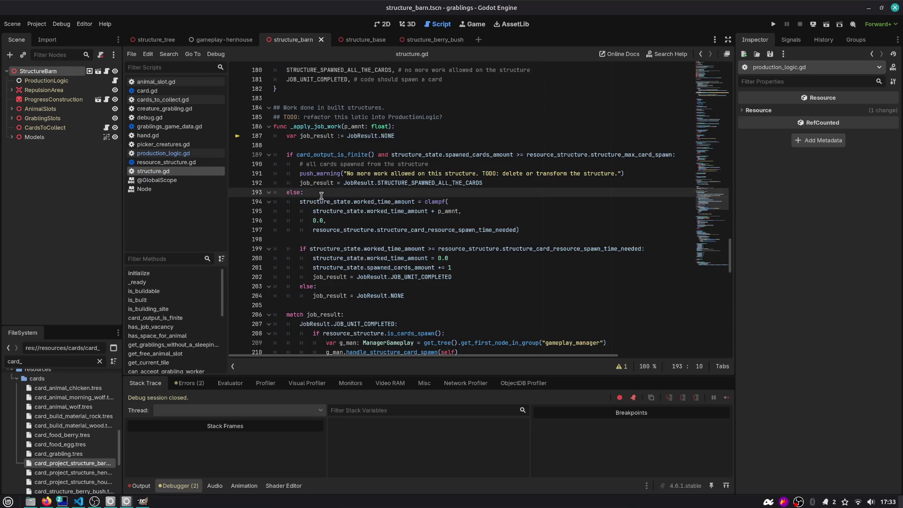
{"action": "double_click", "coordinate": [291, 195]}
{"action": "left_click", "coordinate": [354, 193]}
{"action": "key", "text": "Return"}
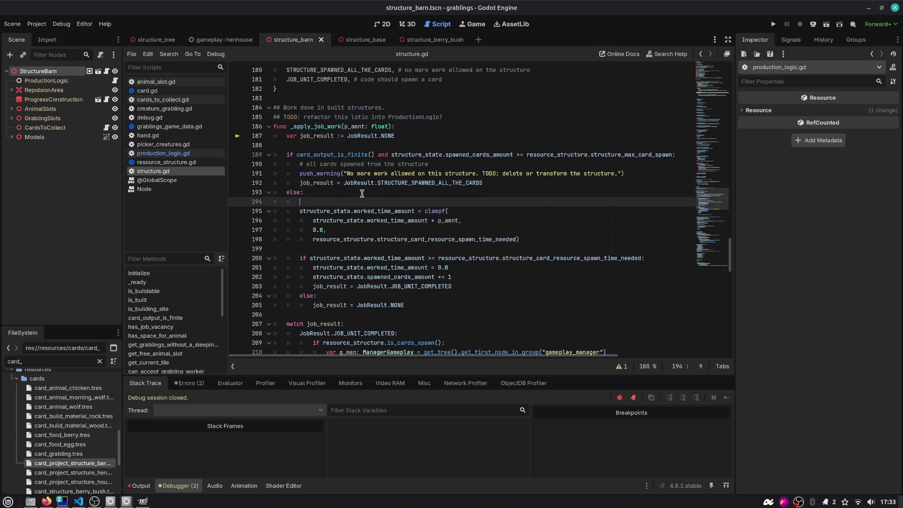
{"action": "key", "text": "ctrl+z"}
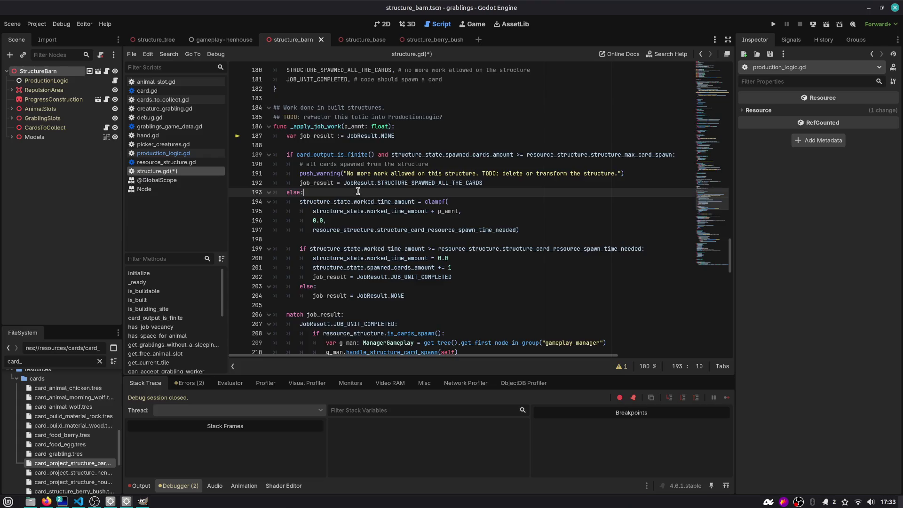
{"action": "scroll", "coordinate": [358, 190], "scroll_direction": "down", "scroll_amount": 5}
{"action": "scroll", "coordinate": [357, 191], "scroll_direction": "up", "scroll_amount": 5}
- Add 'if get_node_or_null("ProductionLogic"): return' below the job_result declaration and save
{"action": "left_click", "coordinate": [402, 137]}
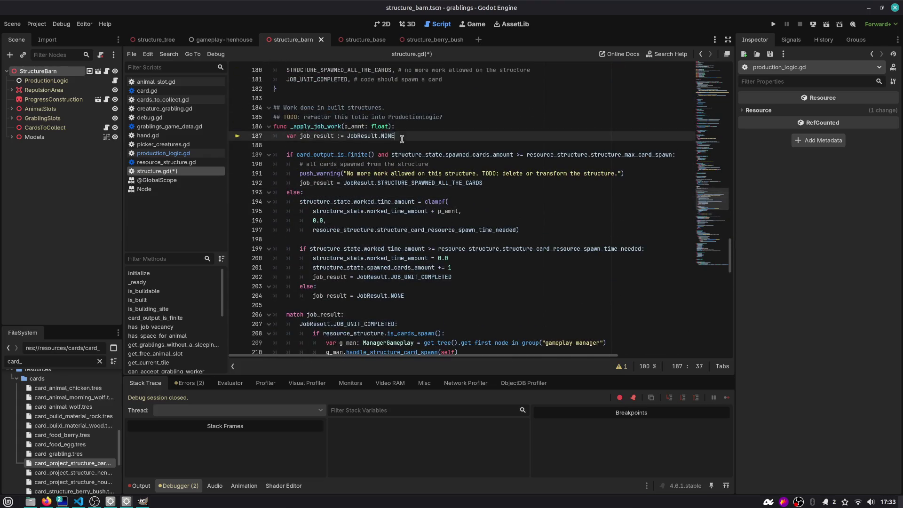
{"action": "key", "text": "Return"}
{"action": "key", "text": "Return"}
{"action": "type", "text": "if "}
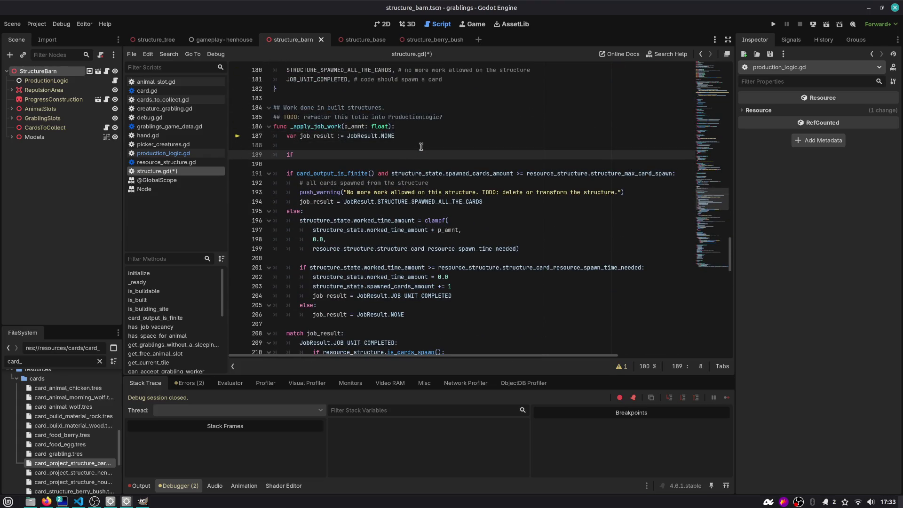
{"action": "type", "text": "get_node("}
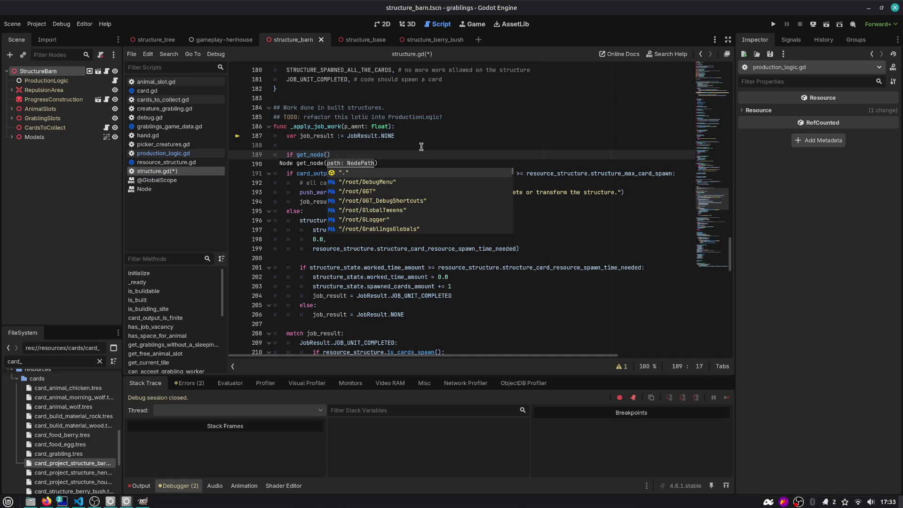
{"action": "type", "text": "\"ProductionLogic\""}
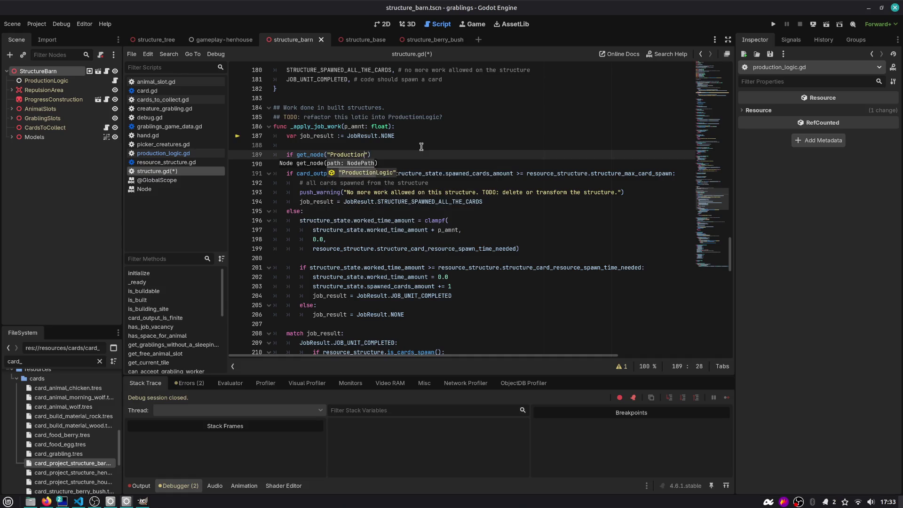
{"action": "key", "text": "Left"}
{"action": "type", "text": "_or_null"}
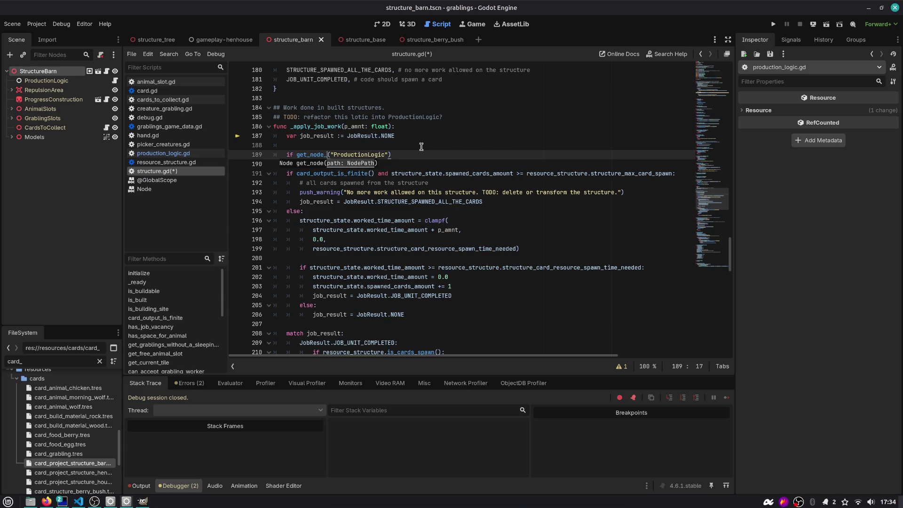
{"action": "key", "text": "ctrl+Left"}
{"action": "key", "text": "End"}
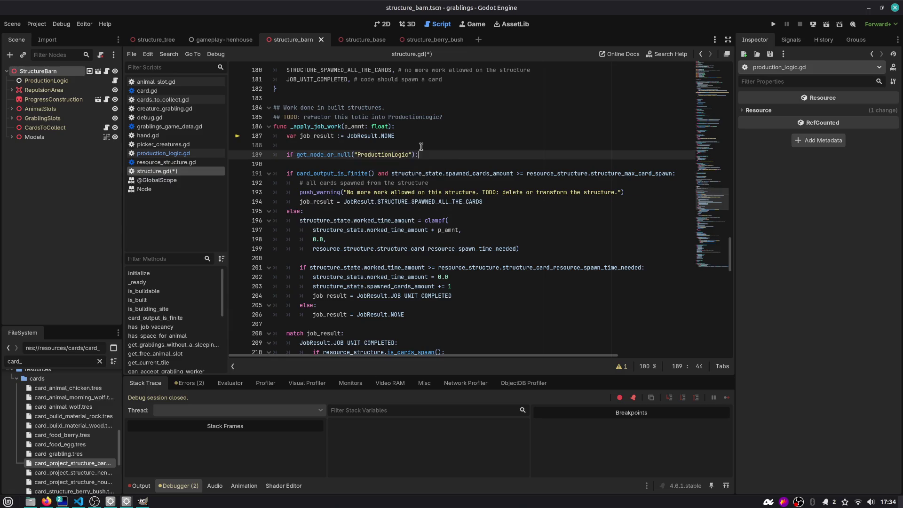
{"action": "key", "text": "Return"}
{"action": "type", "text": "ret"}
{"action": "key", "text": "ctrl+s"}
- Review the new early-return lines, then bring up the gameplay-henhouse scene
{"action": "left_click_drag", "start_coordinate": [408, 162], "coordinate": [232, 158]}
{"action": "left_click", "coordinate": [414, 168]}
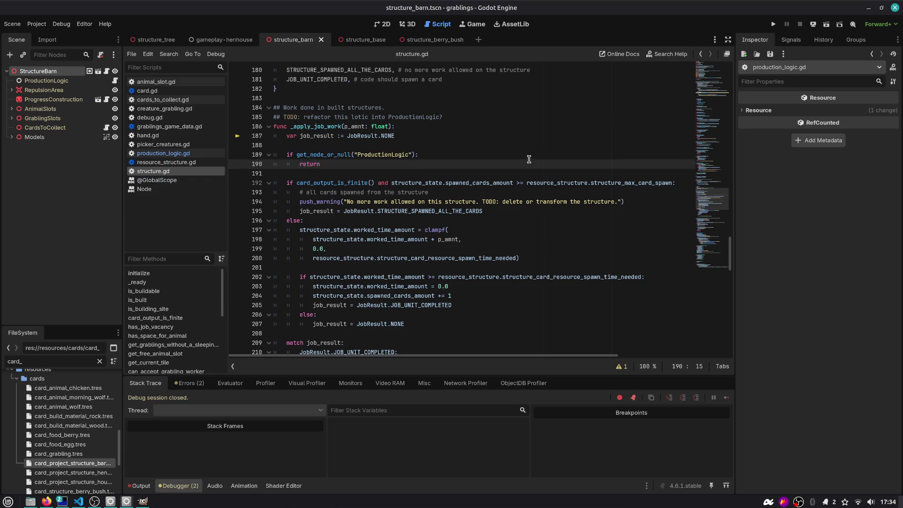
{"action": "left_click", "coordinate": [221, 40]}
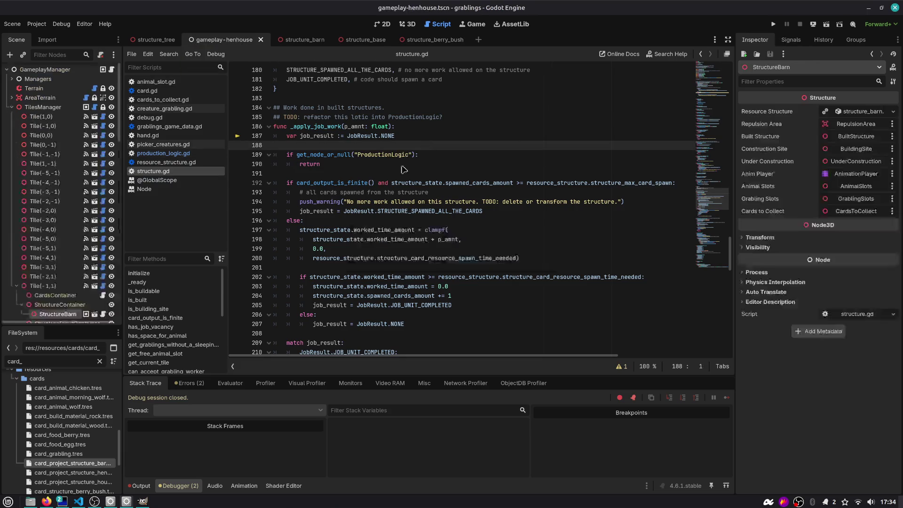
- Run the game and assign the grabling to work at the barn
{"action": "key", "text": "F5"}
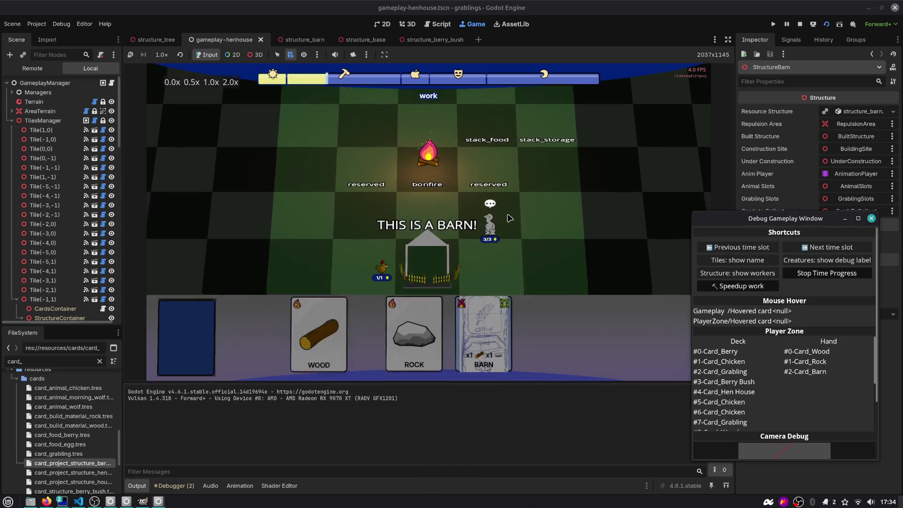
{"action": "left_click_drag", "start_coordinate": [463, 190], "coordinate": [415, 218]}
{"action": "scroll", "coordinate": [415, 218], "scroll_direction": "up", "scroll_amount": 2}
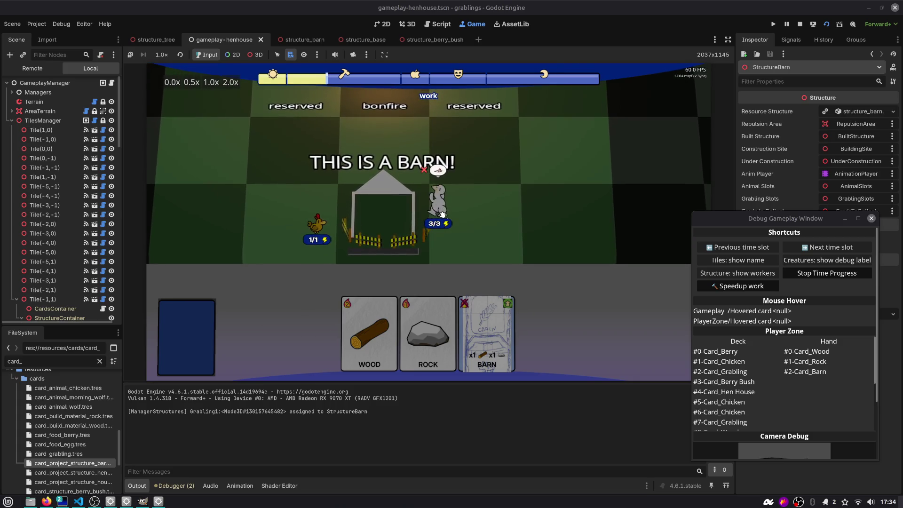
- In structure.gd, try deleting the early-return lines, inspect card_output_is_finite, then restore them
{"action": "left_click", "coordinate": [438, 24]}
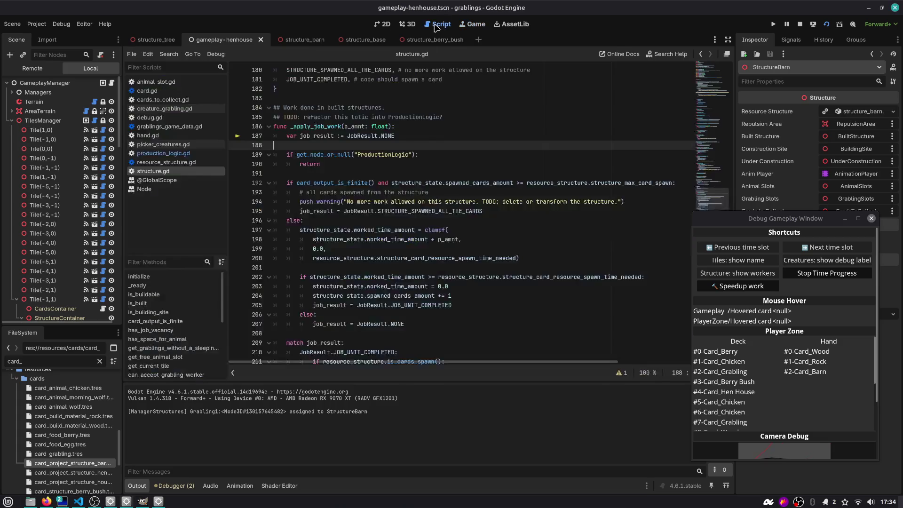
{"action": "left_click_drag", "start_coordinate": [338, 157], "coordinate": [336, 167]}
{"action": "key", "text": "ctrl+shift+k"}
{"action": "key", "text": "ctrl+shift+k"}
{"action": "key", "text": "ctrl+shift+k"}
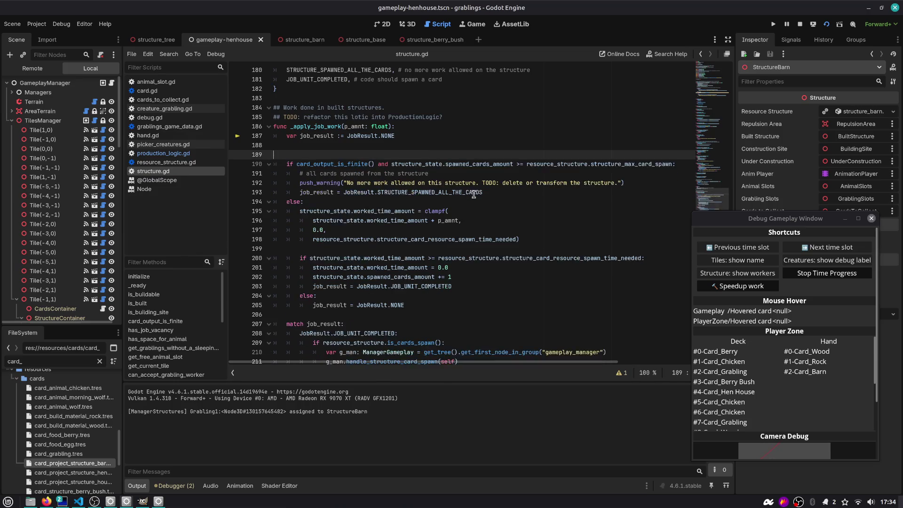
{"action": "double_click", "coordinate": [347, 154]}
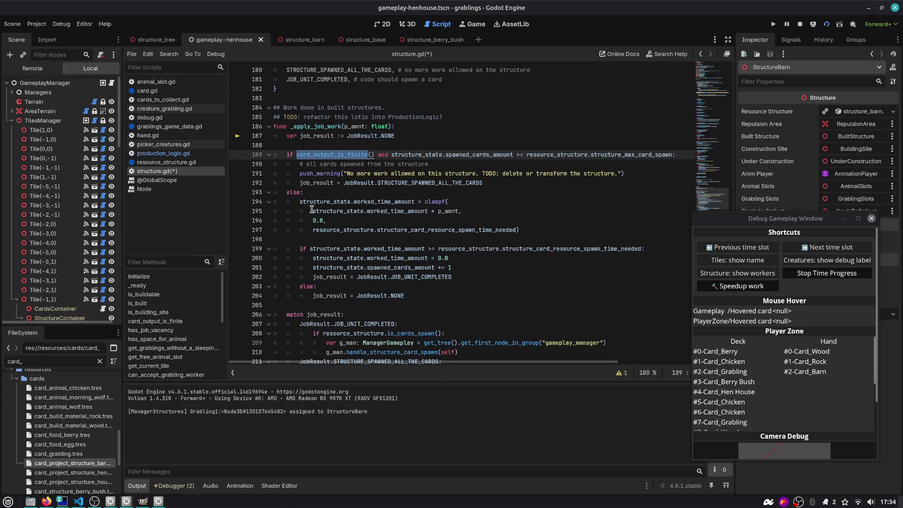
{"action": "scroll", "coordinate": [313, 207], "scroll_direction": "down", "scroll_amount": 2}
{"action": "scroll", "coordinate": [311, 254], "scroll_direction": "down", "scroll_amount": 2}
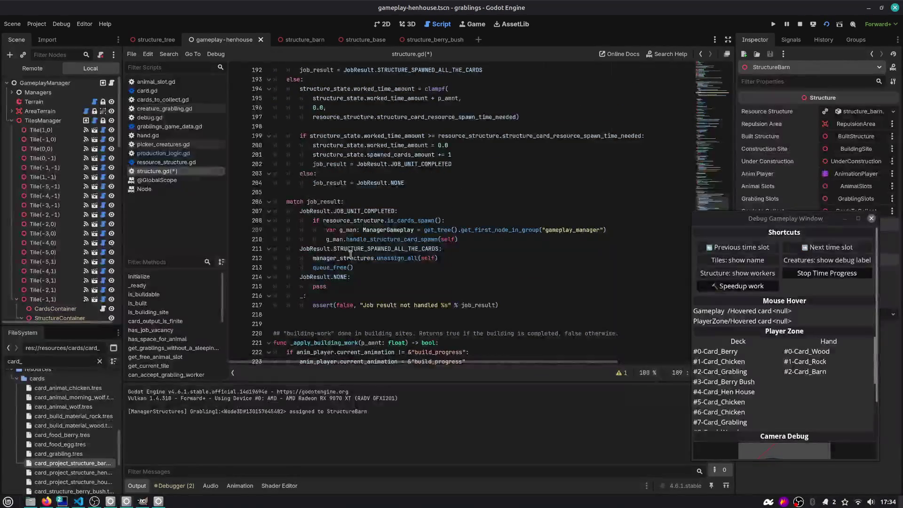
{"action": "key", "text": "ctrl+z"}
{"action": "key", "text": "ctrl+z"}
{"action": "key", "text": "ctrl+z"}
- Append 'and is_built()' to the ProductionLogic condition, save and rerun the game
{"action": "left_click", "coordinate": [458, 210]}
{"action": "key", "text": "ctrl+z"}
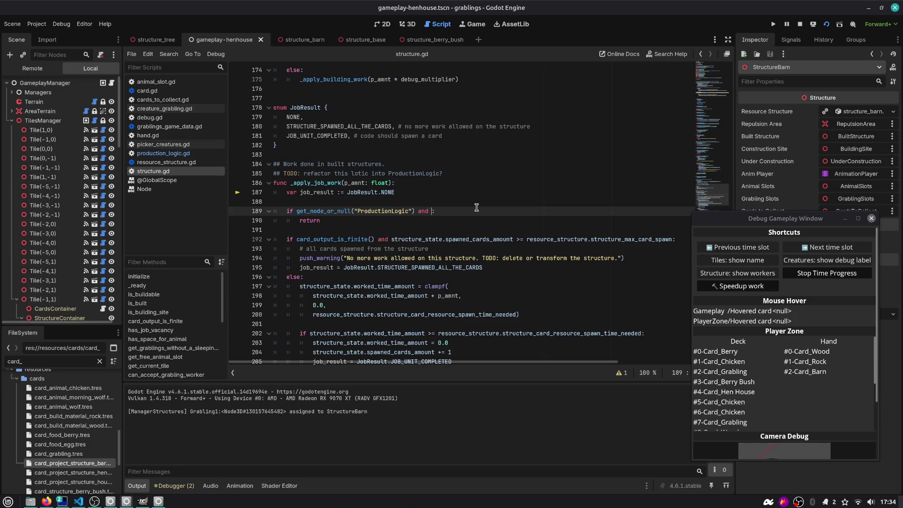
{"action": "type", "text": "buil"}
{"action": "key", "text": "Return"}
{"action": "key", "text": "ctrl+s"}
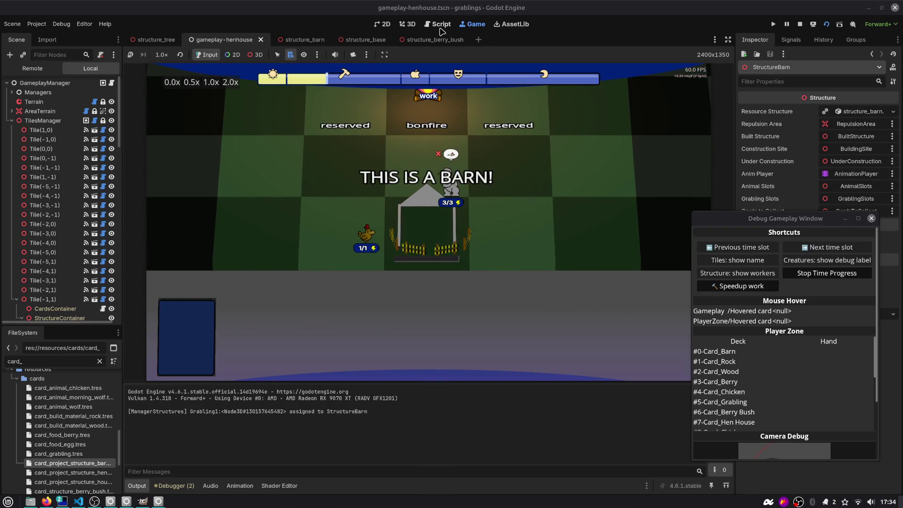
- Back in structure.gd, select the condition and return lines of the early return
{"action": "left_click", "coordinate": [438, 24]}
{"action": "double_click", "coordinate": [358, 220]}
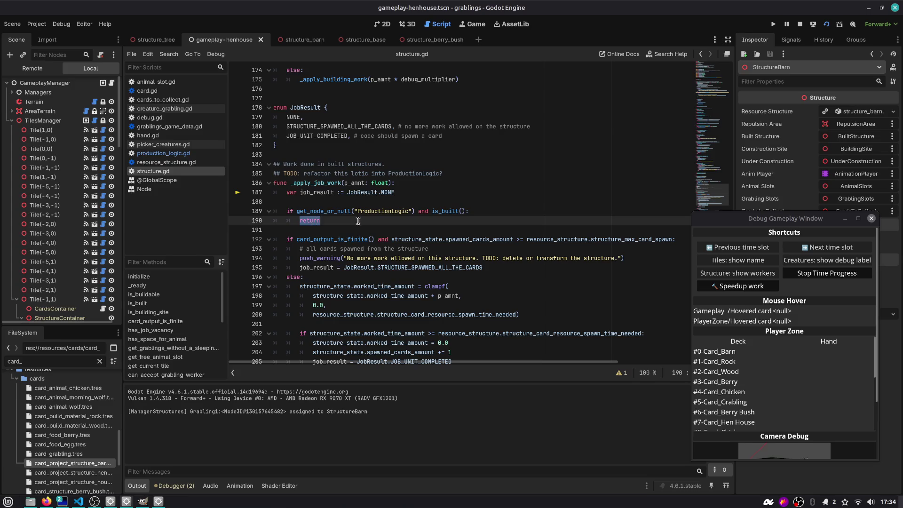
{"action": "left_click", "coordinate": [454, 214]}
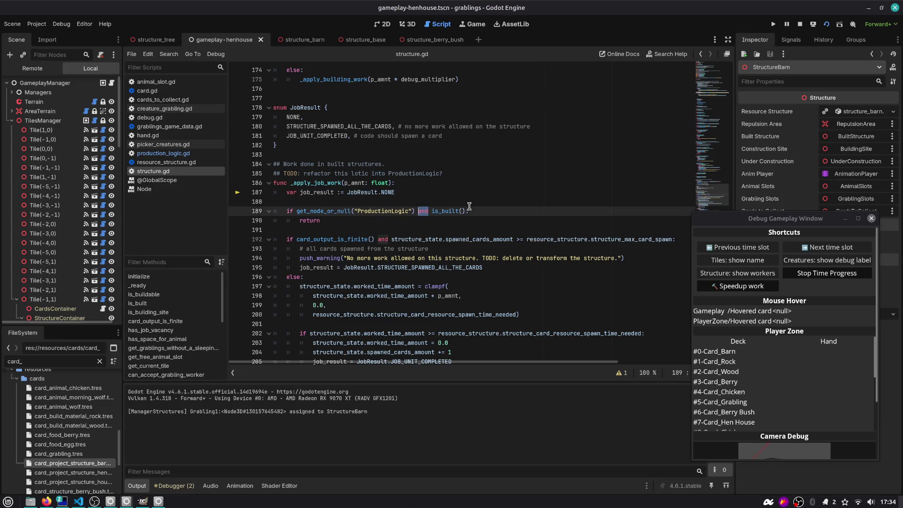
{"action": "key", "text": "ctrl+Right"}
{"action": "key", "text": "shift+Down"}
- Check what the is_built function tests, then return to the ProductionLogic check at line 189
{"action": "key", "text": "shift+Up"}
{"action": "left_click", "coordinate": [440, 211], "text": "ctrl"}
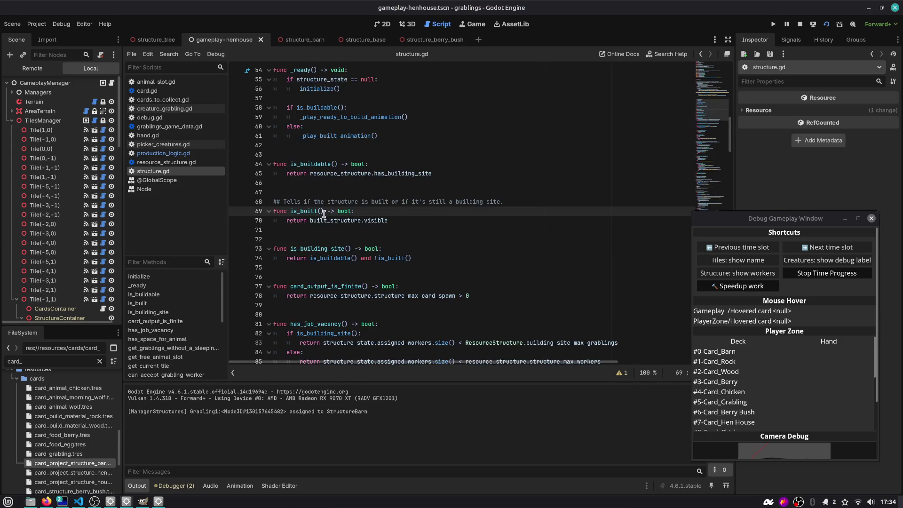
{"action": "double_click", "coordinate": [324, 221]}
{"action": "left_click", "coordinate": [701, 53]}
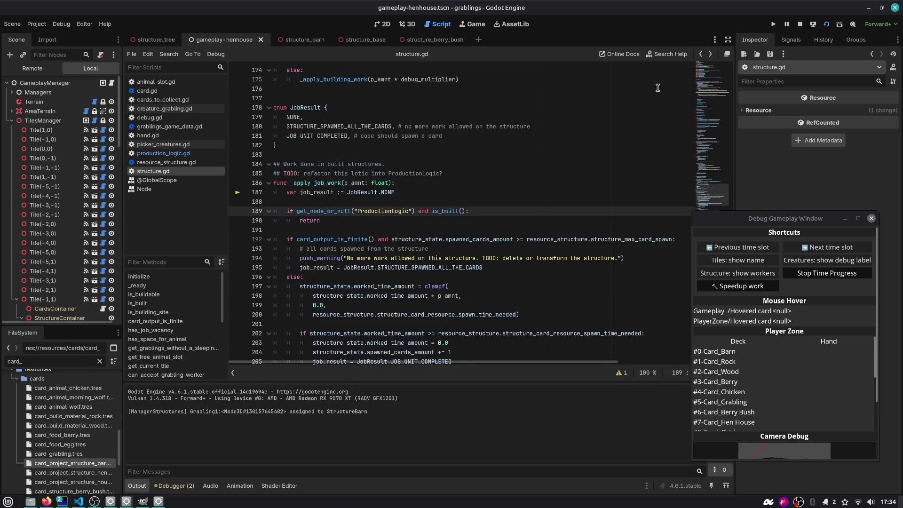
- Comment out the ProductionLogic/is_built() early-return lines 189–190 with Ctrl+K
{"action": "left_click", "coordinate": [413, 136]}
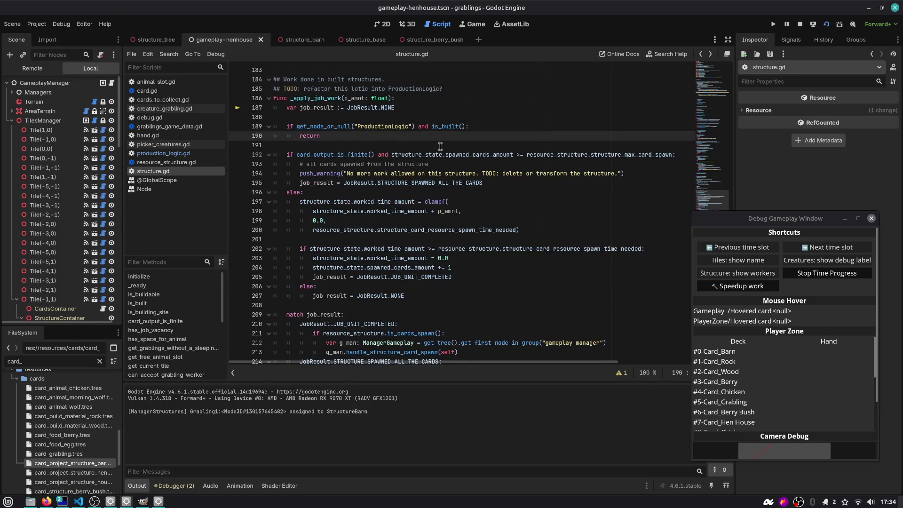
{"action": "key", "text": "shift+Up"}
{"action": "key", "text": "ctrl+k"}
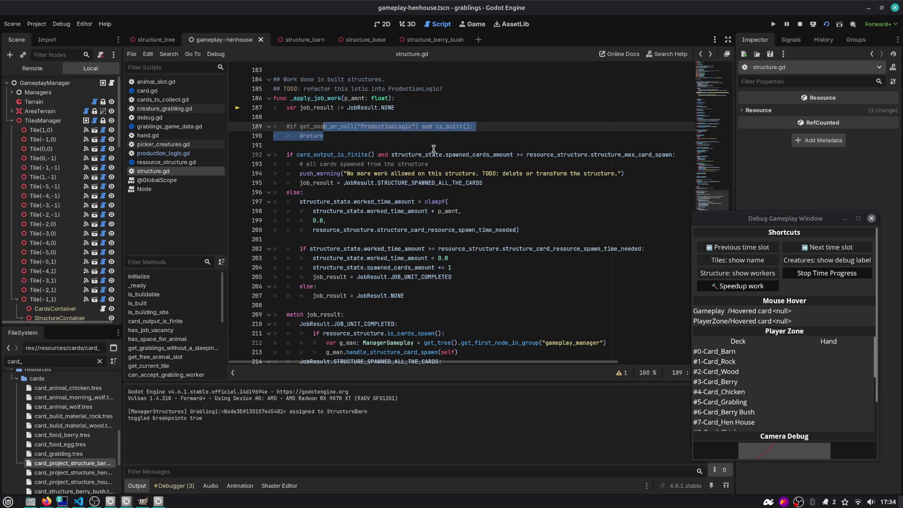
{"action": "double_click", "coordinate": [456, 155]}
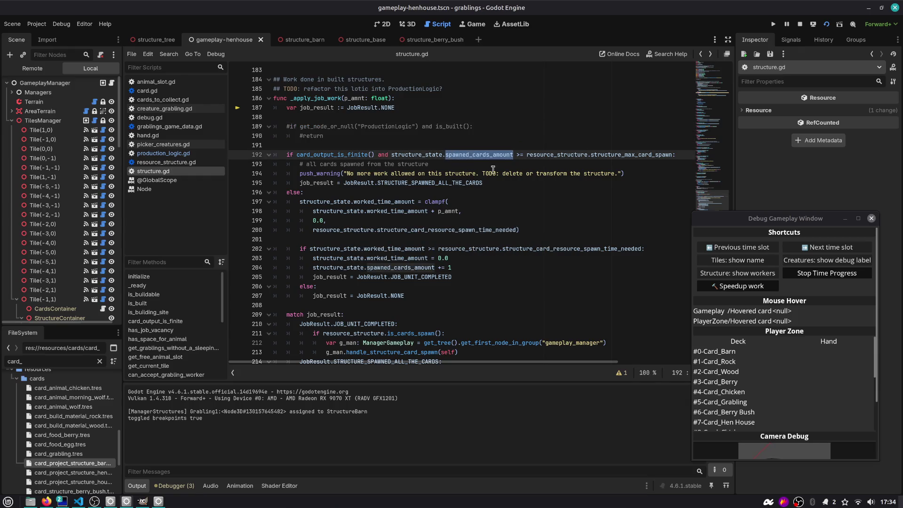
- Run the game to test the barn and review the uses of job_result
{"action": "key", "text": "F5"}
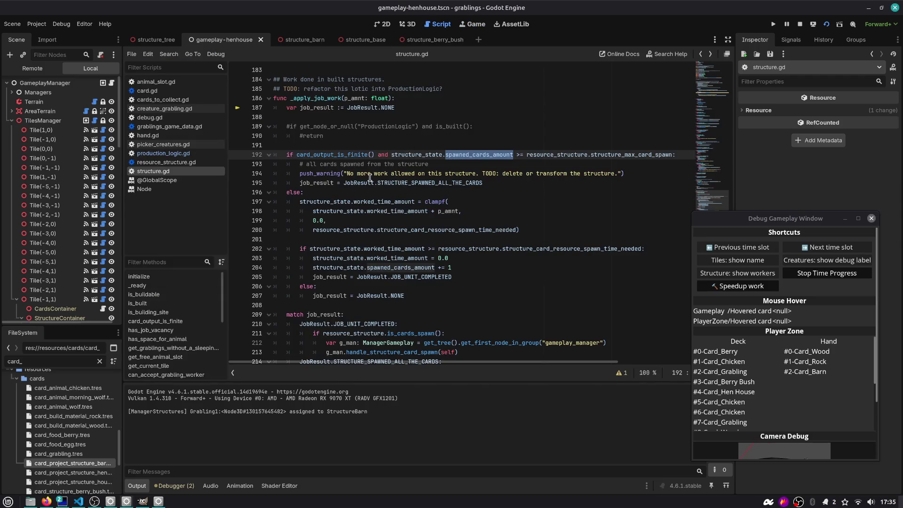
{"action": "double_click", "coordinate": [318, 182]}
{"action": "scroll", "coordinate": [325, 188], "scroll_direction": "down", "scroll_amount": 4}
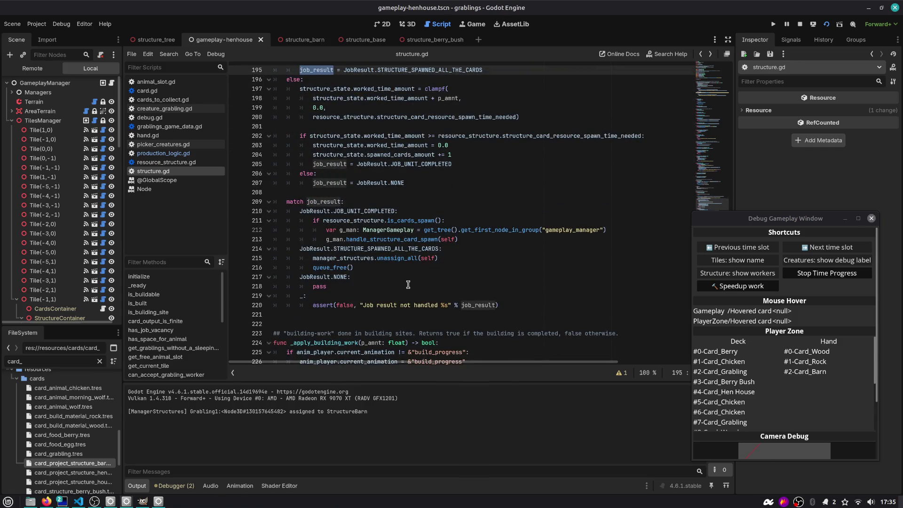
{"action": "scroll", "coordinate": [410, 288], "scroll_direction": "up", "scroll_amount": 4}
{"action": "left_click_drag", "start_coordinate": [341, 135], "coordinate": [242, 130]}
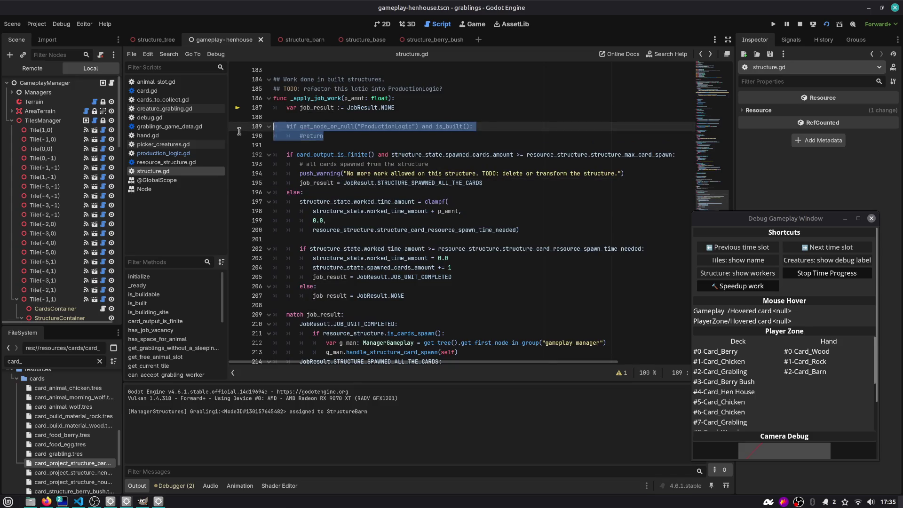
{"action": "double_click", "coordinate": [329, 108]}
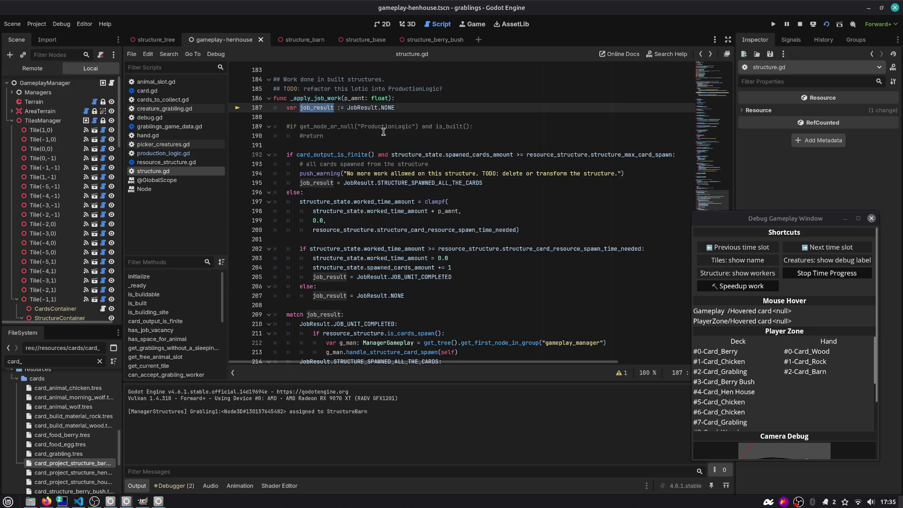
{"action": "key", "text": "alt+Tab"}
{"action": "key", "text": "alt+Tab"}
{"action": "key", "text": "alt+Tab"}
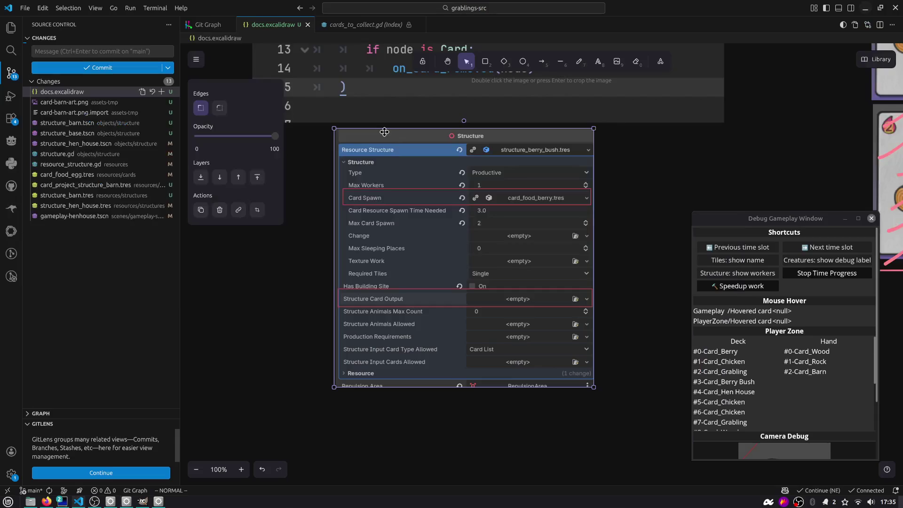
- Close the Excalidraw and preview tabs and open creature_grabling.gd's working-tree diff
{"action": "middle_click", "coordinate": [348, 27]}
{"action": "middle_click", "coordinate": [294, 26]}
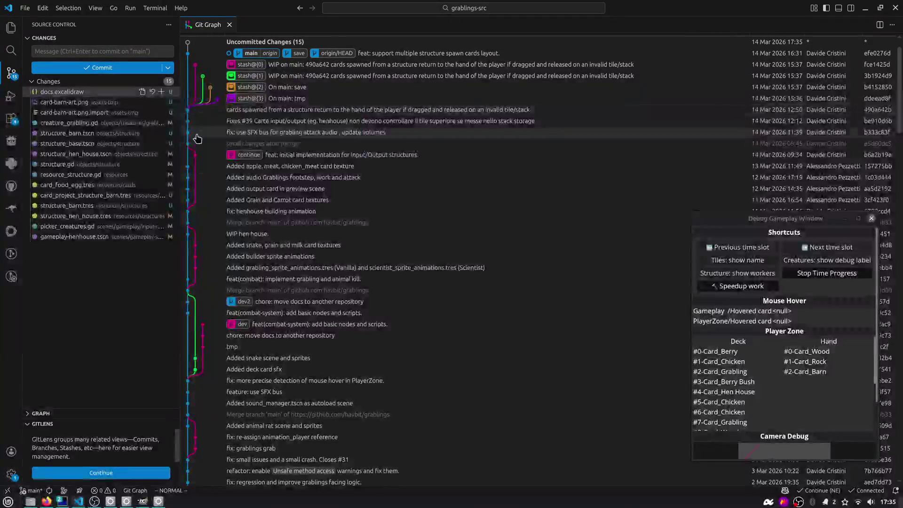
{"action": "left_click", "coordinate": [69, 123]}
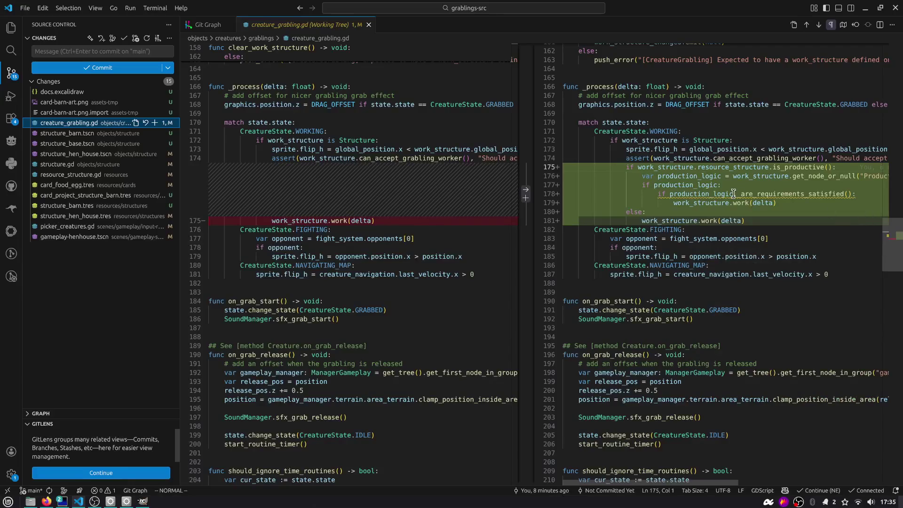
- Inspect production_logic and are_requirements_satisfied in the diff, selecting the new block on lines 175–179
{"action": "double_click", "coordinate": [719, 193]}
{"action": "double_click", "coordinate": [794, 198]}
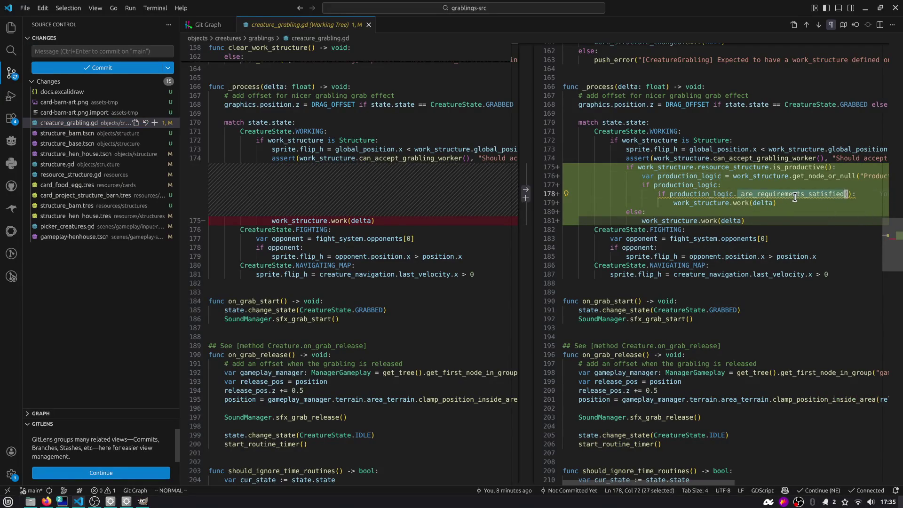
{"action": "double_click", "coordinate": [664, 167]}
{"action": "key", "text": "j"}
{"action": "key", "text": "j"}
{"action": "key", "text": "j"}
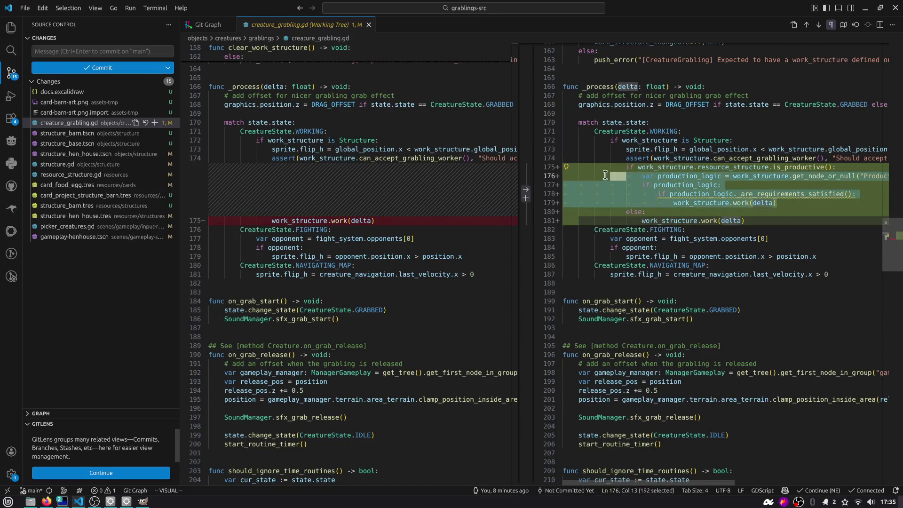
{"action": "key", "text": "o"}
{"action": "key", "text": "h"}
{"action": "key", "text": "h"}
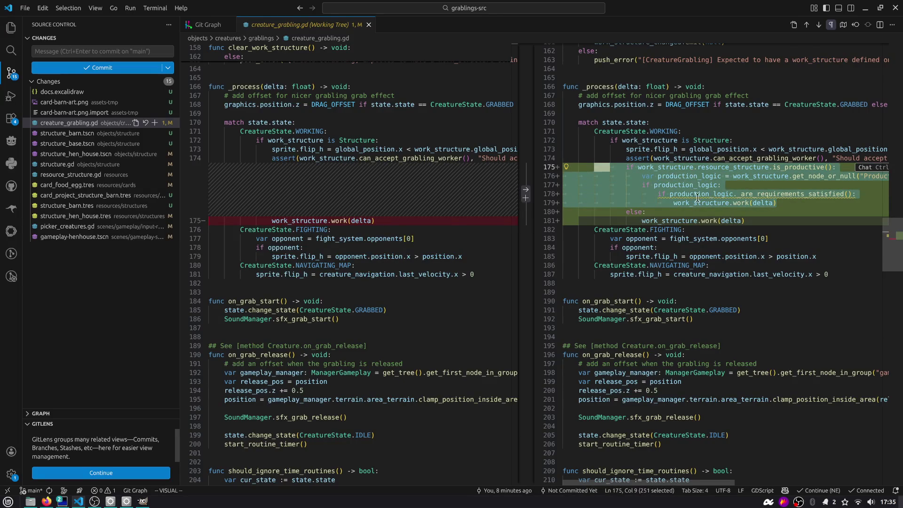
{"action": "key", "text": "k"}
{"action": "key", "text": "h"}
{"action": "key", "text": "j"}
{"action": "key", "text": "h"}
{"action": "key", "text": "alt+Tab"}
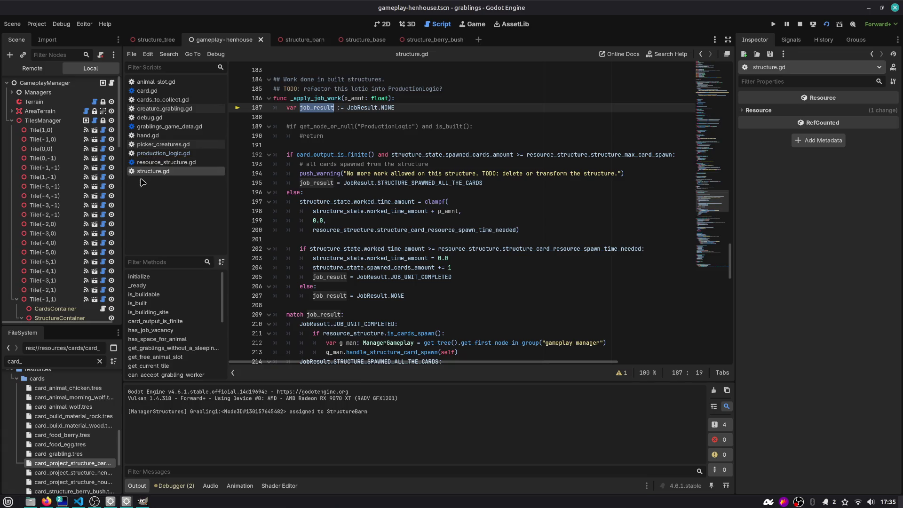
- In creature_grabling.gd, add an 'if work_structure.is_built()' line above the productive check
{"action": "left_click", "coordinate": [181, 109]}
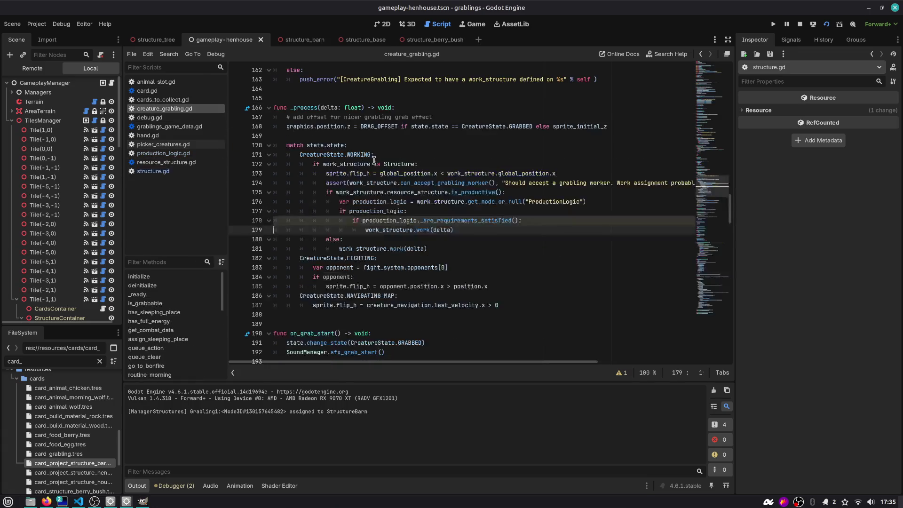
{"action": "left_click", "coordinate": [434, 230]}
{"action": "double_click", "coordinate": [347, 194]}
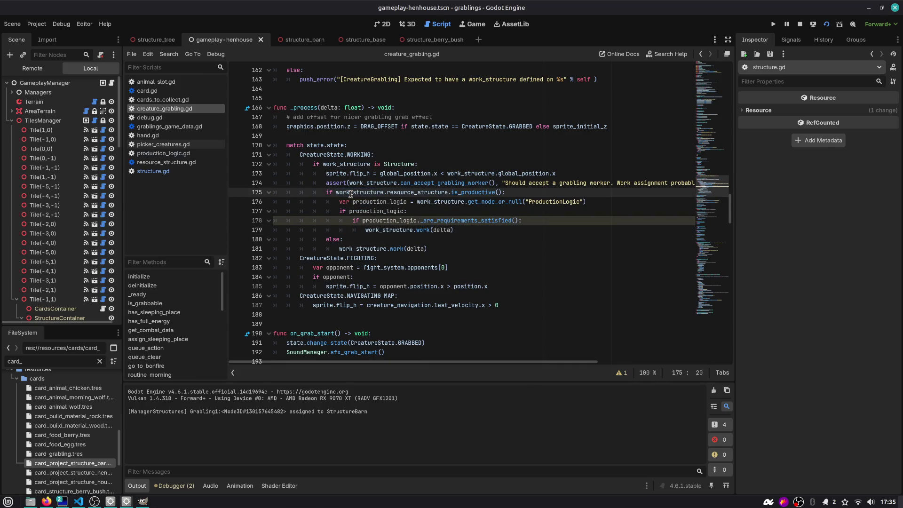
{"action": "key", "text": "Home"}
{"action": "key", "text": "Return"}
{"action": "key", "text": "ctrl+shift+Right"}
{"action": "key", "text": "ctrl+shift+Right"}
{"action": "key", "text": "ctrl+shift+Right"}
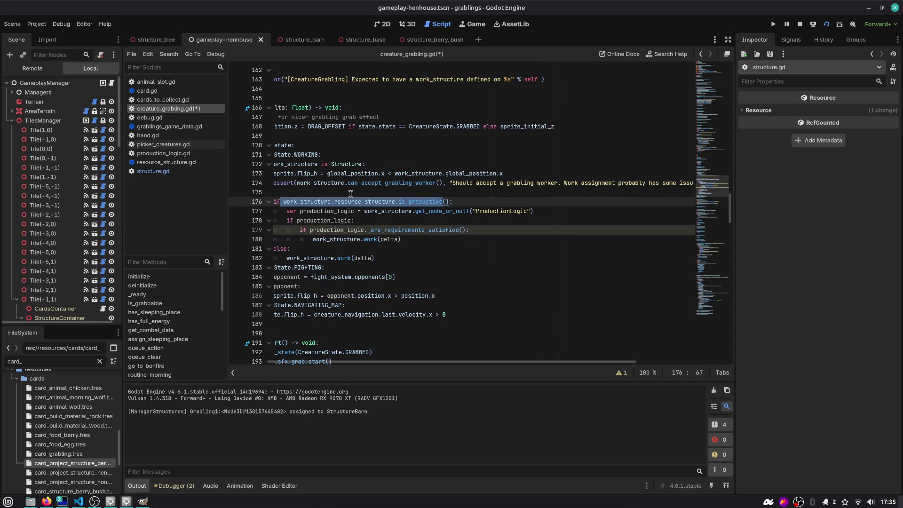
{"action": "key", "text": "Right"}
{"action": "key", "text": "Home"}
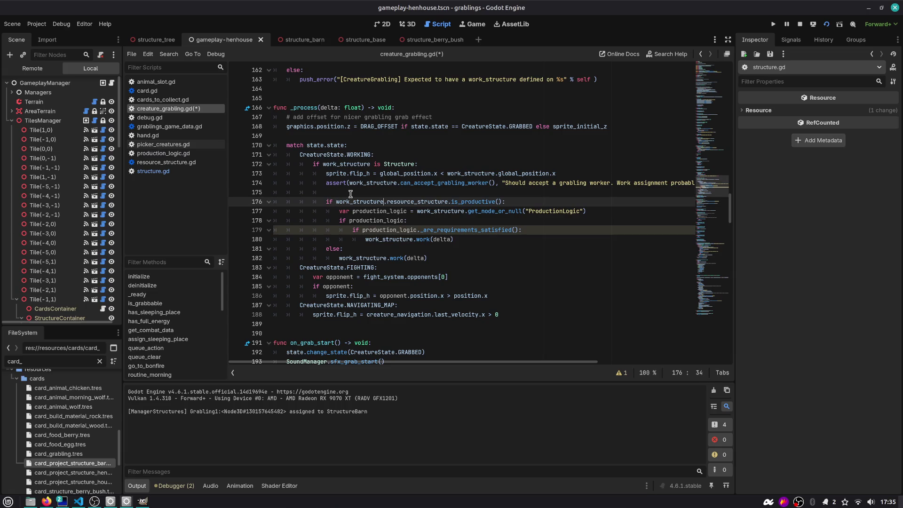
{"action": "key", "text": "Up"}
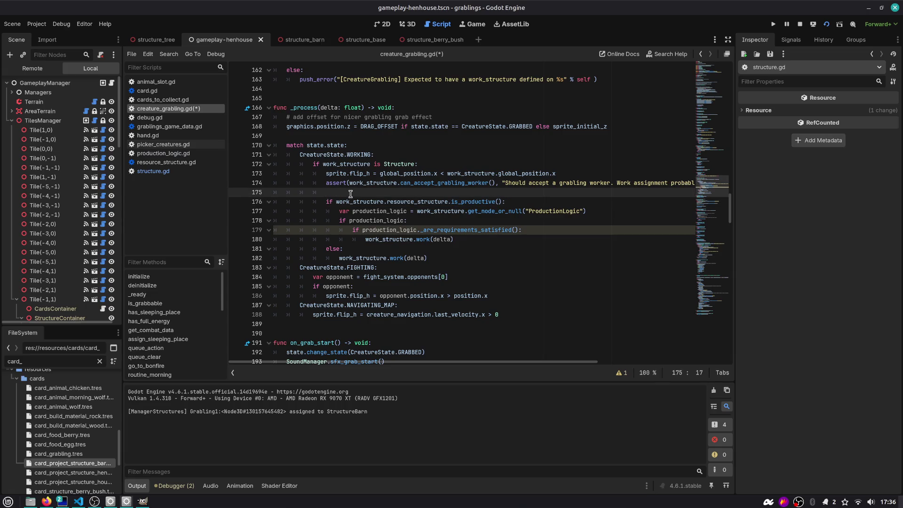
{"action": "type", "text": "_structure."}
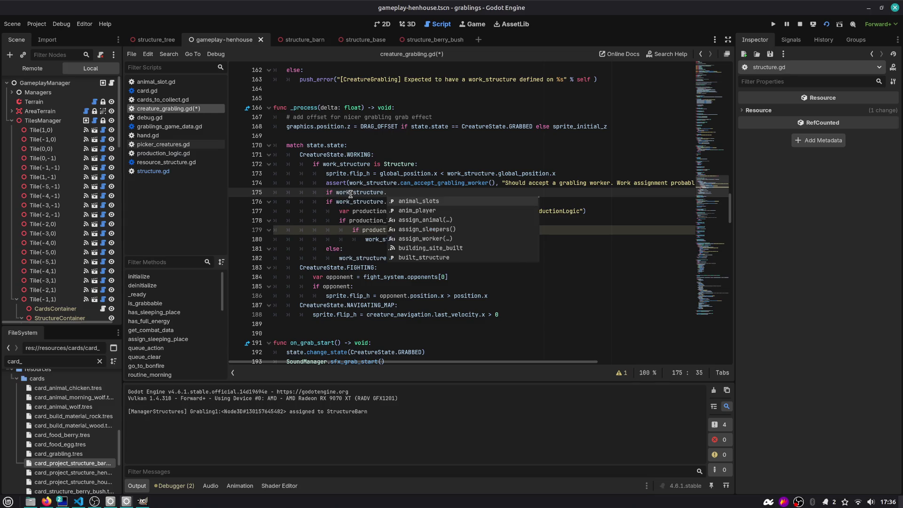
{"action": "type", "text": "is_builolt"}
{"action": "key", "text": "Return"}
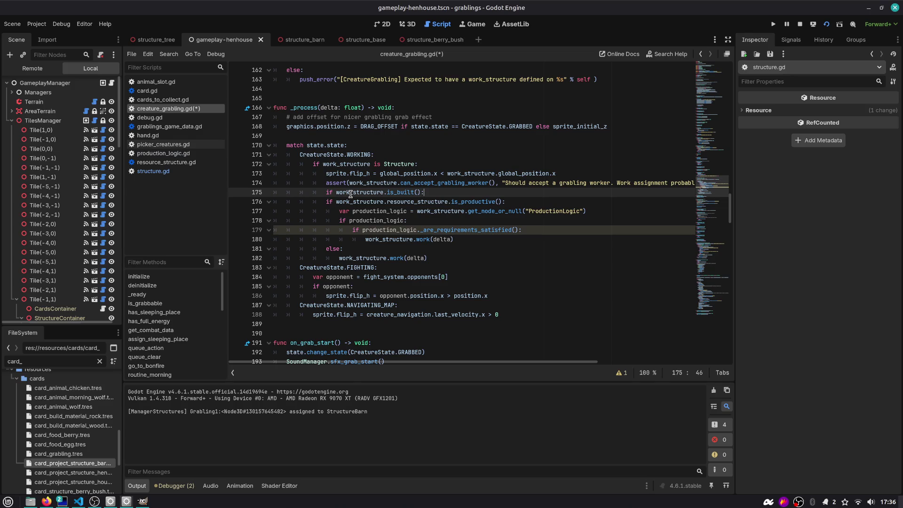
- Put work_structure.work(delta) under the new condition and change it to is_buildable()
{"action": "key", "text": "Down"}
{"action": "key", "text": "Down"}
{"action": "key", "text": "Down"}
{"action": "key", "text": "Home"}
{"action": "key", "text": "Up"}
{"action": "key", "text": "Up"}
{"action": "key", "text": "Up"}
{"action": "key", "text": "Up"}
{"action": "key", "text": "Up"}
{"action": "key", "text": "End"}
{"action": "key", "text": "Return"}
{"action": "type", "text": "work_structure.work(delta)"}
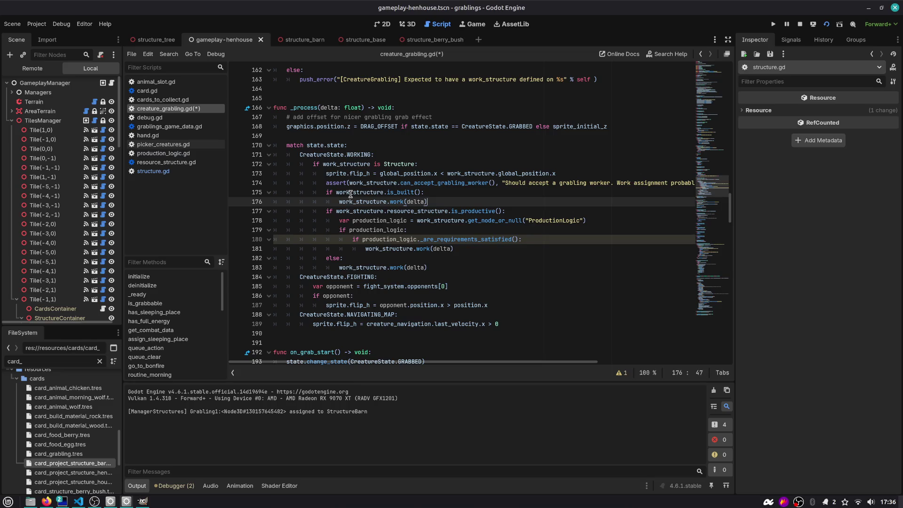
{"action": "key", "text": "Return"}
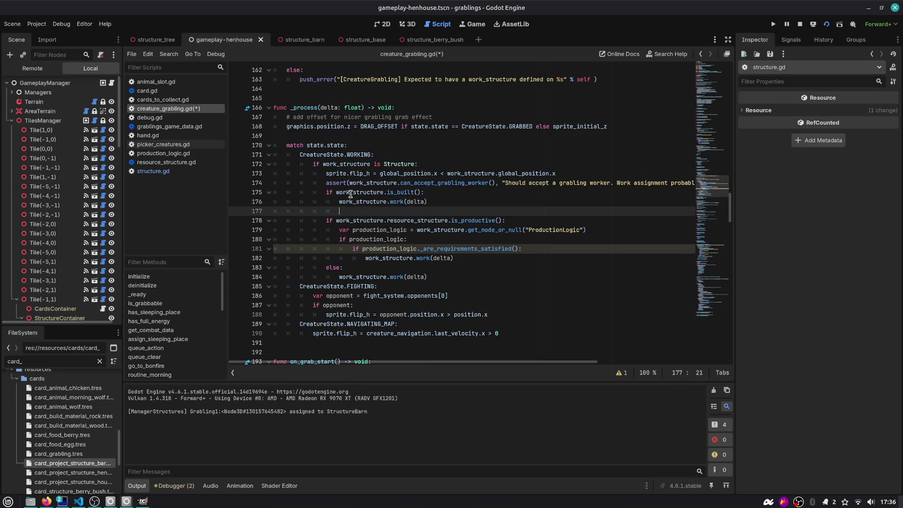
{"action": "type", "text": "el"}
{"action": "key", "text": "BackSpace"}
{"action": "key", "text": "BackSpace"}
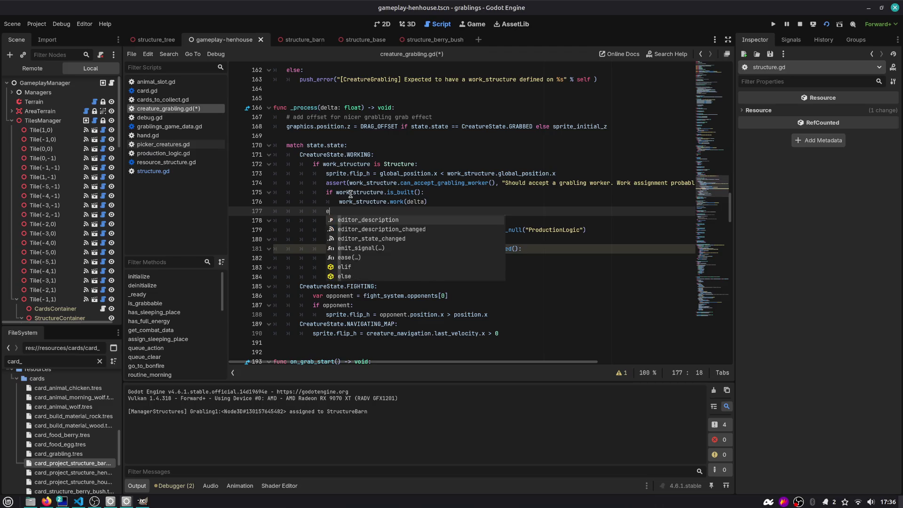
{"action": "key", "text": "Up"}
{"action": "key", "text": "Up"}
{"action": "key", "text": "Left"}
{"action": "key", "text": "Left"}
{"action": "key", "text": "BackSpace"}
{"action": "type", "text": "d"}
{"action": "key", "text": "Return"}
- Indent the productive ProductionLogic branch one level under else and save the script
{"action": "key", "text": "Down"}
{"action": "key", "text": "Down"}
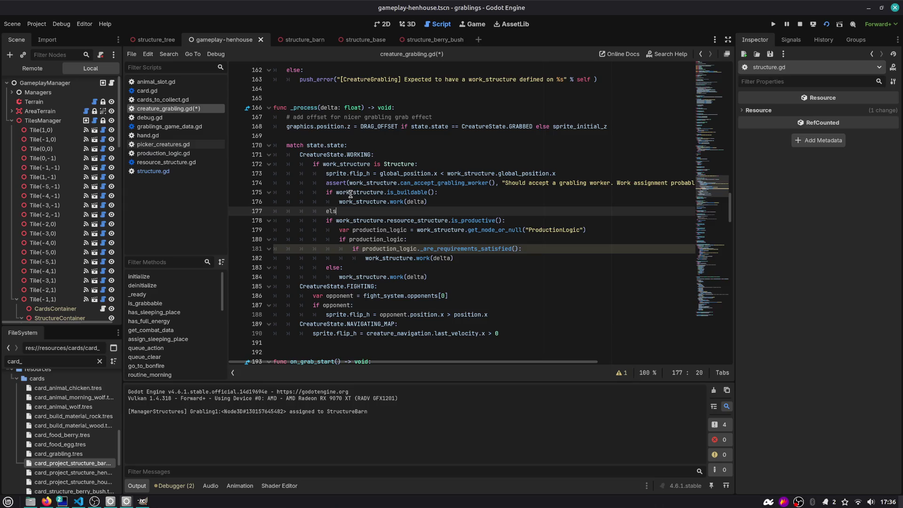
{"action": "key", "text": "Right"}
{"action": "key", "text": "ctrl+Right"}
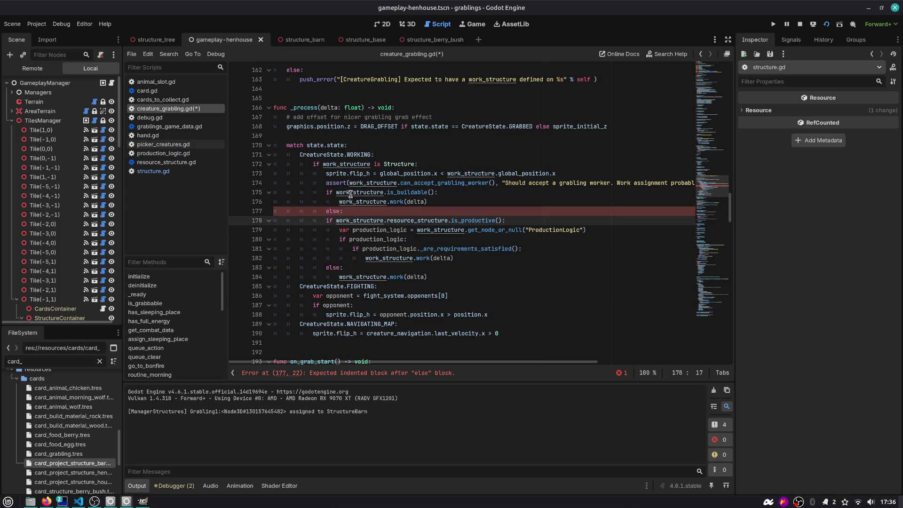
{"action": "key", "text": "shift+Down"}
{"action": "key", "text": "shift+Down"}
{"action": "key", "text": "shift+Down"}
{"action": "key", "text": "Down"}
{"action": "key", "text": "Down"}
{"action": "key", "text": "End"}
{"action": "key", "text": "shift+Up"}
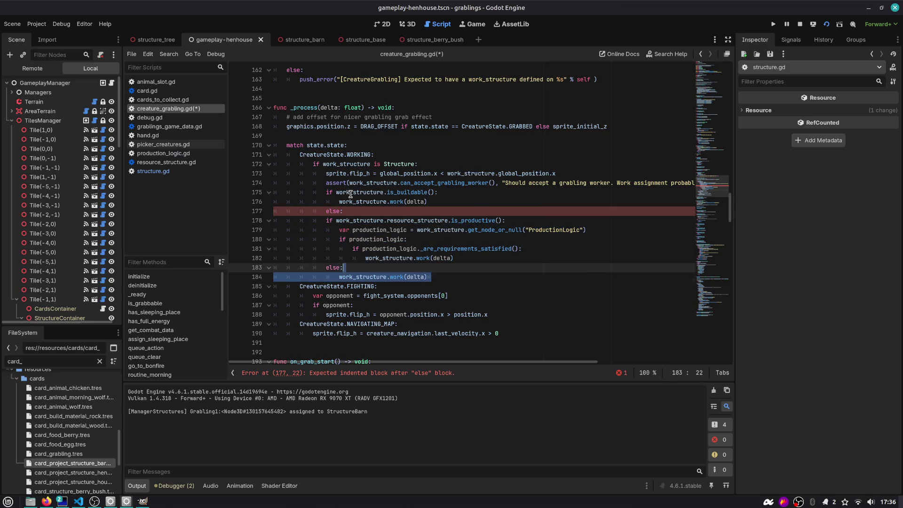
{"action": "key", "text": "shift+Up"}
{"action": "key", "text": "shift+Up"}
{"action": "key", "text": "shift+Up"}
{"action": "key", "text": "Tab"}
{"action": "key", "text": "ctrl+s"}
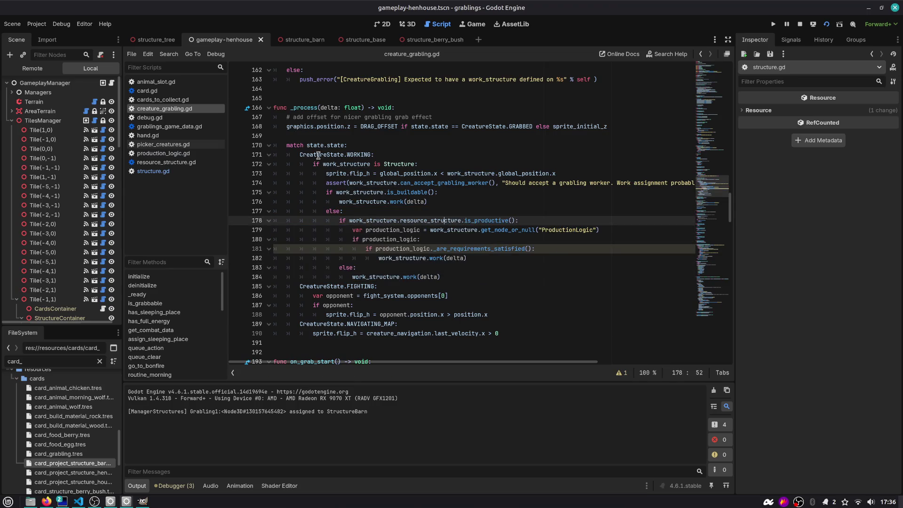
- Review the work_structure, is_buildable, is_productive and production_logic references in _process
{"action": "double_click", "coordinate": [359, 192]}
{"action": "double_click", "coordinate": [405, 193]}
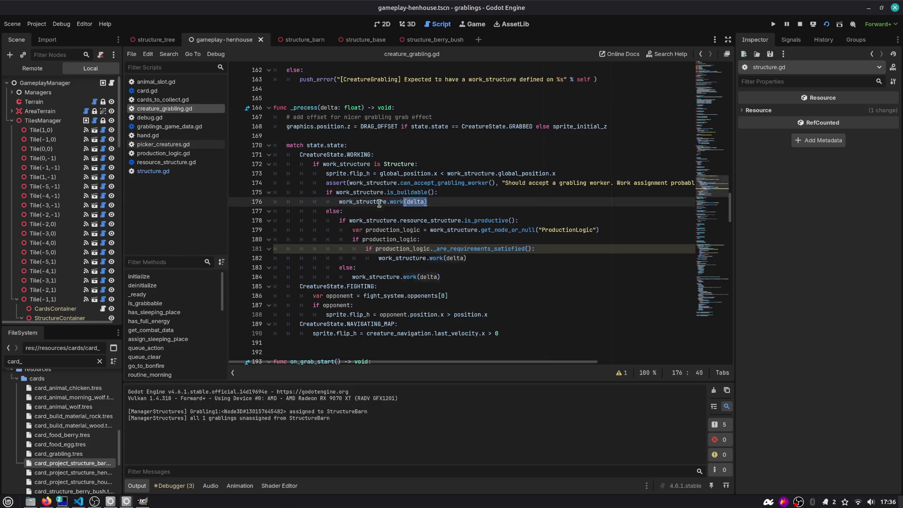
{"action": "left_click", "coordinate": [330, 212]}
{"action": "double_click", "coordinate": [357, 219]}
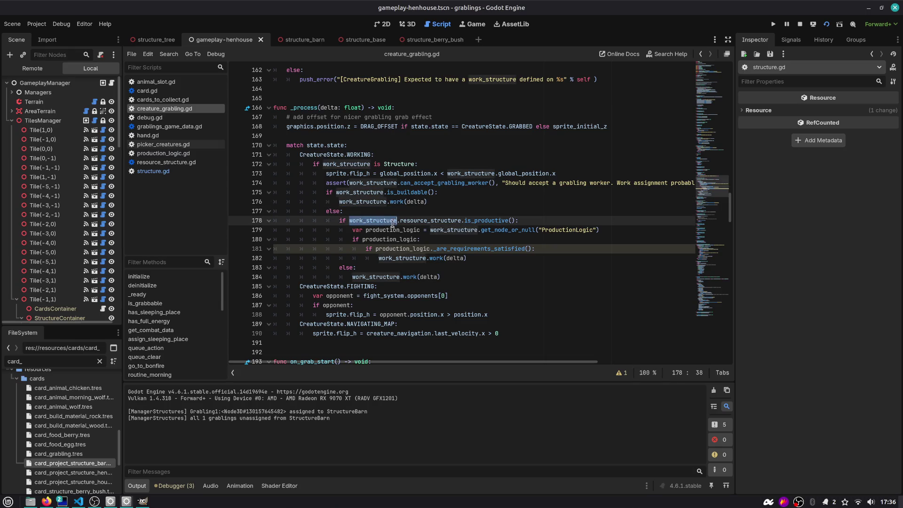
{"action": "scroll", "coordinate": [416, 223], "scroll_direction": "down", "scroll_amount": 1}
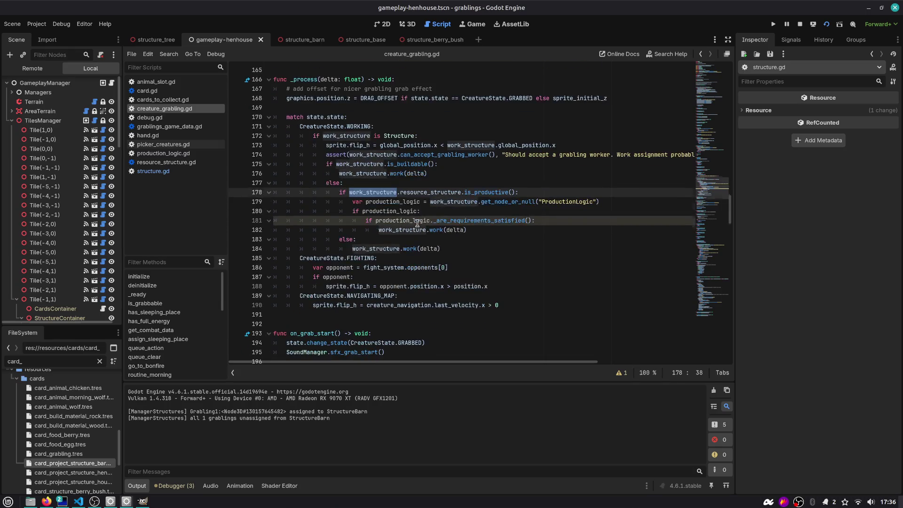
{"action": "double_click", "coordinate": [499, 193]}
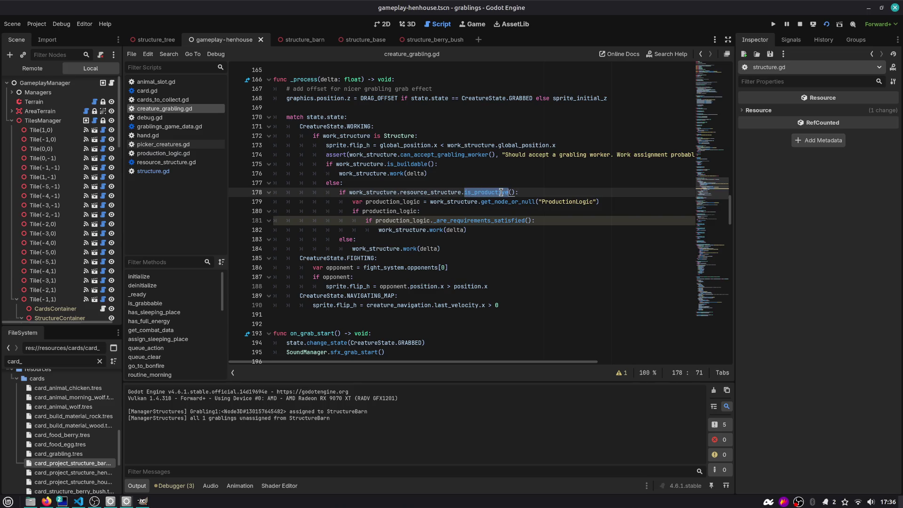
{"action": "double_click", "coordinate": [546, 202]}
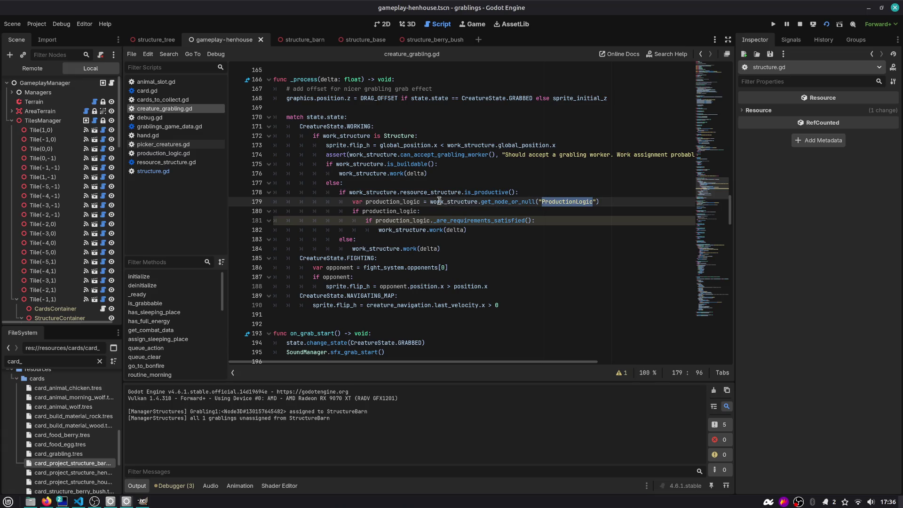
{"action": "double_click", "coordinate": [403, 209]}
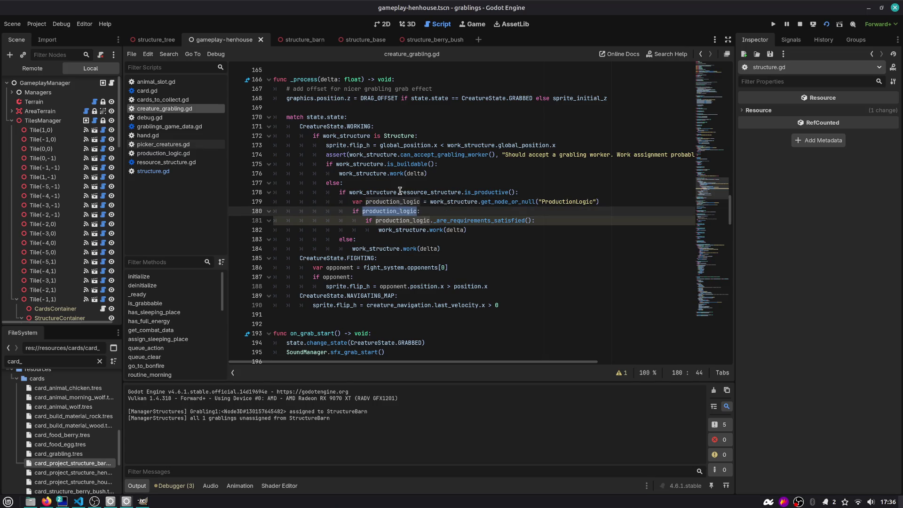
{"action": "double_click", "coordinate": [414, 220]}
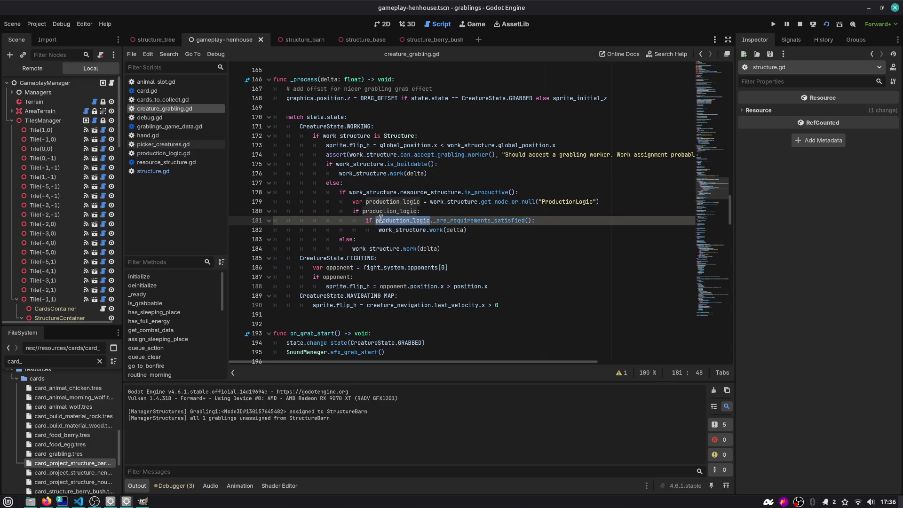
- Join lines 180–181 into 'if production_logic and production_logic._are_requirements_satisfied():' and dedent the work call
{"action": "left_click", "coordinate": [462, 212]}
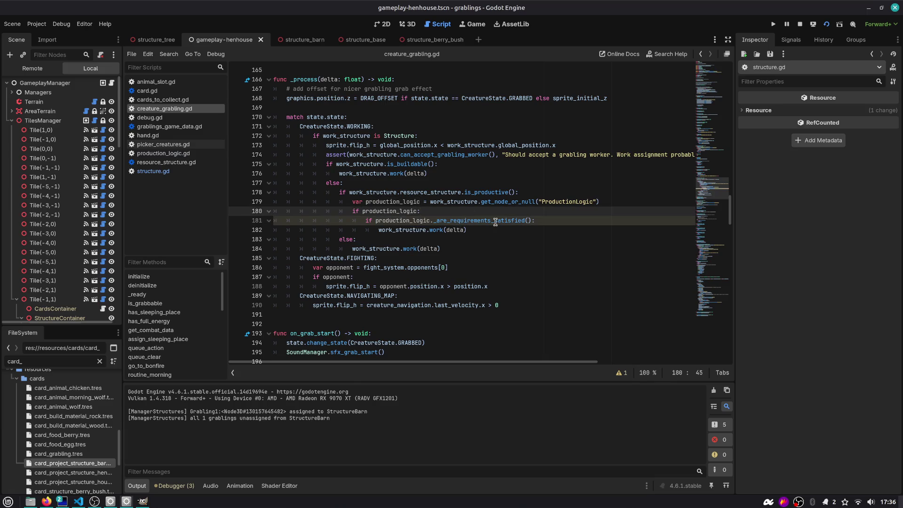
{"action": "type", "text": "and"}
{"action": "key", "text": "Delete"}
{"action": "key", "text": "ctrl+Left"}
{"action": "key", "text": "ctrl+Left"}
{"action": "key", "text": "ctrl+Left"}
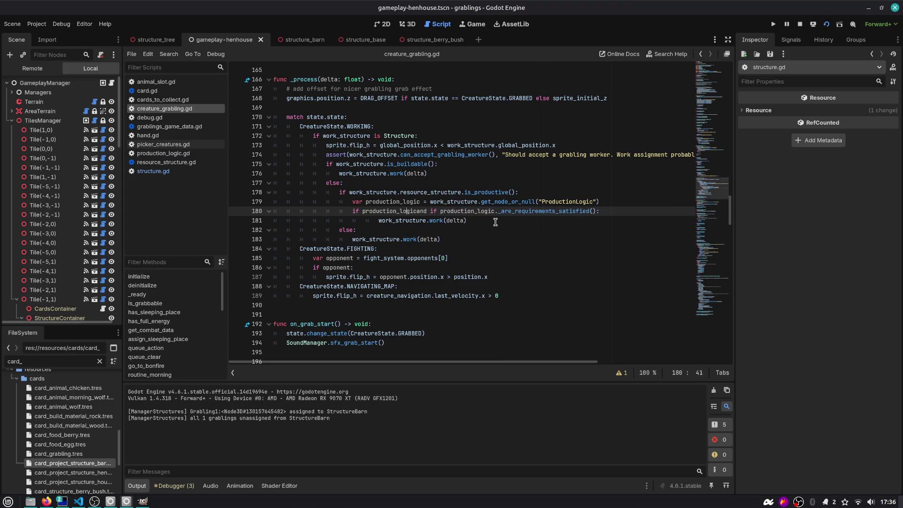
{"action": "key", "text": "Right"}
{"action": "key", "text": "Right"}
{"action": "key", "text": "Right"}
{"action": "key", "text": "Right"}
{"action": "key", "text": "Right"}
{"action": "key", "text": "Right"}
{"action": "key", "text": "Delete"}
{"action": "key", "text": "Delete"}
{"action": "key", "text": "Delete"}
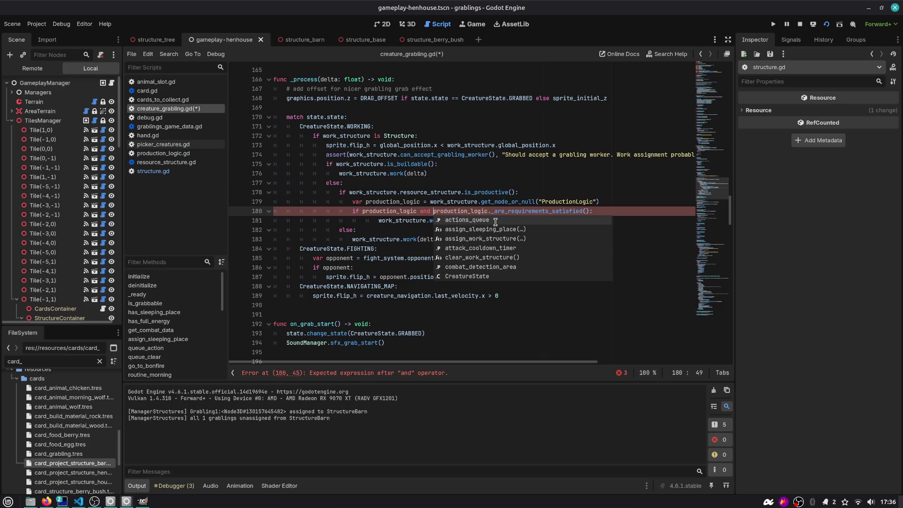
{"action": "key", "text": "ctrl+s"}
{"action": "double_click", "coordinate": [556, 211]}
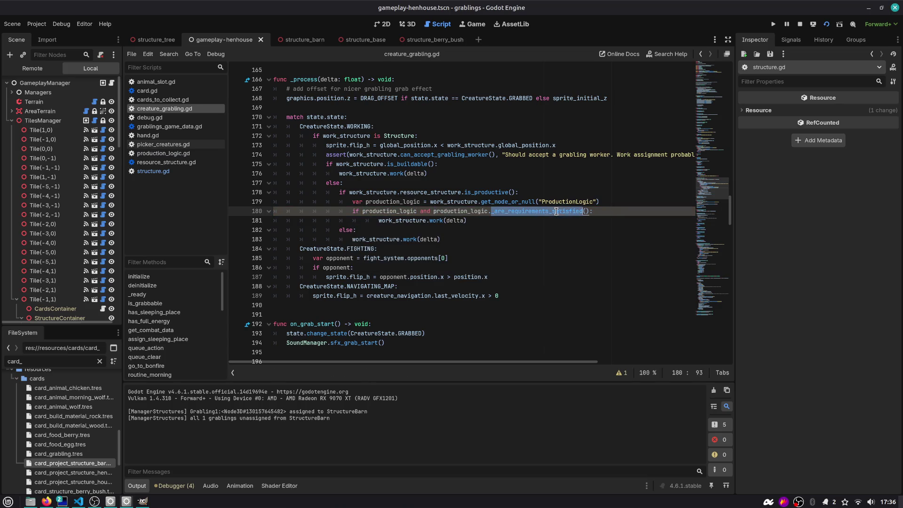
{"action": "left_click", "coordinate": [598, 211]}
{"action": "double_click", "coordinate": [412, 221]}
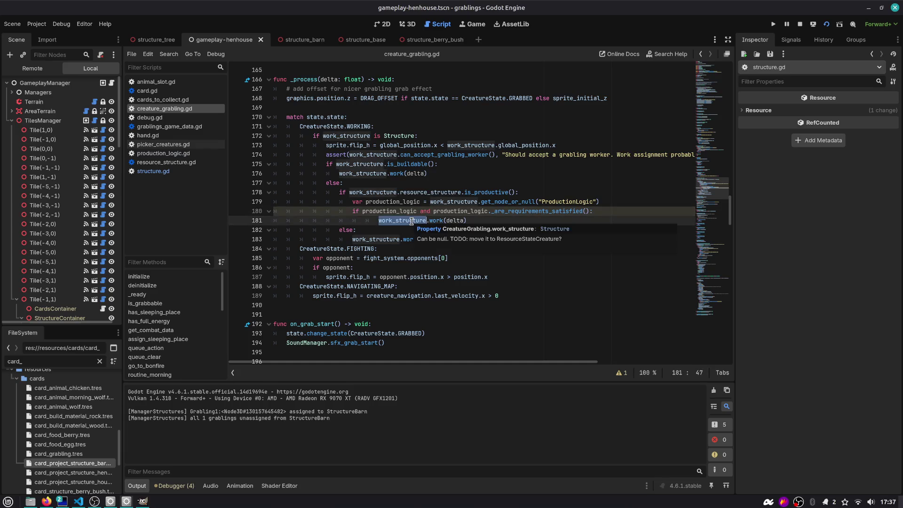
{"action": "key", "text": "shift+Tab"}
{"action": "left_click", "coordinate": [393, 221]}
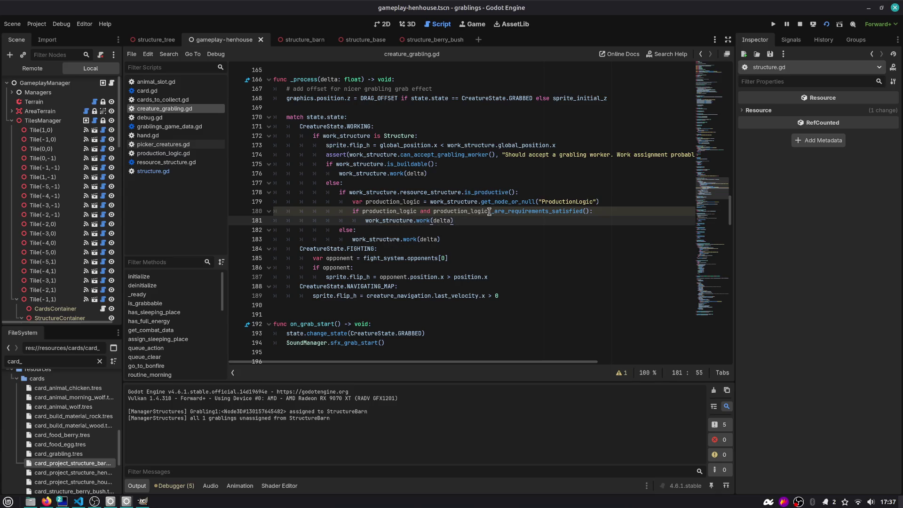
- Comment and uncomment the is_productive block, re-indent the fallback work call, and save the script
{"action": "mouse_move", "coordinate": [354, 220]}
{"action": "left_mouse_down"}
{"action": "mouse_move", "coordinate": [442, 237]}
{"action": "mouse_move", "coordinate": [502, 234]}
{"action": "left_mouse_up"}
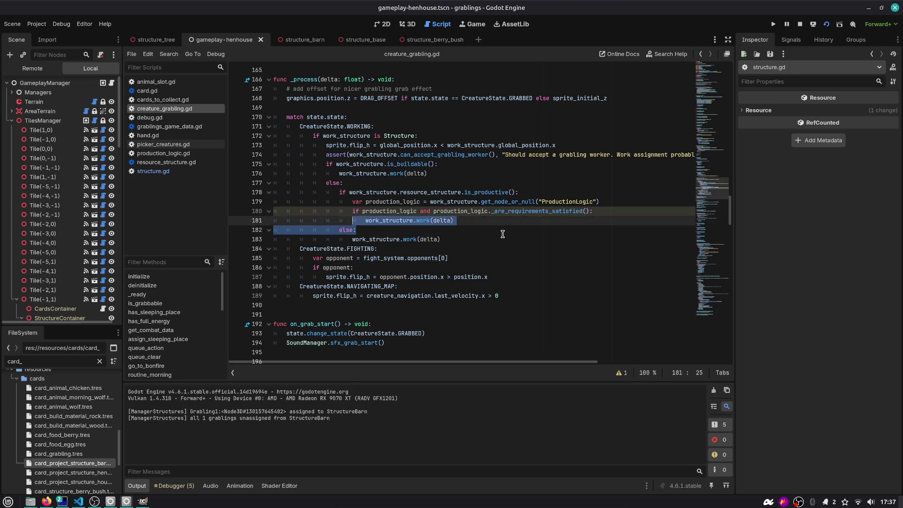
{"action": "key", "text": "shift+Up"}
{"action": "key", "text": "shift+Up"}
{"action": "key", "text": "shift+Up"}
{"action": "key", "text": "ctrl+k"}
{"action": "key", "text": "Down"}
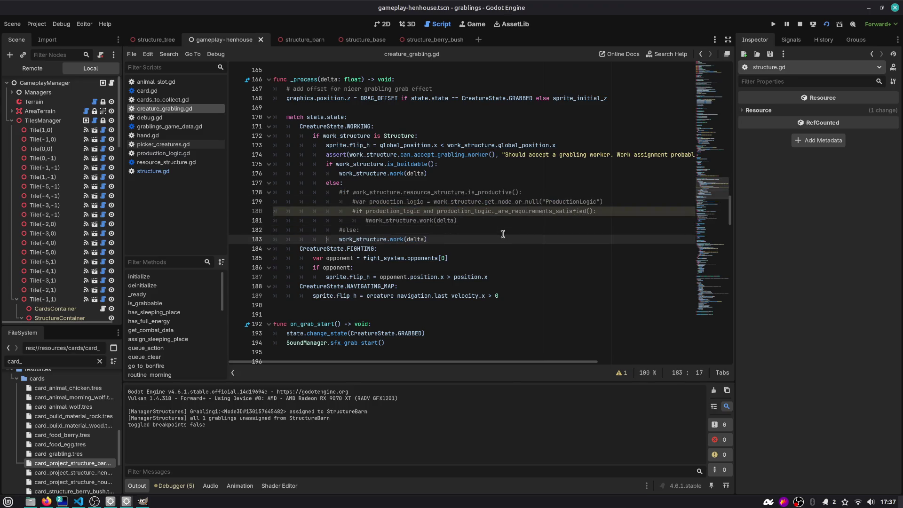
{"action": "key", "text": "Tab"}
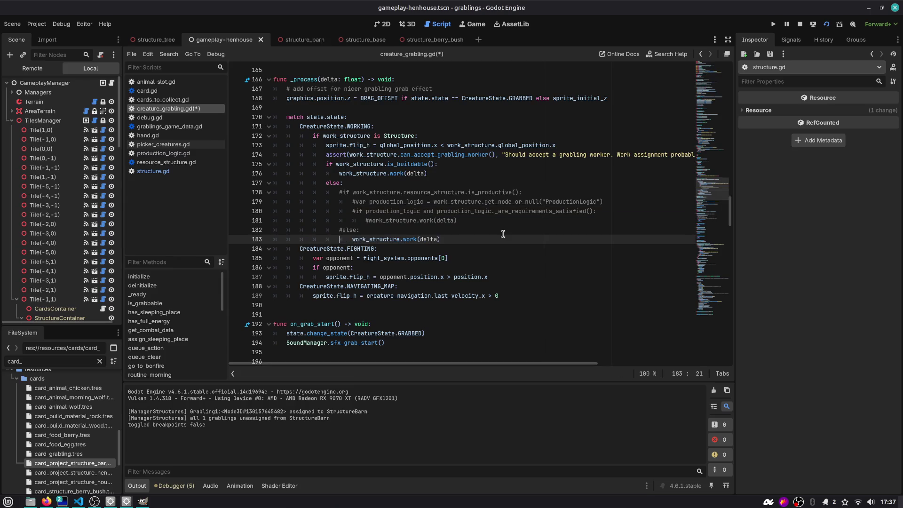
{"action": "key", "text": "Up"}
{"action": "key", "text": "shift+Up"}
{"action": "key", "text": "shift+Up"}
{"action": "key", "text": "shift+Up"}
{"action": "key", "text": "ctrl+k"}
{"action": "key", "text": "ctrl+s"}
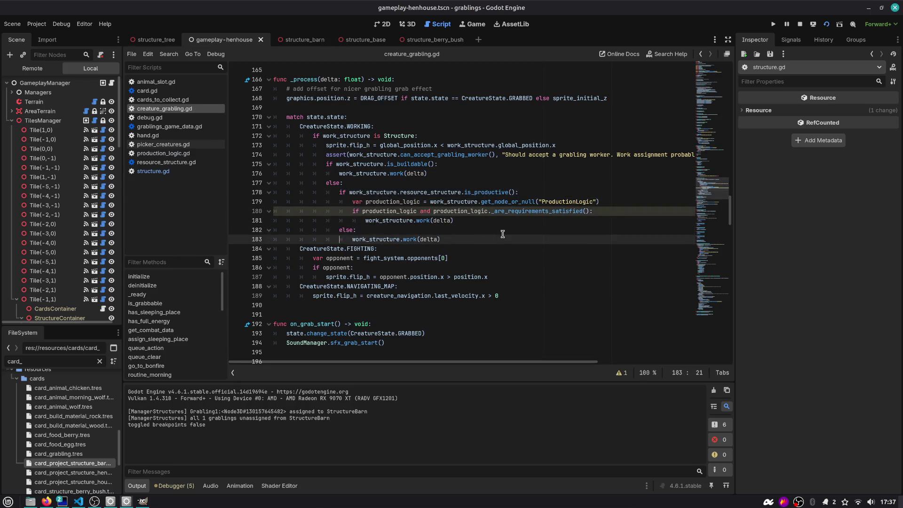
- Comment out the ProductionLogic lookup and requirements check, adding 'pass' under is_productive()
{"action": "key", "text": "Up"}
{"action": "key", "text": "Down"}
{"action": "key", "text": "Down"}
{"action": "key", "text": "Down"}
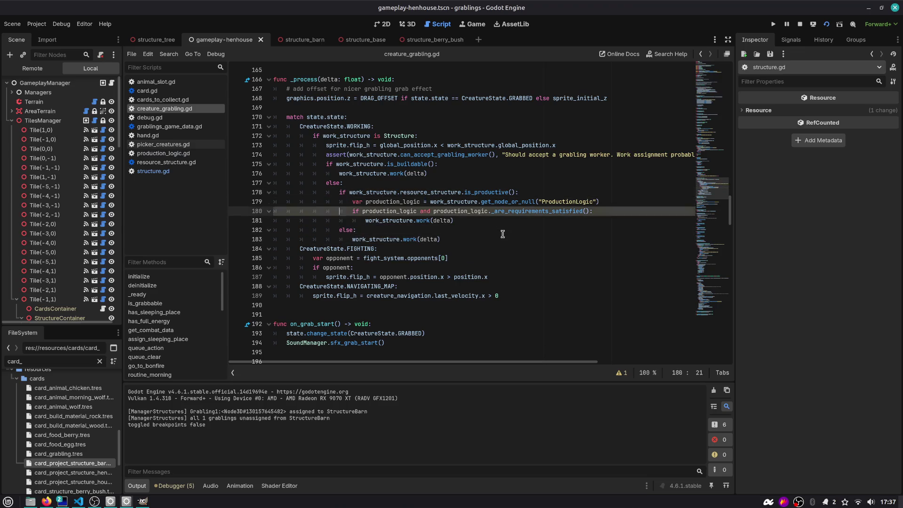
{"action": "key", "text": "Up"}
{"action": "key", "text": "Up"}
{"action": "key", "text": "Up"}
{"action": "key", "text": "Down"}
{"action": "key", "text": "Up"}
{"action": "key", "text": "Up"}
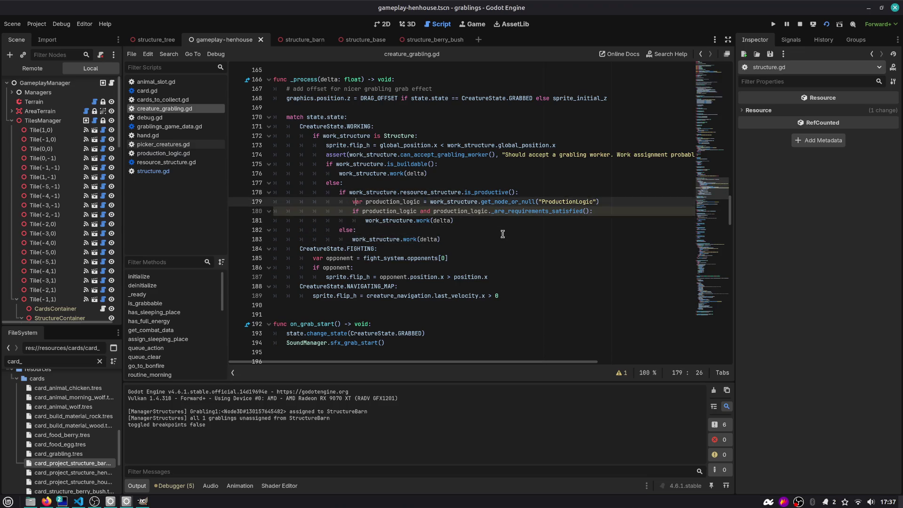
{"action": "key", "text": "shift+Down"}
{"action": "key", "text": "shift+Down"}
{"action": "key", "text": "ctrl+k"}
{"action": "key", "text": "Up"}
{"action": "key", "text": "Up"}
{"action": "key", "text": "Up"}
{"action": "key", "text": "End"}
{"action": "key", "text": "Return"}
{"action": "type", "text": "pass"}
{"action": "left_click", "coordinate": [471, 220]}
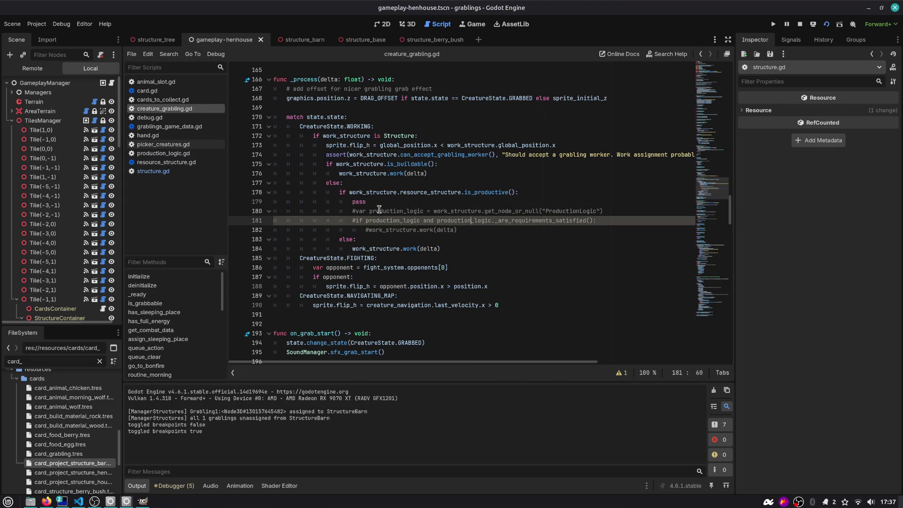
- Review the commented-out ProductionLogic check on lines 189–192 of structure.gd, then run the game
{"action": "left_click", "coordinate": [147, 172]}
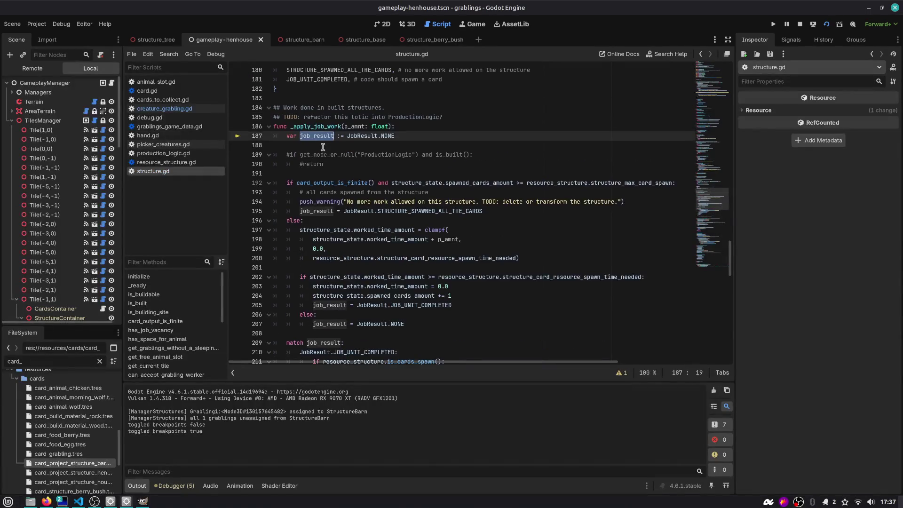
{"action": "double_click", "coordinate": [328, 183]}
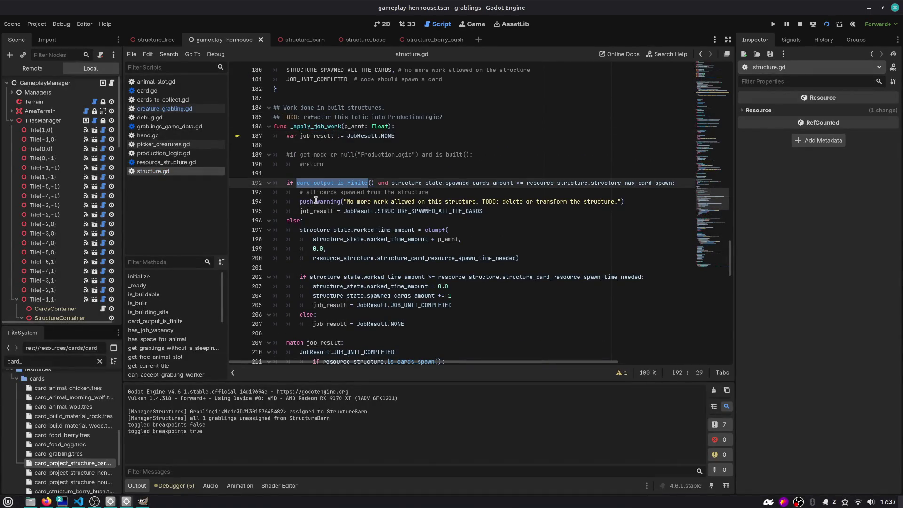
{"action": "double_click", "coordinate": [596, 184]}
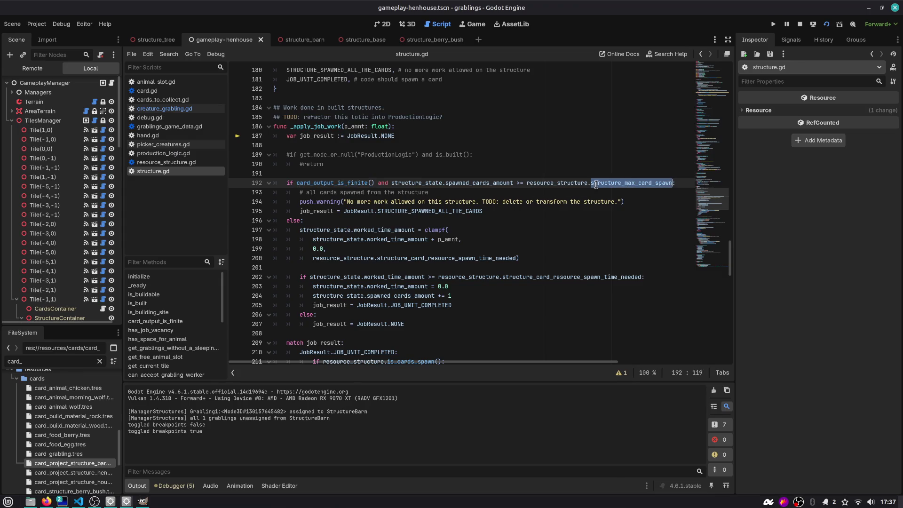
{"action": "left_click_drag", "start_coordinate": [329, 174], "coordinate": [203, 154]}
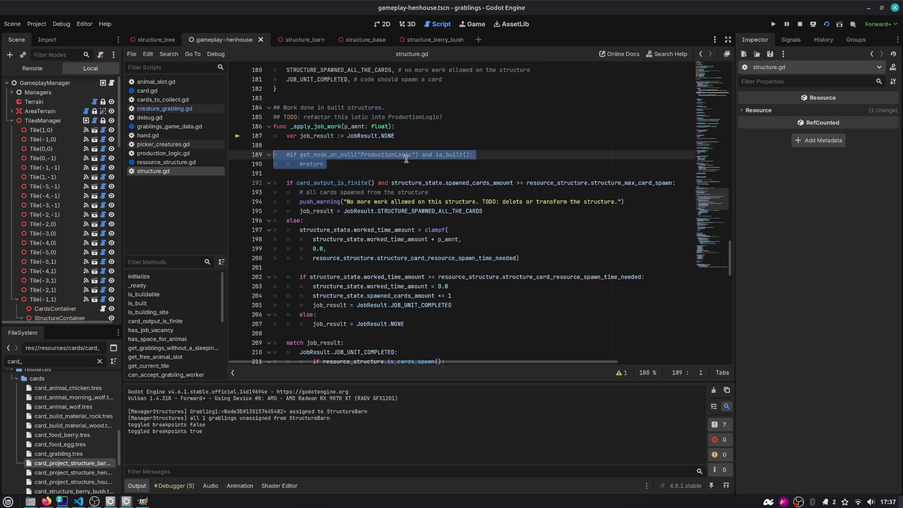
{"action": "key", "text": "ctrl+k"}
{"action": "key", "text": "ctrl+k"}
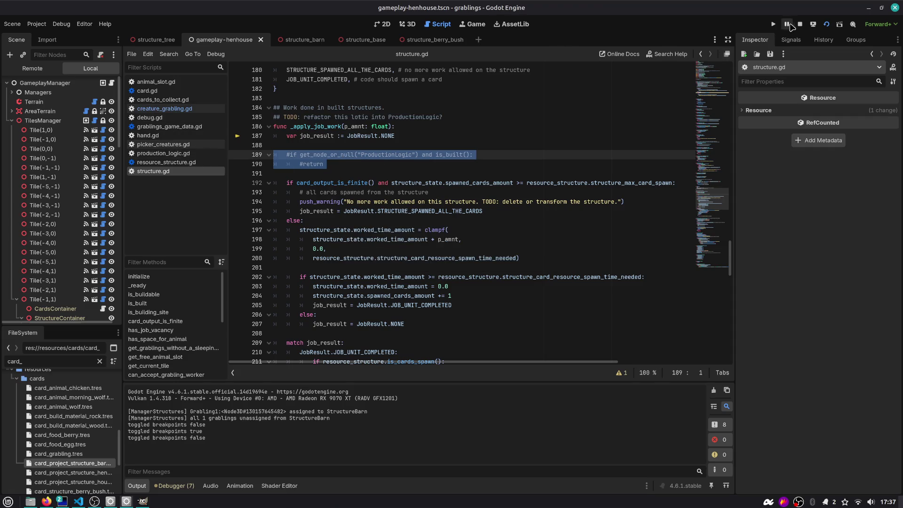
{"action": "left_click", "coordinate": [826, 24]}
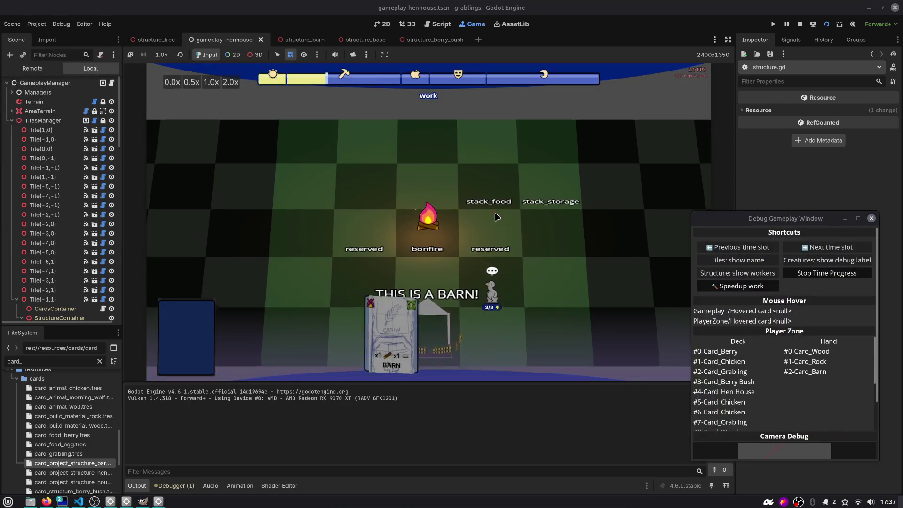
- Play the Barn card onto a board tile and focus the view on the barn
{"action": "left_click_drag", "start_coordinate": [481, 335], "coordinate": [546, 232]}
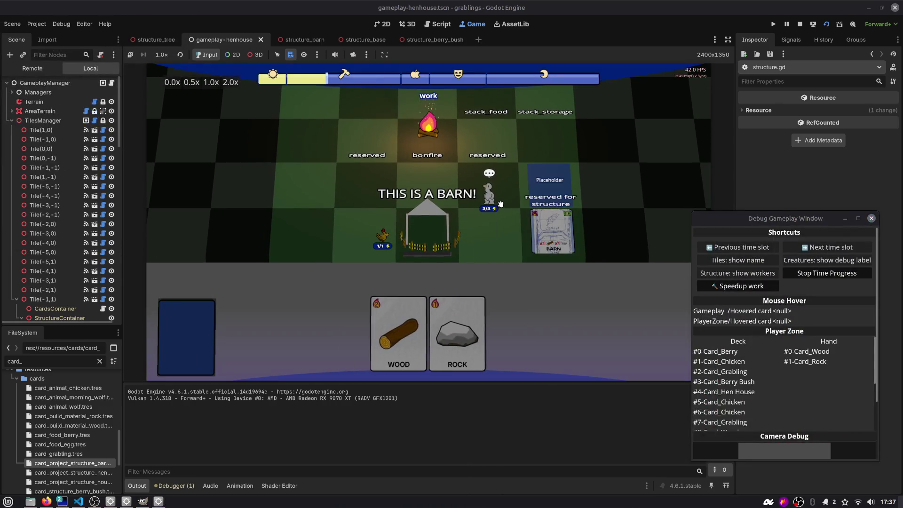
{"action": "left_click", "coordinate": [443, 217]}
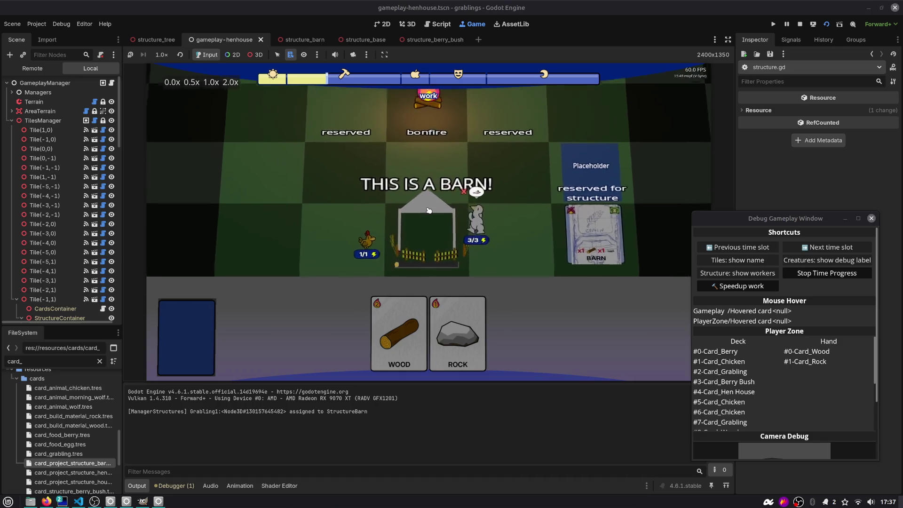
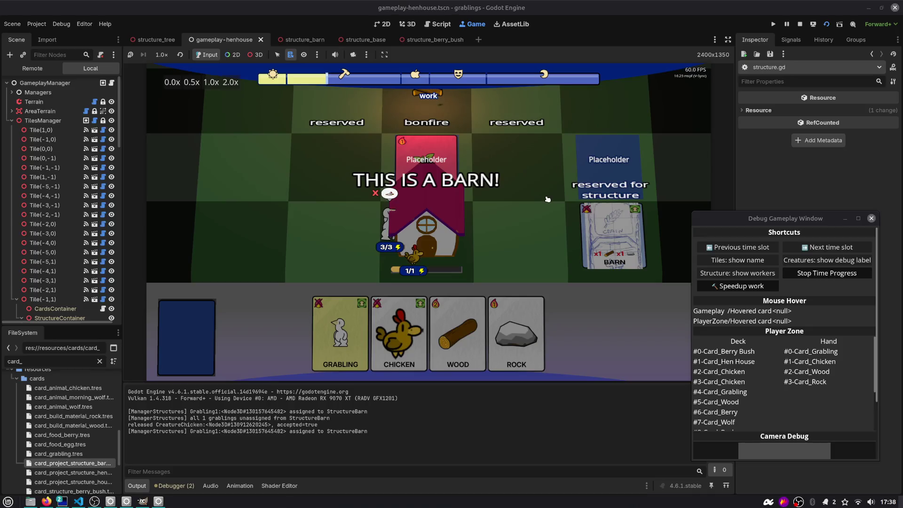
- Uncomment the ProductionLogic guard in structure.gd and test it by putting the chicken into the barn
{"action": "left_click", "coordinate": [439, 25]}
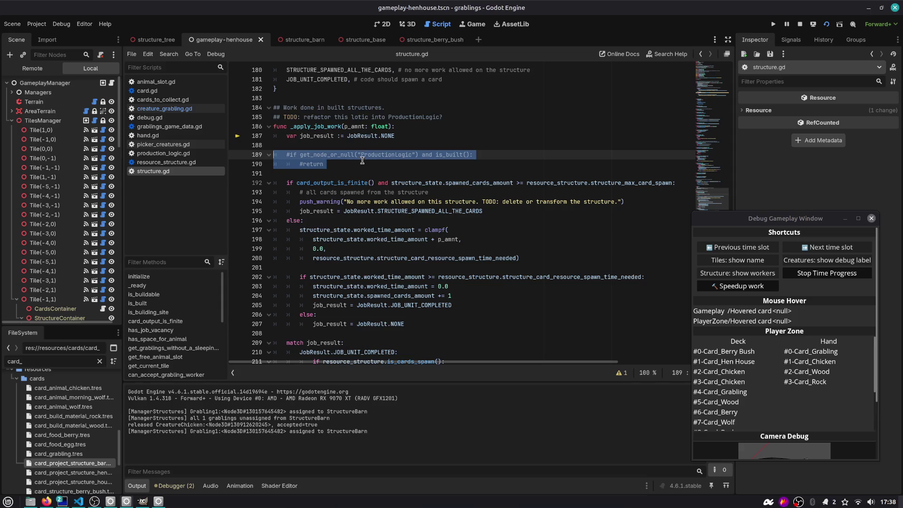
{"action": "key", "text": "ctrl+k"}
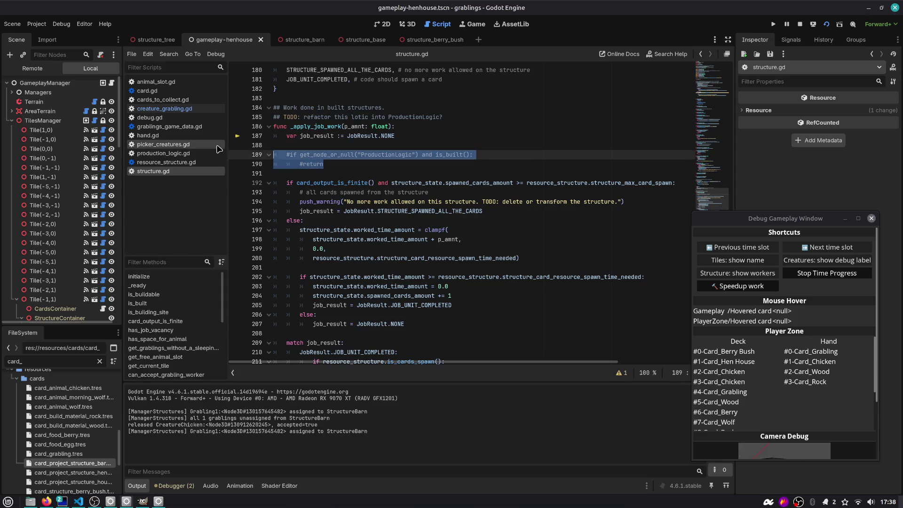
{"action": "left_click", "coordinate": [472, 24]}
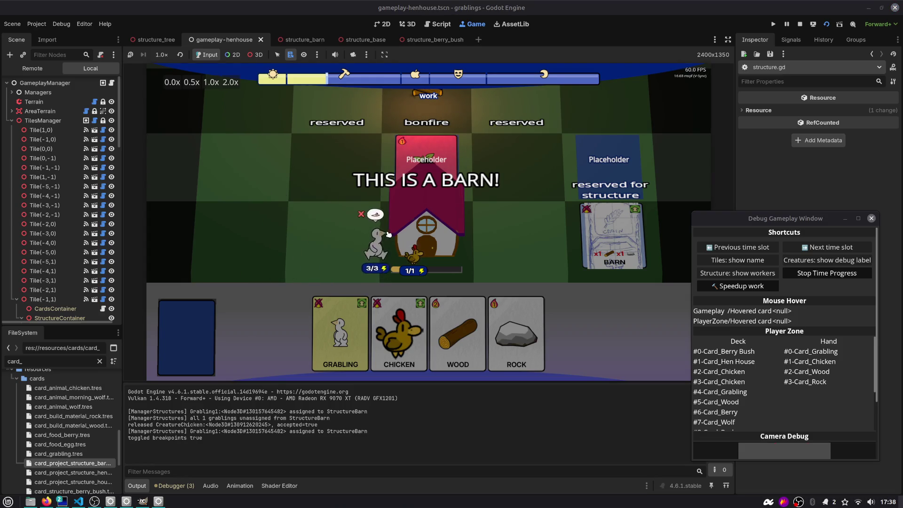
{"action": "mouse_move", "coordinate": [414, 254]}
{"action": "left_mouse_down"}
{"action": "mouse_move", "coordinate": [489, 242]}
{"action": "mouse_move", "coordinate": [413, 254]}
{"action": "left_mouse_up"}
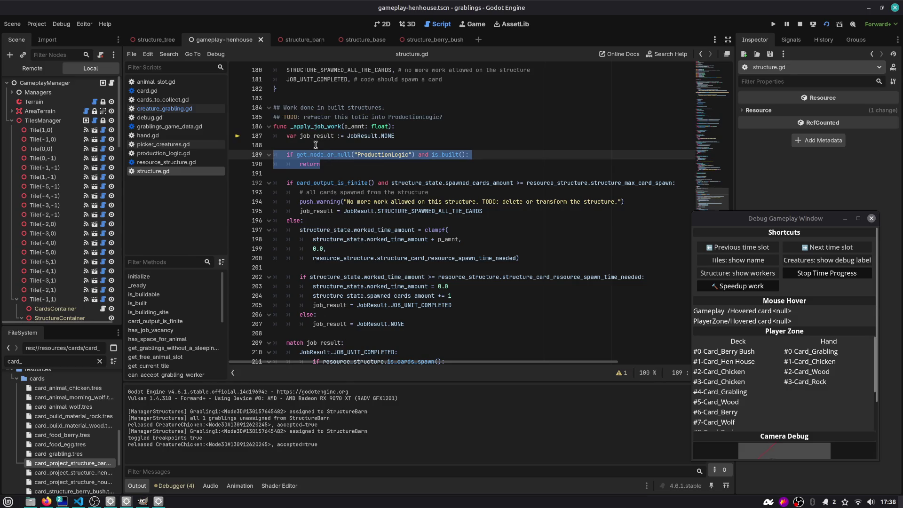
- Select the _apply_job_work name, then switch to creature_grabling.gd
{"action": "left_click", "coordinate": [338, 164]}
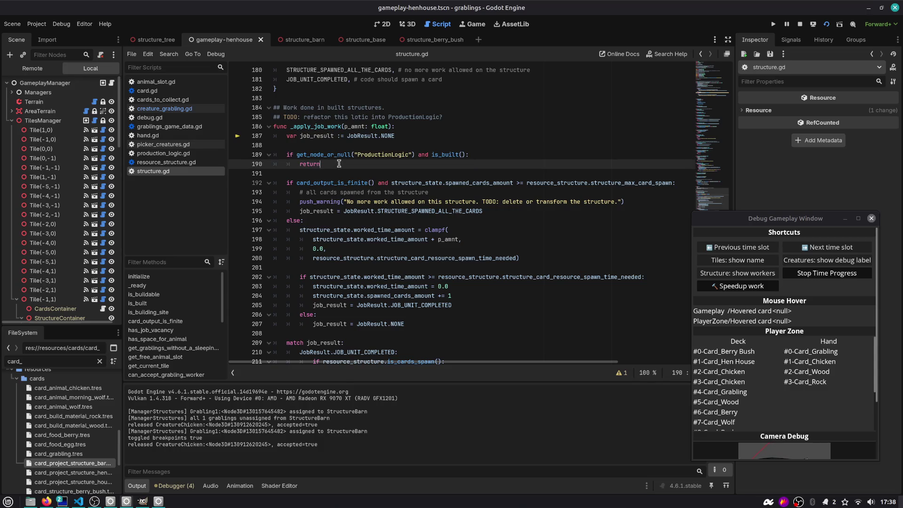
{"action": "double_click", "coordinate": [315, 127]}
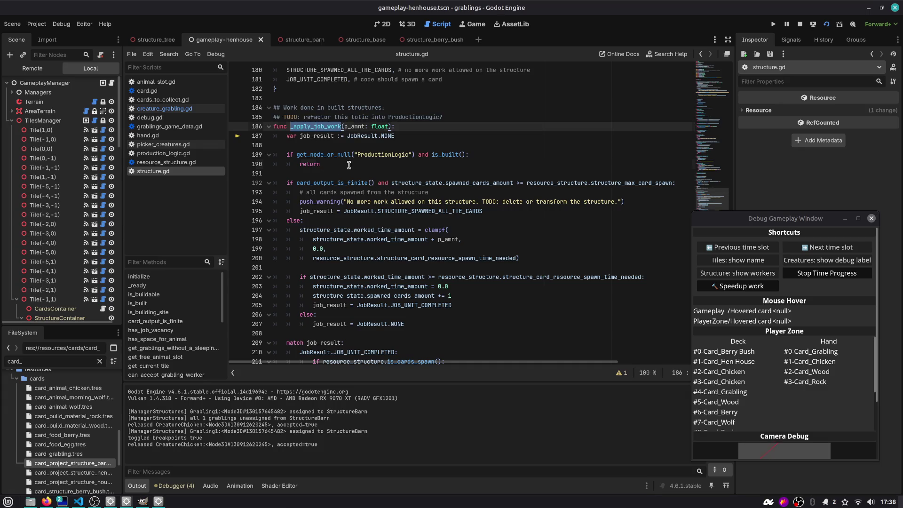
{"action": "left_click", "coordinate": [165, 109]}
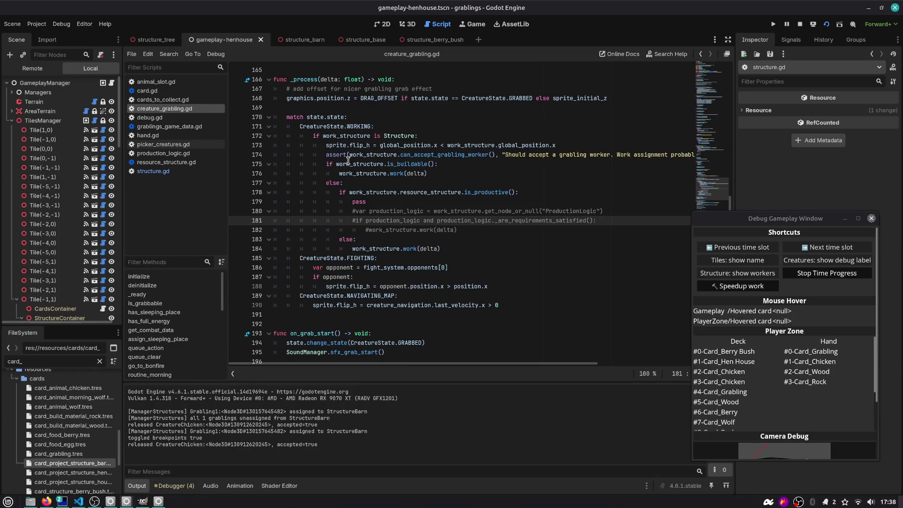
- Check is_buildable on line 175, jump to the is_productive definition and come back
{"action": "double_click", "coordinate": [350, 165]}
{"action": "left_click", "coordinate": [395, 164]}
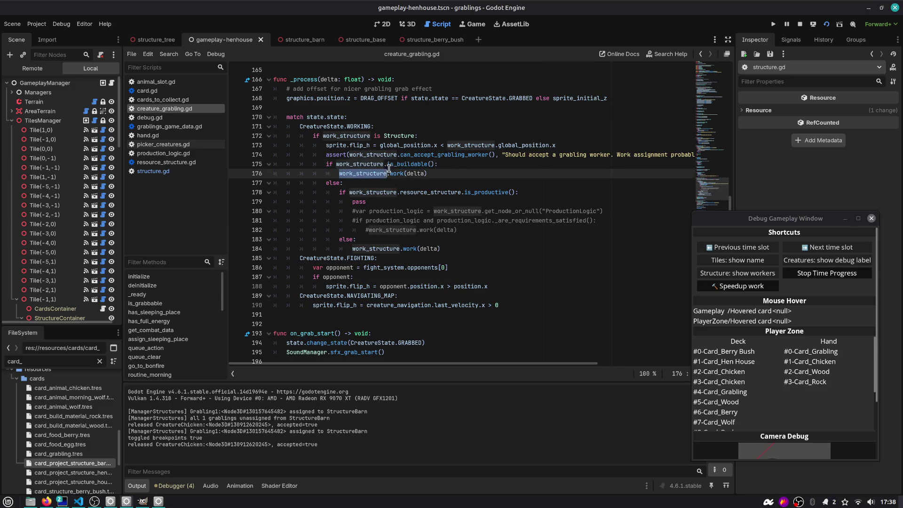
{"action": "double_click", "coordinate": [394, 164]}
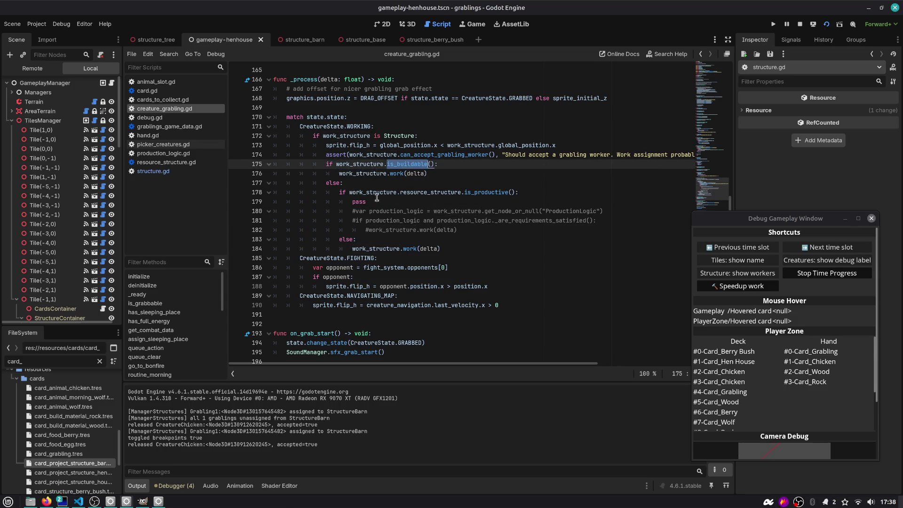
{"action": "left_click", "coordinate": [467, 193], "text": "ctrl"}
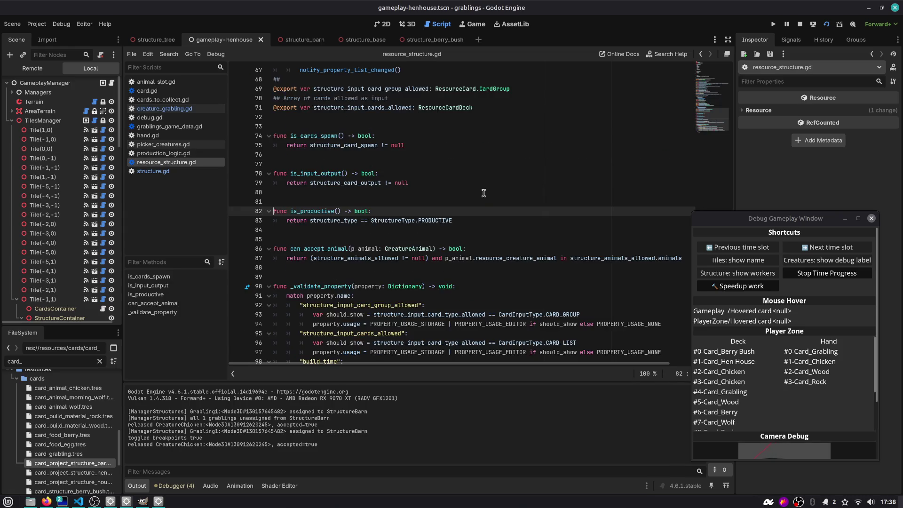
{"action": "left_click", "coordinate": [699, 55]}
{"action": "left_click", "coordinate": [701, 55]}
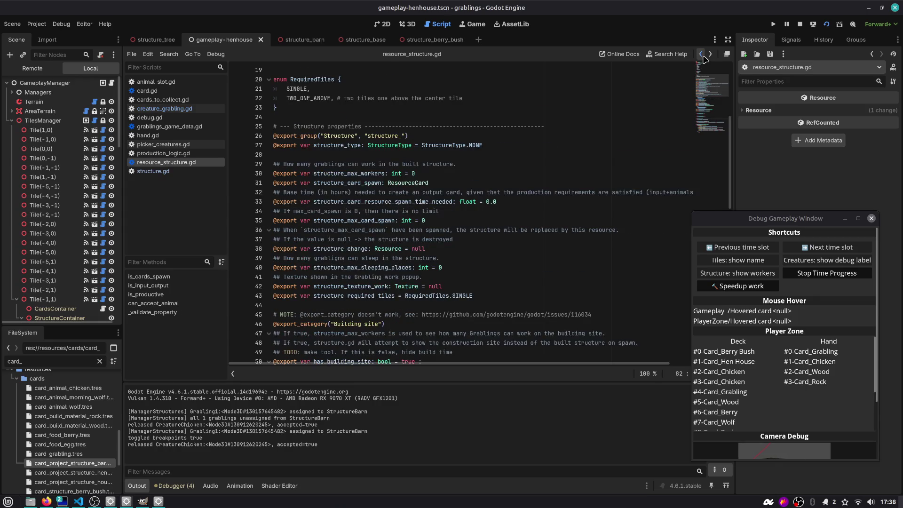
{"action": "left_click", "coordinate": [700, 55]}
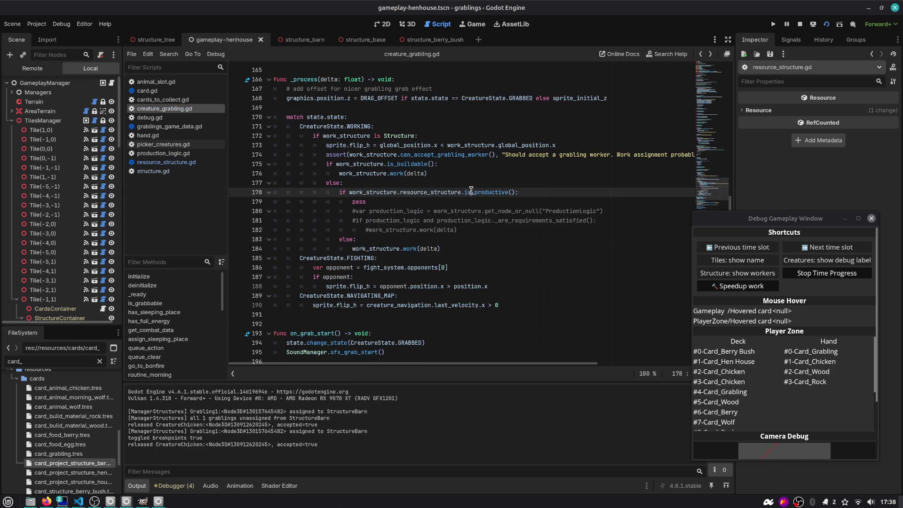
- Inspect resource_structure.is_productive on line 178, then step back to job_result in structure.gd
{"action": "mouse_move", "coordinate": [495, 196]}
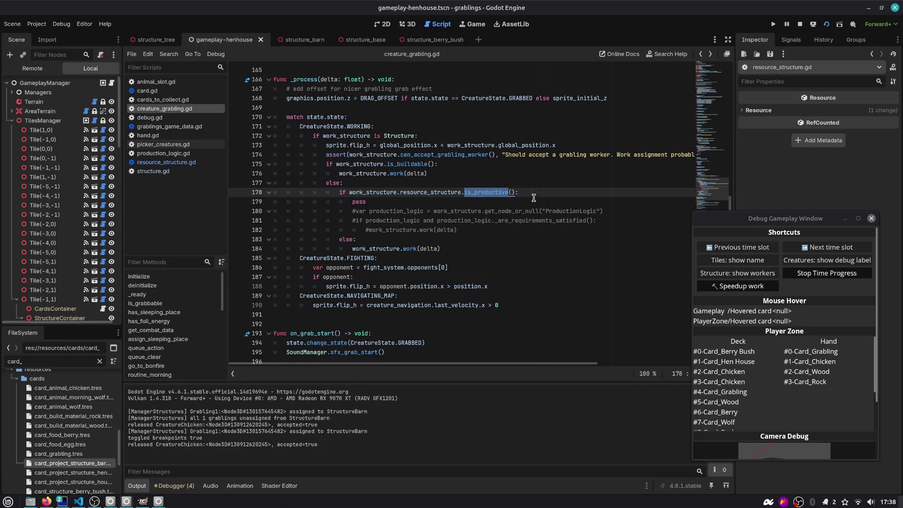
{"action": "double_click", "coordinate": [436, 193]}
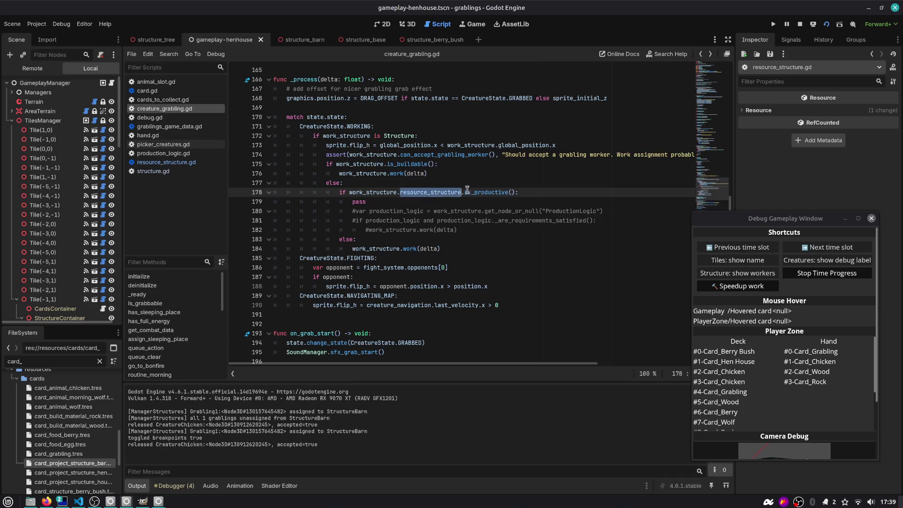
{"action": "double_click", "coordinate": [483, 194]}
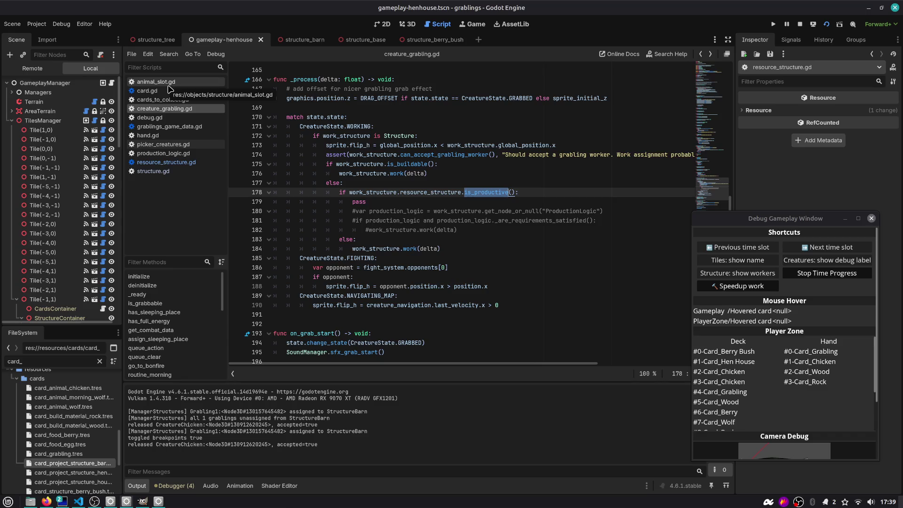
{"action": "left_click", "coordinate": [702, 54]}
{"action": "left_click", "coordinate": [702, 55]}
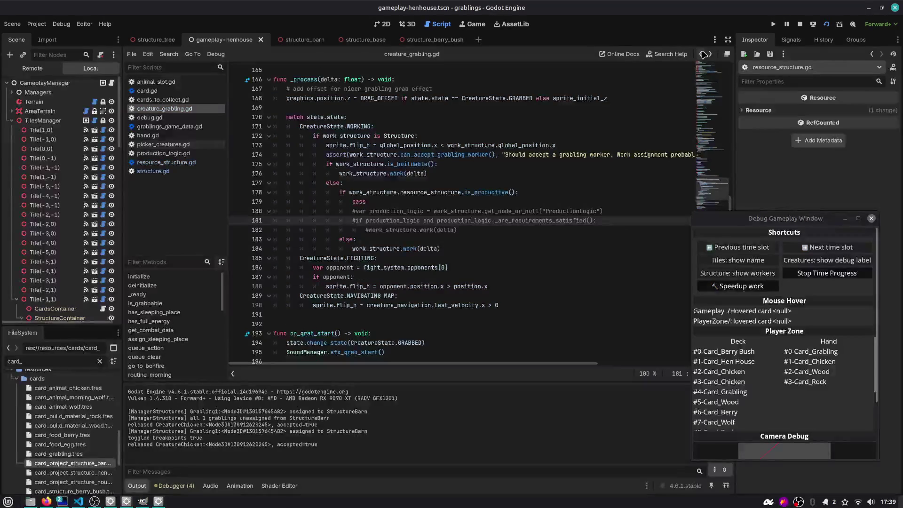
{"action": "left_click", "coordinate": [702, 55]}
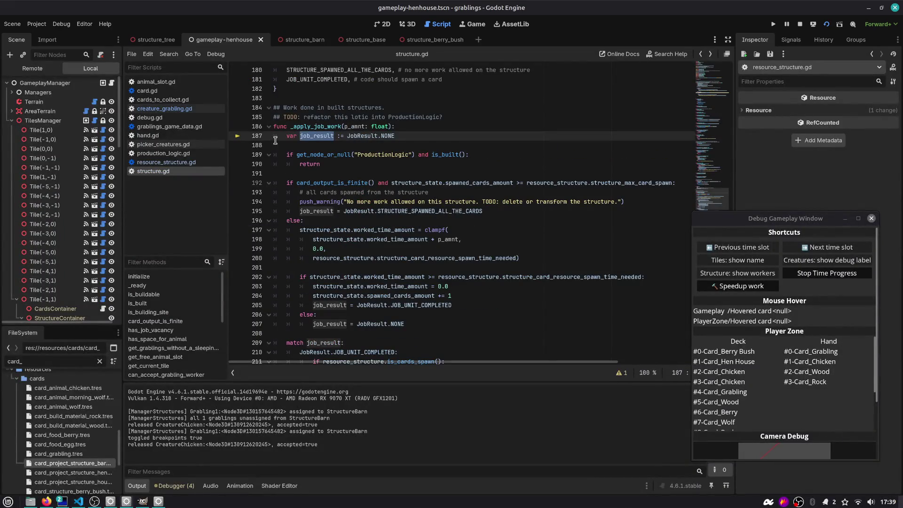
- Tidy the lines after job_result and set a breakpoint on empty line 188
{"action": "left_click", "coordinate": [400, 161]}
{"action": "key", "text": "Up"}
{"action": "key", "text": "Up"}
{"action": "key", "text": "Return"}
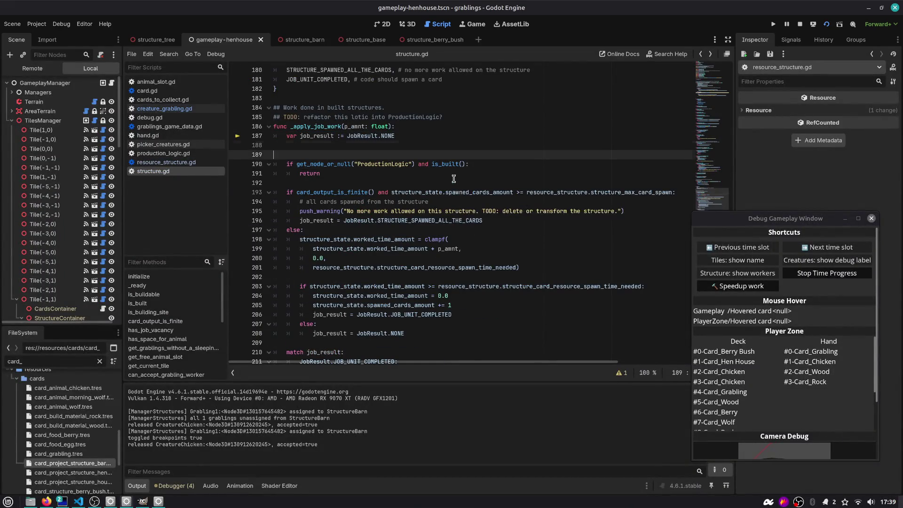
{"action": "key", "text": "BackSpace"}
{"action": "key", "text": "BackSpace"}
{"action": "key", "text": "BackSpace"}
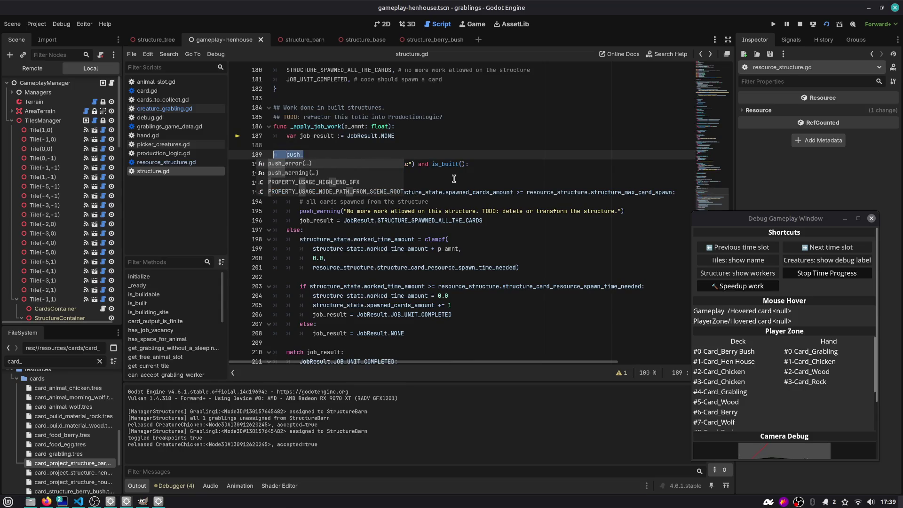
{"action": "left_click", "coordinate": [237, 145]}
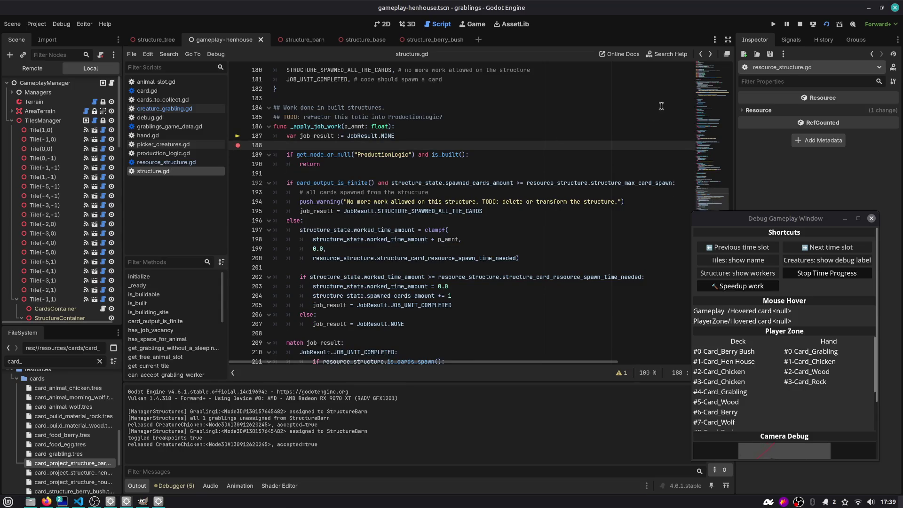
- Restart the game, set the grabling building the barn, and bring in the chicken and Berry card
{"action": "left_click", "coordinate": [477, 27]}
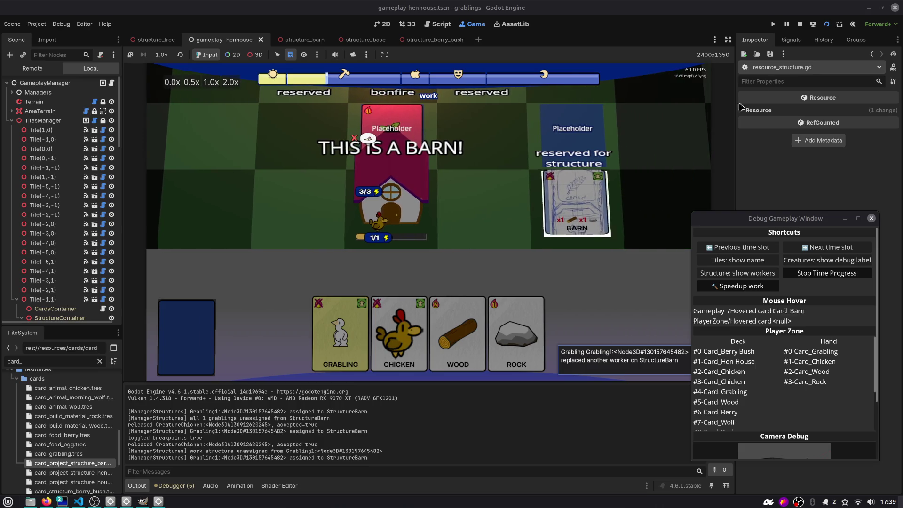
{"action": "key", "text": "F6"}
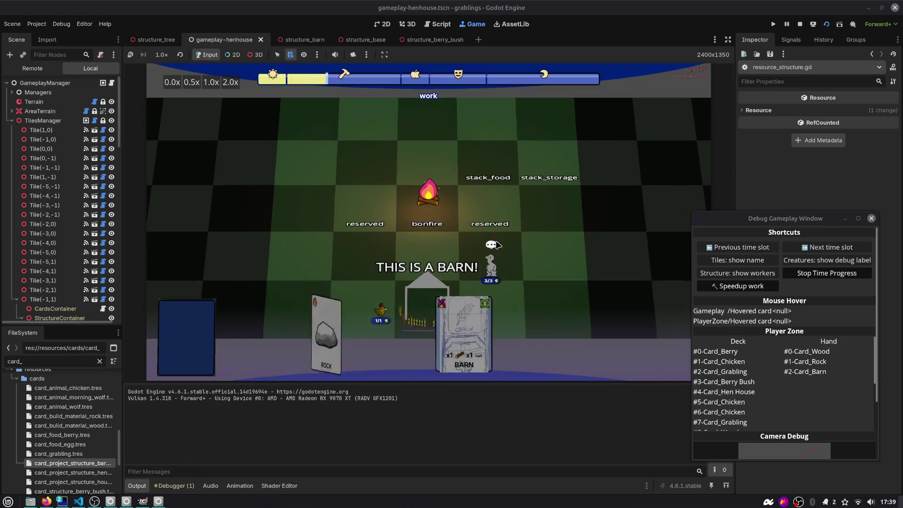
{"action": "left_click_drag", "start_coordinate": [500, 186], "coordinate": [426, 207]}
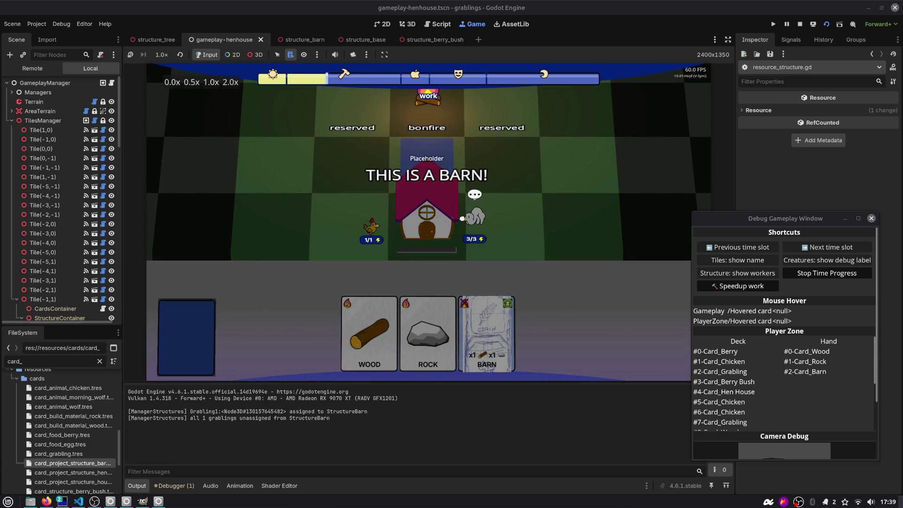
{"action": "left_click_drag", "start_coordinate": [371, 227], "coordinate": [415, 236]}
{"action": "mouse_move", "coordinate": [396, 332]}
{"action": "left_mouse_down"}
{"action": "mouse_move", "coordinate": [423, 142]}
{"action": "mouse_move", "coordinate": [426, 161]}
{"action": "left_mouse_up"}
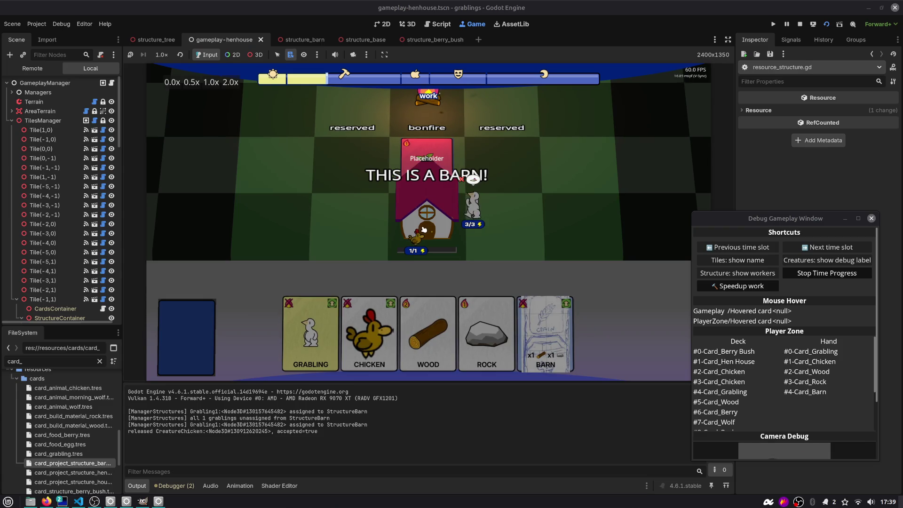
- Move the breakpoint from line 188 to the ProductionLogic guard on line 189
{"action": "left_click", "coordinate": [440, 24]}
{"action": "left_click", "coordinate": [237, 145]}
{"action": "left_click", "coordinate": [237, 155]}
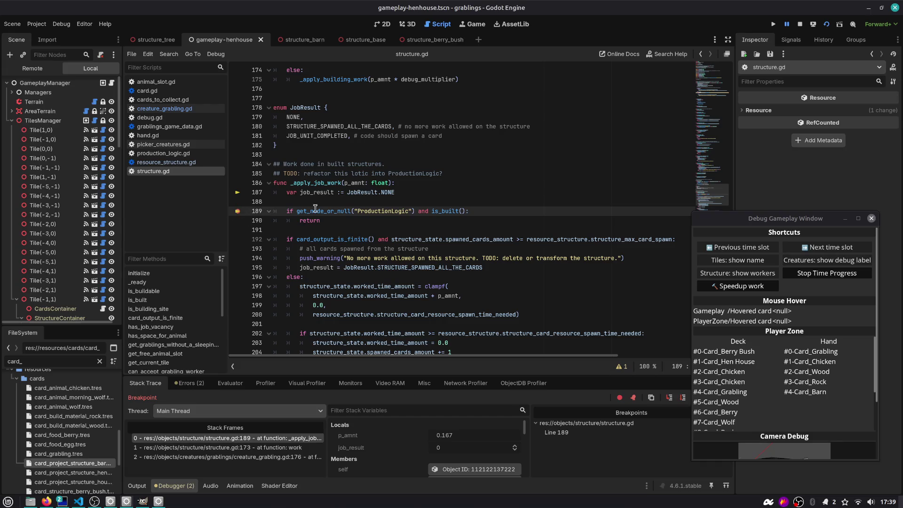
{"action": "mouse_move", "coordinate": [324, 211]}
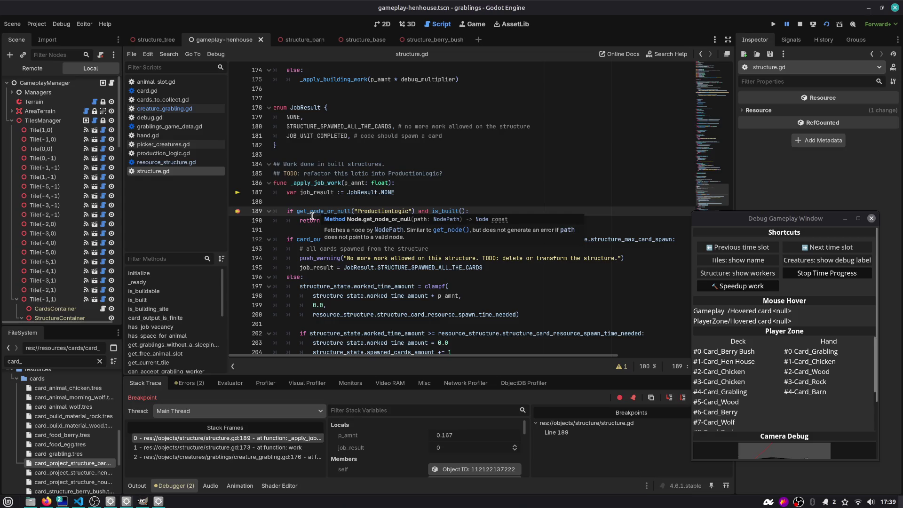
{"action": "left_click_drag", "start_coordinate": [328, 375], "coordinate": [326, 349]}
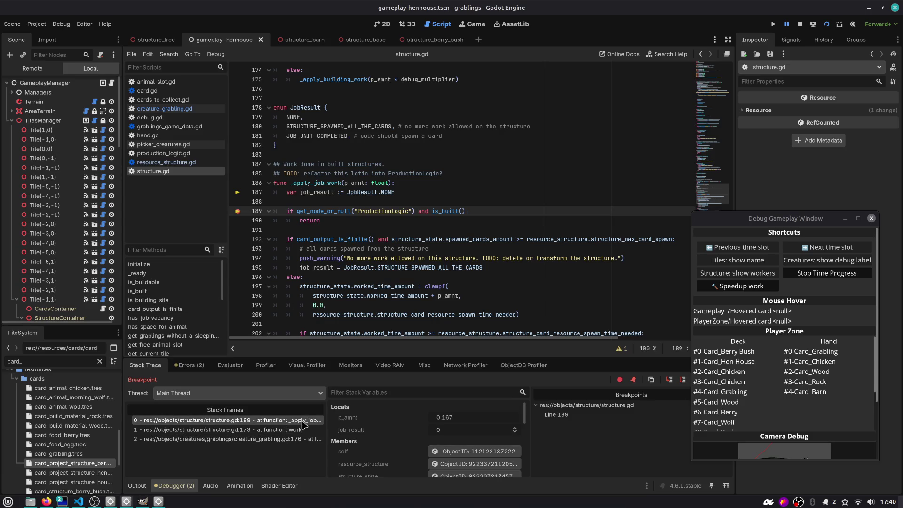
{"action": "left_click", "coordinate": [299, 430]}
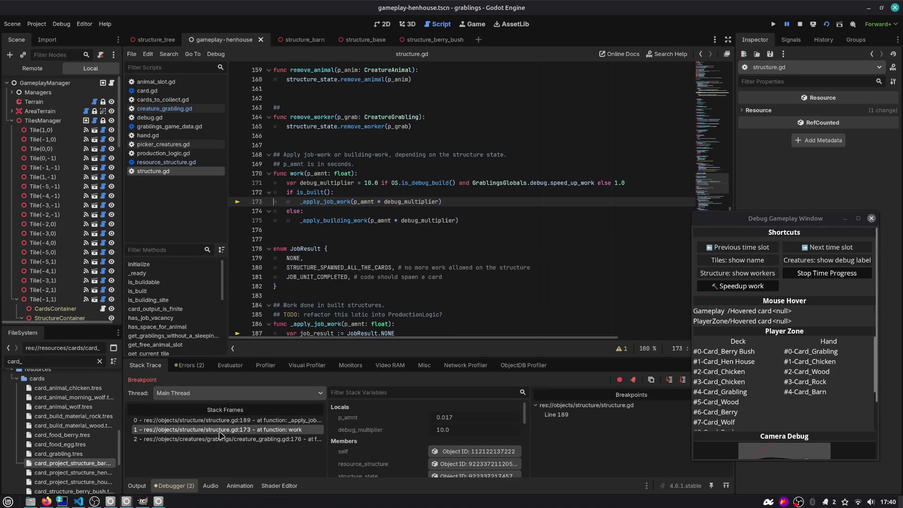
{"action": "double_click", "coordinate": [309, 192]}
{"action": "left_click", "coordinate": [245, 441]}
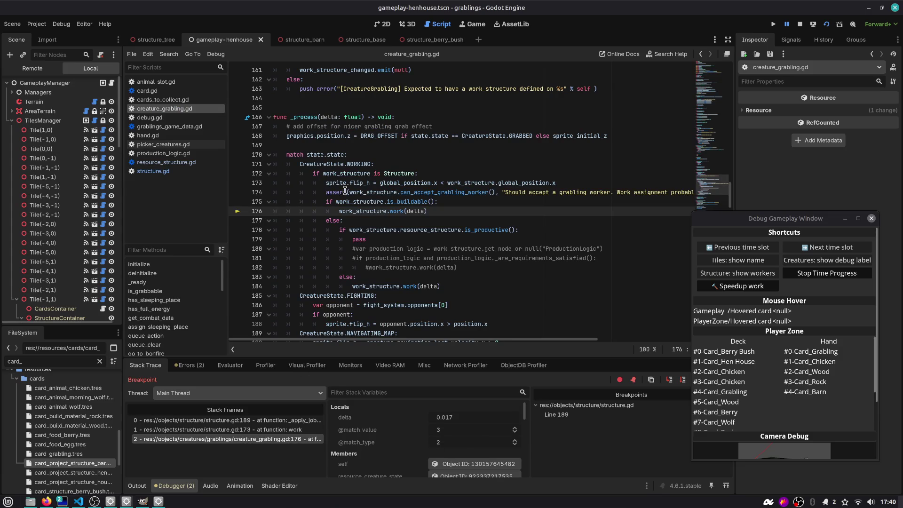
{"action": "mouse_move", "coordinate": [413, 203]}
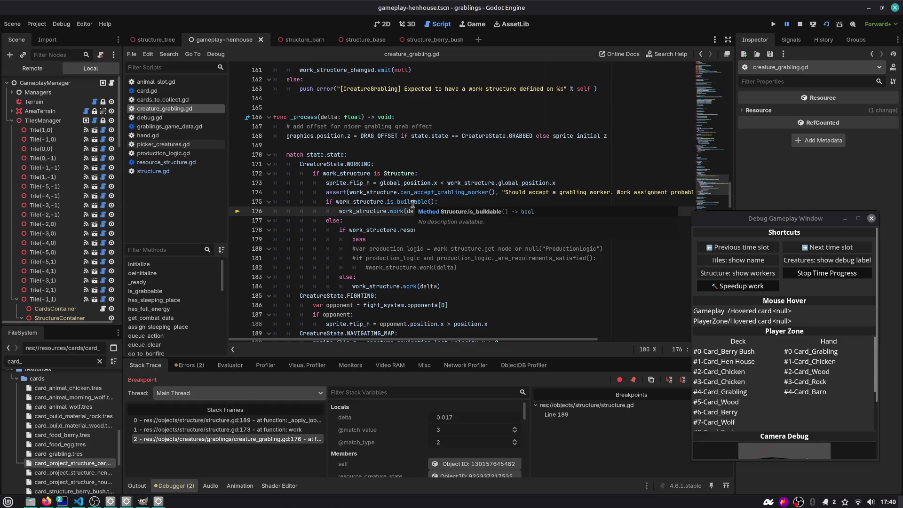
{"action": "double_click", "coordinate": [412, 202]}
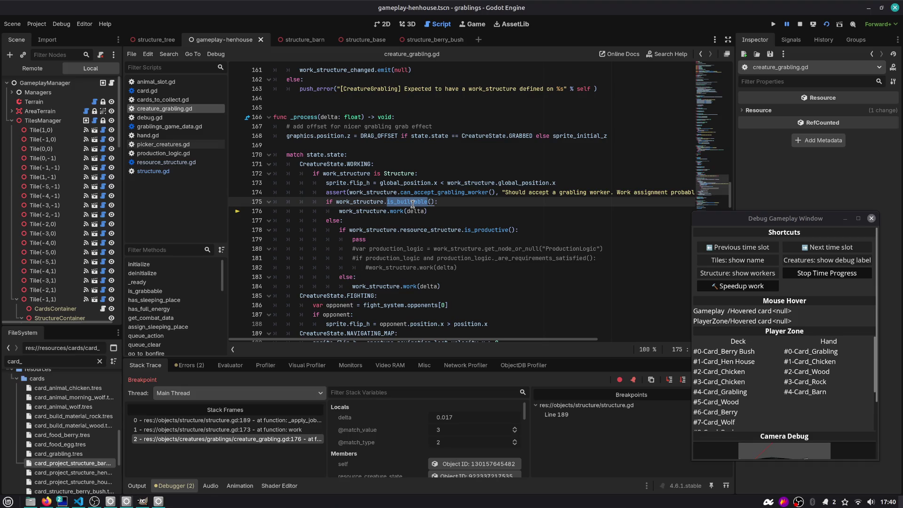
{"action": "left_click", "coordinate": [404, 205], "text": "ctrl"}
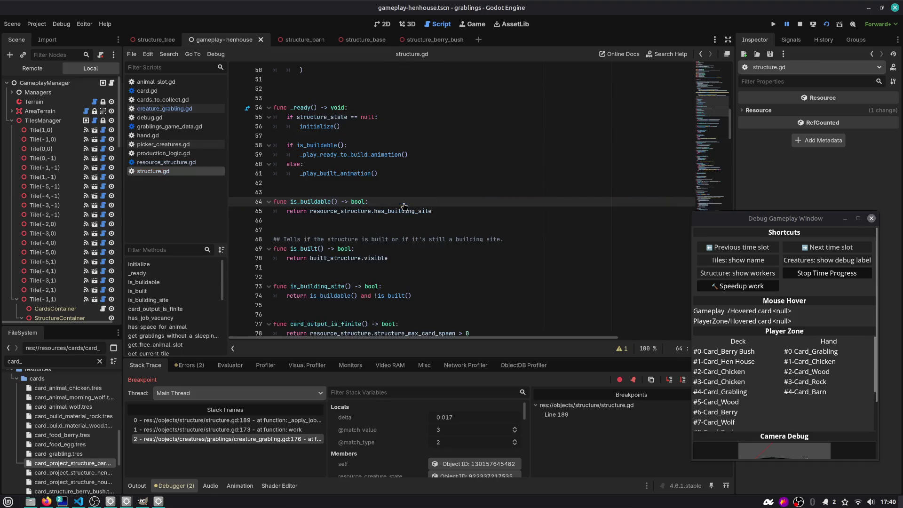
{"action": "triple_click", "coordinate": [449, 213]}
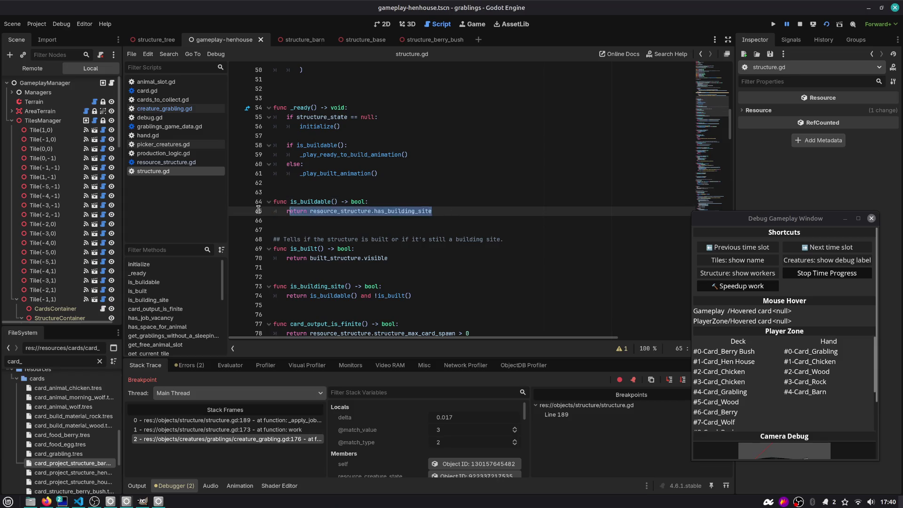
{"action": "left_click", "coordinate": [700, 54]}
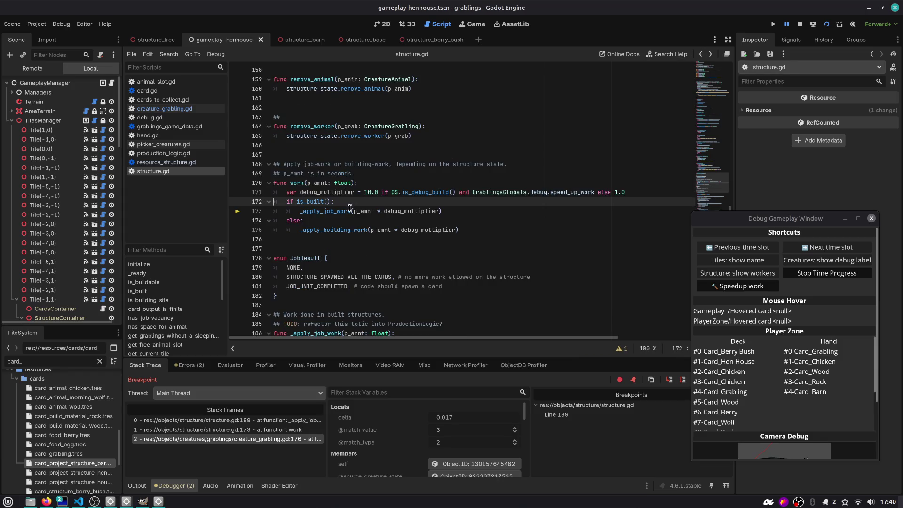
{"action": "left_click", "coordinate": [701, 55]}
{"action": "left_click", "coordinate": [701, 56]}
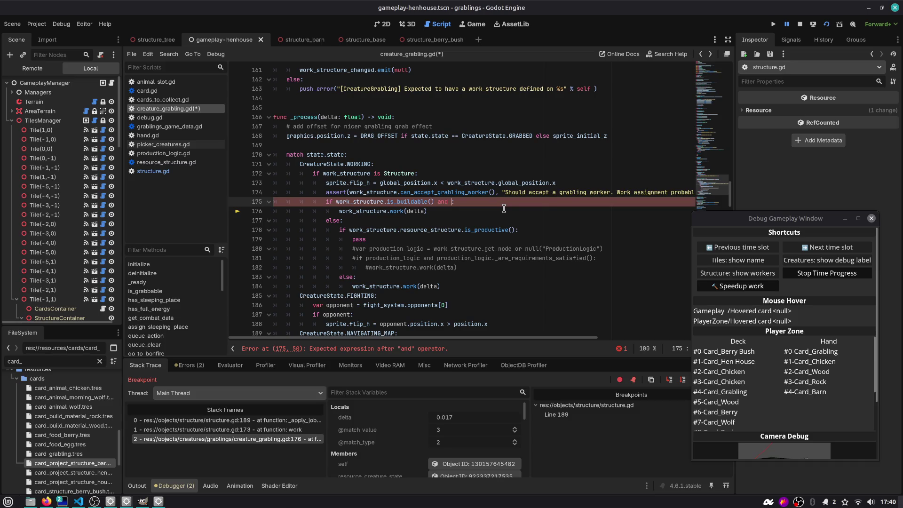
- Append 'and work_structure.is_building_site()' to line 175's condition and save creature_grabling.gd
{"action": "type", "text": "work_structure.is_bui"}
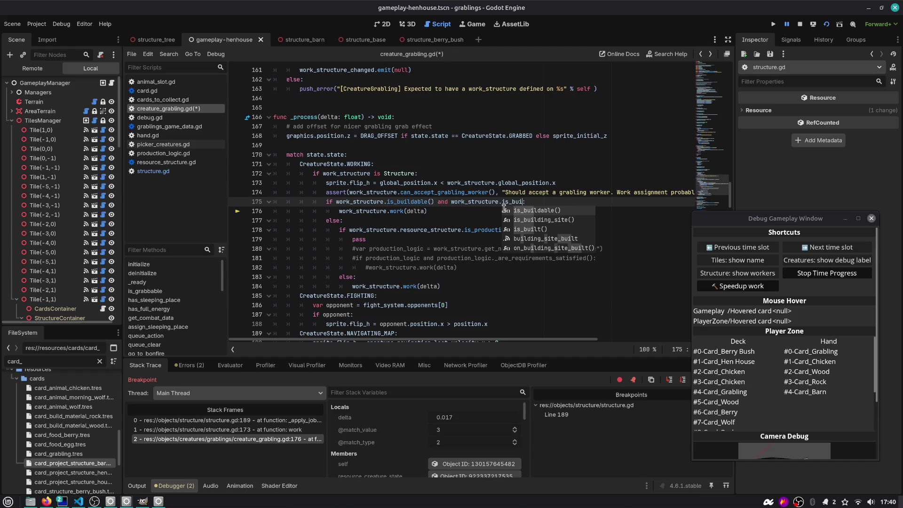
{"action": "key", "text": "Down"}
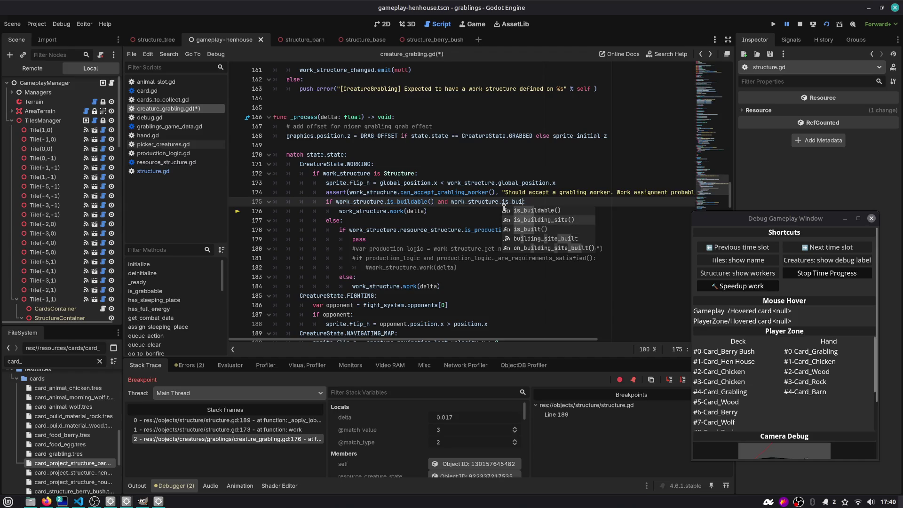
{"action": "key", "text": "Return"}
{"action": "key", "text": "Down"}
{"action": "key", "text": "ctrl+s"}
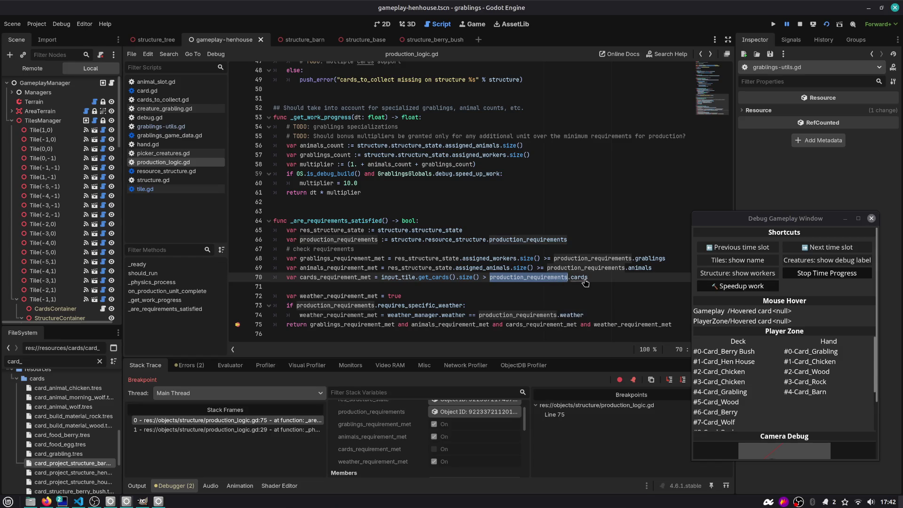
- Follow production_requirements.cards to its declaration in ResourceStructureProductionRequirements
{"action": "left_click", "coordinate": [592, 277]}
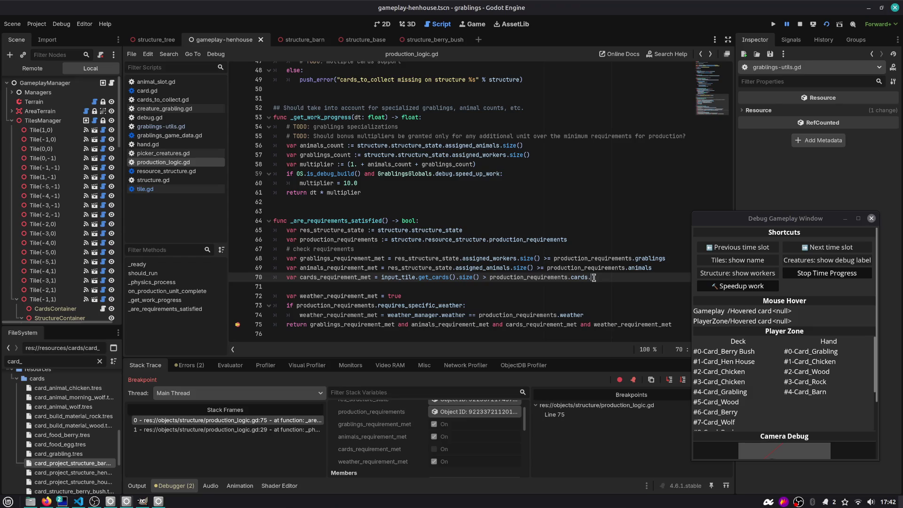
{"action": "left_click", "coordinate": [522, 277], "text": "ctrl"}
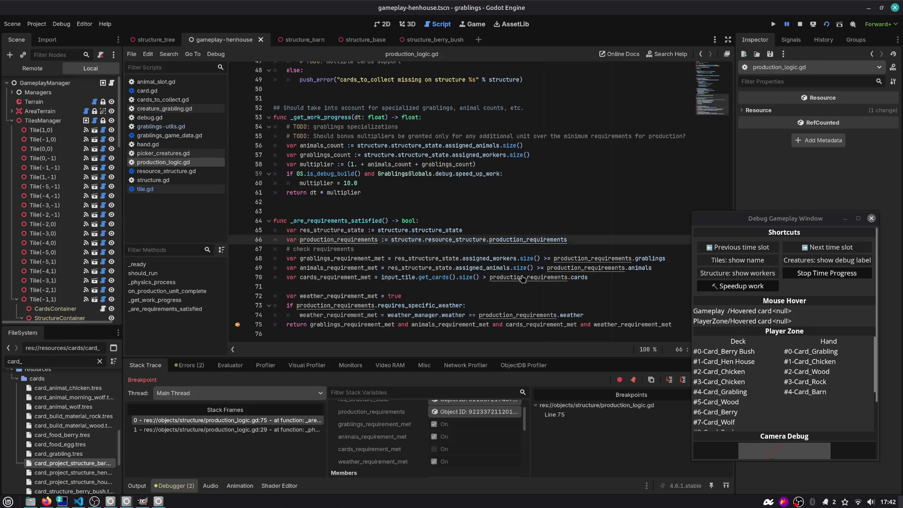
{"action": "double_click", "coordinate": [591, 278]}
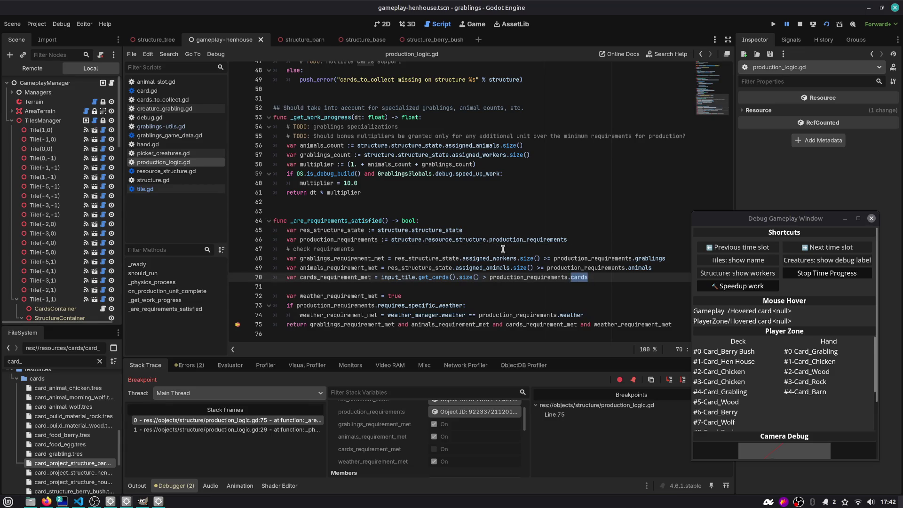
{"action": "left_click", "coordinate": [521, 240], "text": "ctrl"}
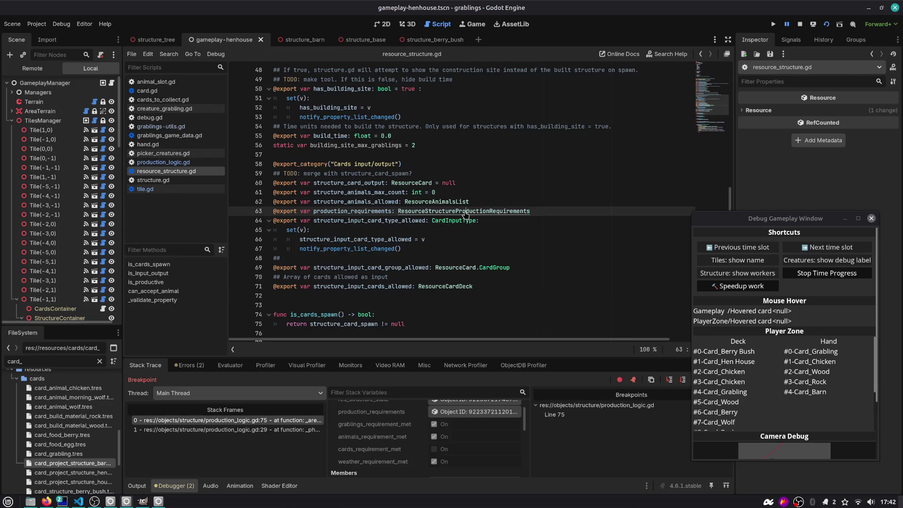
{"action": "left_click", "coordinate": [402, 210], "text": "ctrl"}
- Step back to production_logic.gd and select input_tile.get_cards().size() on line 70
{"action": "left_click", "coordinate": [326, 130]}
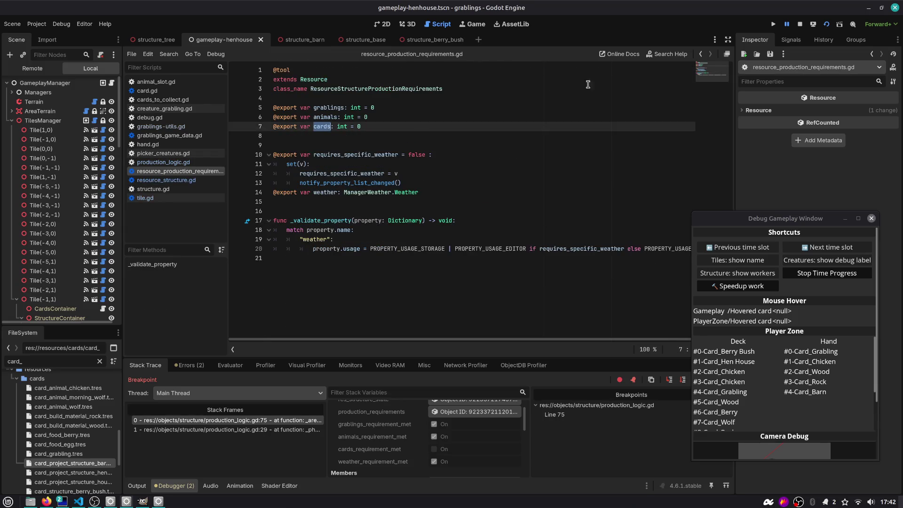
{"action": "left_click", "coordinate": [700, 54]}
{"action": "left_click", "coordinate": [700, 53]}
{"action": "left_click", "coordinate": [700, 53]}
{"action": "left_click", "coordinate": [700, 54]}
{"action": "left_click", "coordinate": [700, 54]}
{"action": "left_click", "coordinate": [700, 54]}
{"action": "scroll", "coordinate": [533, 254], "scroll_direction": "down", "scroll_amount": 1}
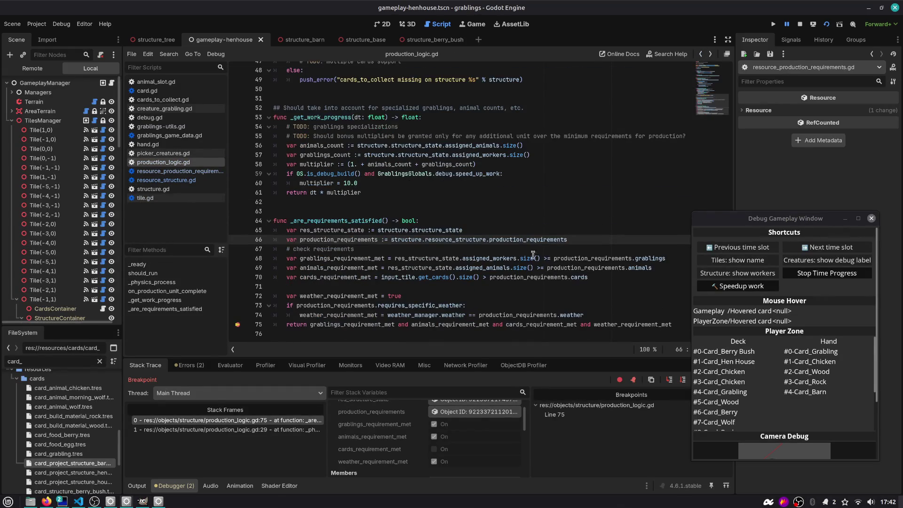
{"action": "left_click_drag", "start_coordinate": [382, 277], "coordinate": [598, 277]}
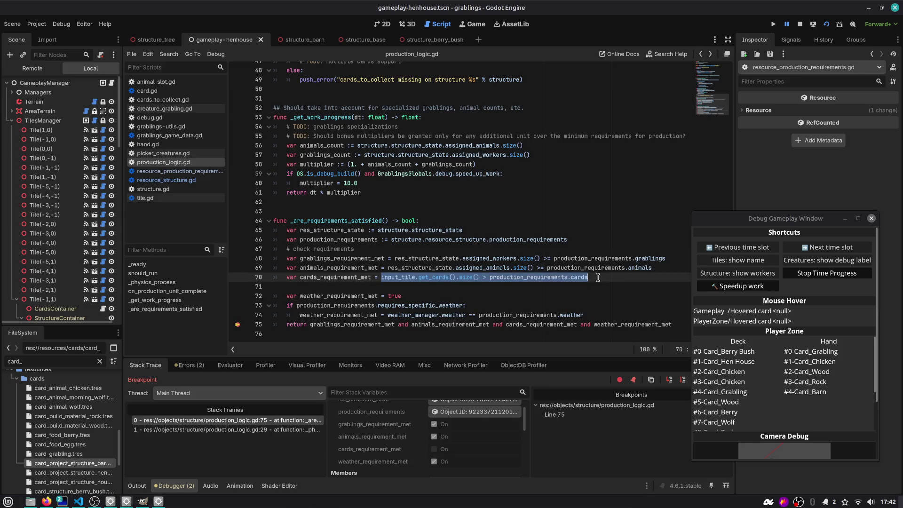
{"action": "left_click", "coordinate": [597, 278]}
{"action": "left_click_drag", "start_coordinate": [381, 277], "coordinate": [480, 278]}
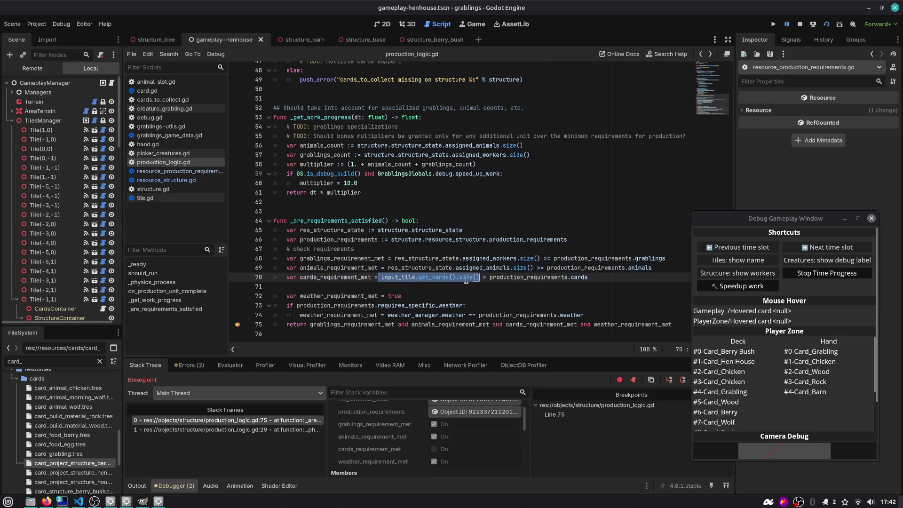
- Add 'var cards_number = input_tile.get_cards().size()' above the cards check
{"action": "left_click", "coordinate": [464, 279], "text": "ctrl"}
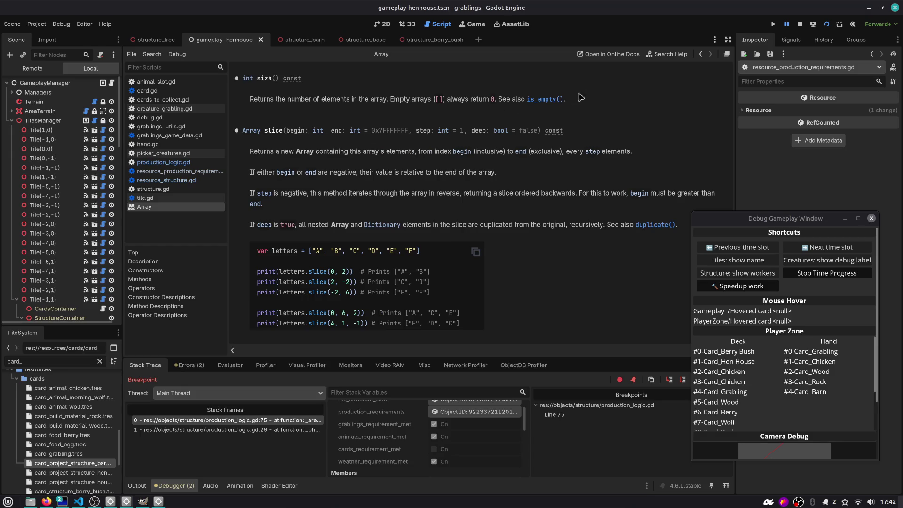
{"action": "left_click", "coordinate": [700, 54]}
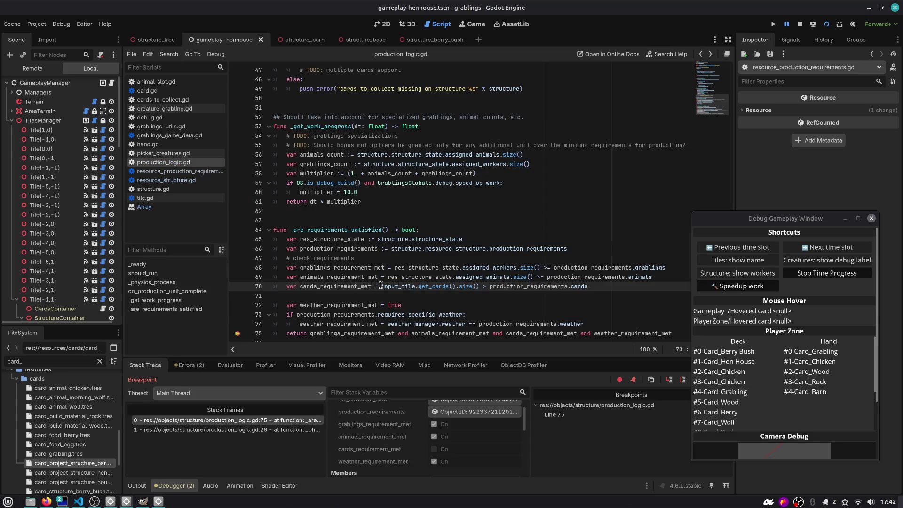
{"action": "key", "text": "ctrl+shift+Right"}
{"action": "key", "text": "ctrl+shift+Right"}
{"action": "key", "text": "ctrl+shift+Right"}
{"action": "key", "text": "ctrl+shift+Left"}
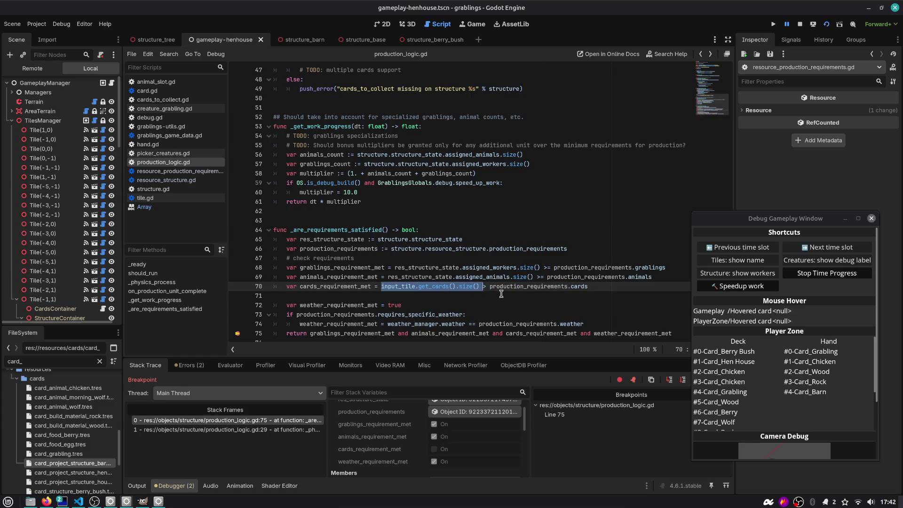
{"action": "key", "text": "ctrl+c"}
{"action": "key", "text": "ctrl+shift+Return"}
{"action": "key", "text": "ctrl+v"}
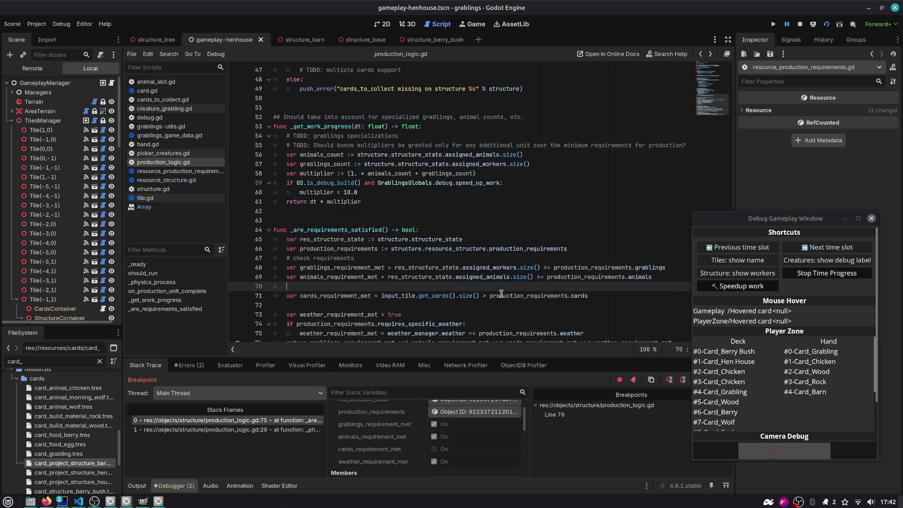
{"action": "key", "text": "Home"}
{"action": "type", "text": "var "}
{"action": "type", "text": "cards_number ="}
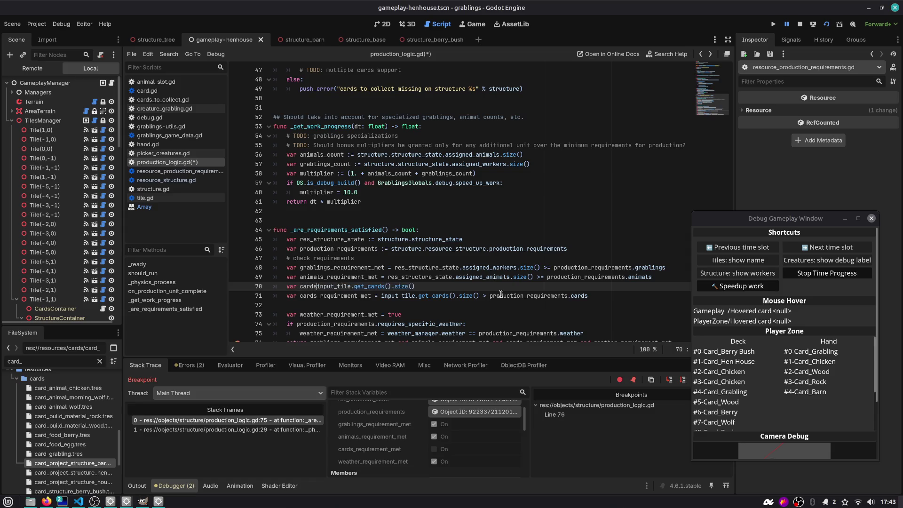
- Add 'var cards_requirement = production_requirements.cards' and save production_logic.gd
{"action": "left_click", "coordinate": [501, 293]}
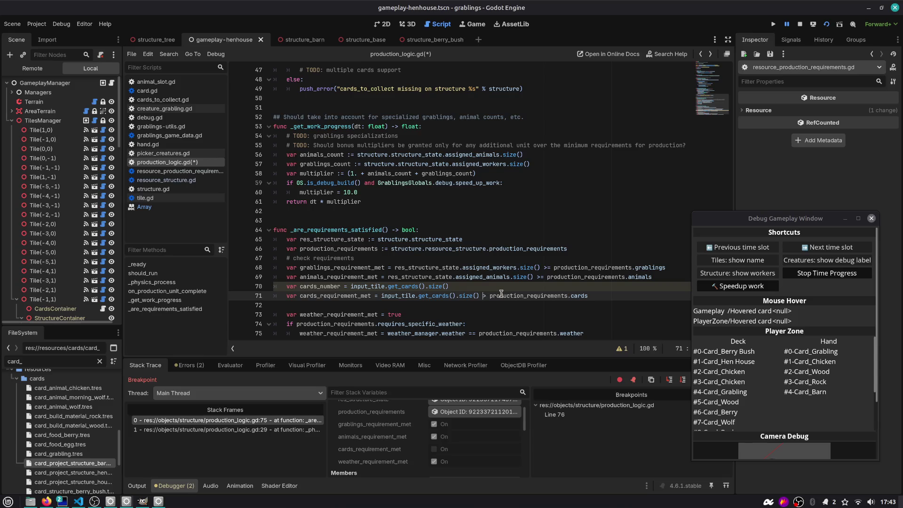
{"action": "key", "text": "shift+End"}
{"action": "key", "text": "ctrl+shift+Return"}
{"action": "type", "text": "var "}
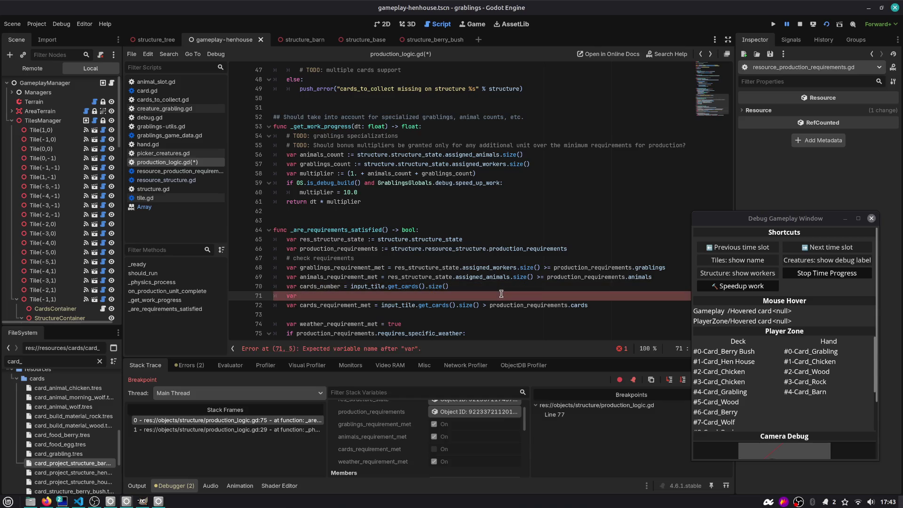
{"action": "type", "text": "cards_requirements = production_requirements.cards"}
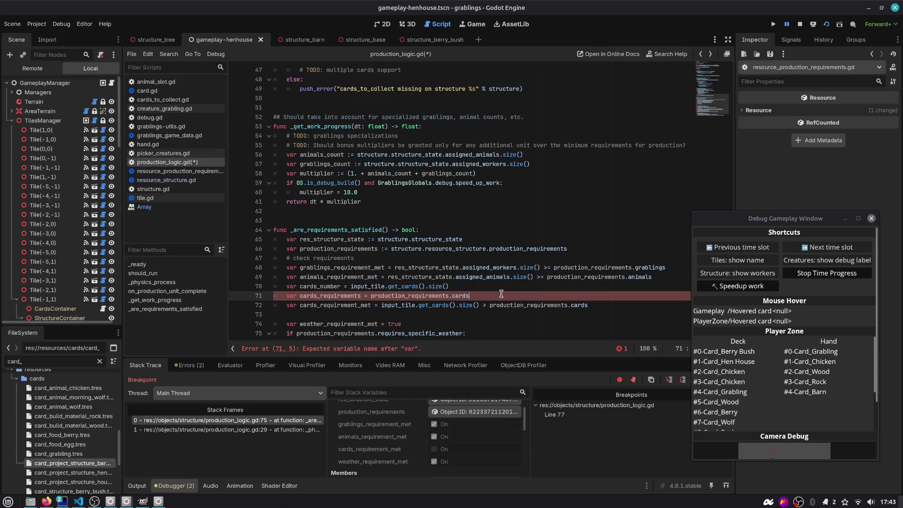
{"action": "key", "text": "ctrl+Right"}
{"action": "key", "text": "BackSpace"}
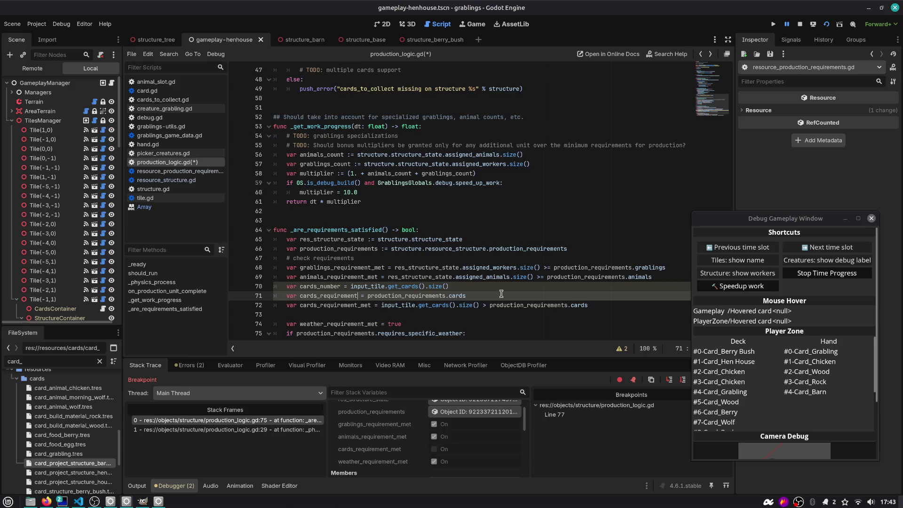
{"action": "key", "text": "Down"}
{"action": "key", "text": "ctrl+s"}
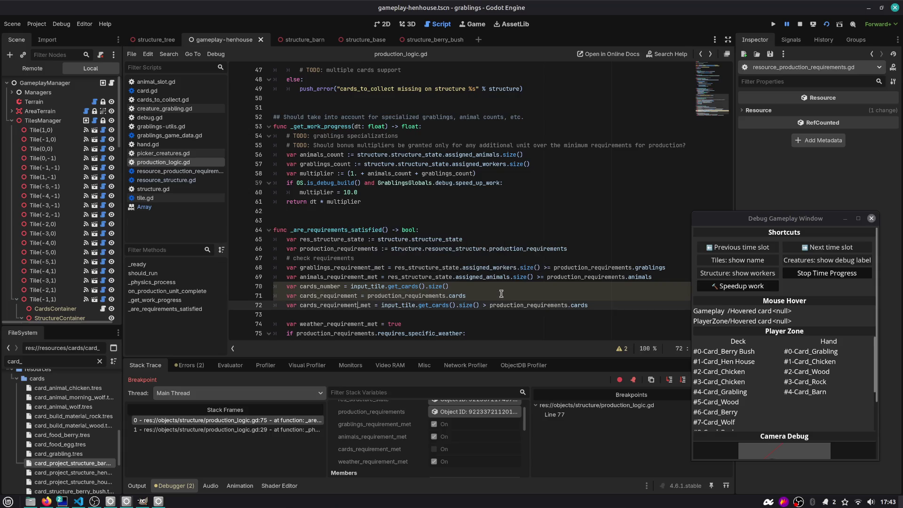
- Set a breakpoint on the line 72 cards check and clear the one on line 77
{"action": "left_click", "coordinate": [257, 308]}
{"action": "left_click", "coordinate": [237, 305]}
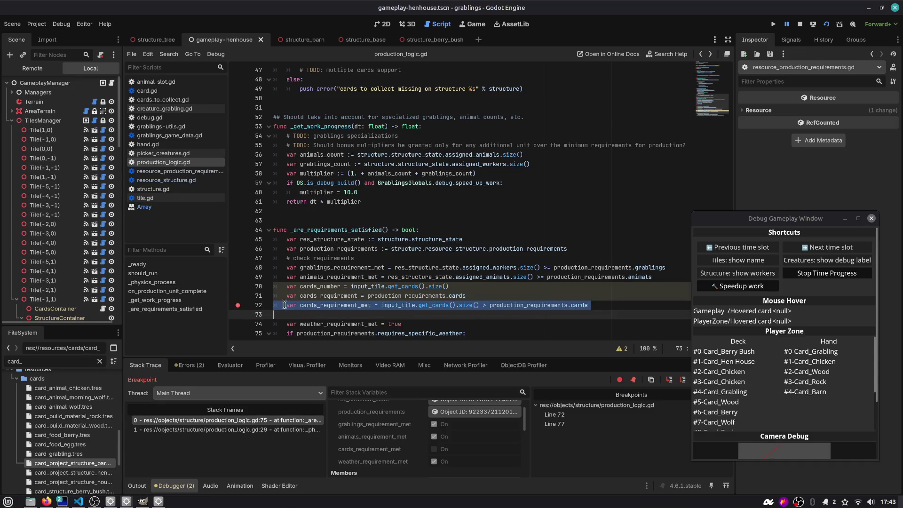
{"action": "scroll", "coordinate": [238, 305], "scroll_direction": "down", "scroll_amount": 1}
{"action": "left_click", "coordinate": [237, 324]}
{"action": "left_click", "coordinate": [405, 240]}
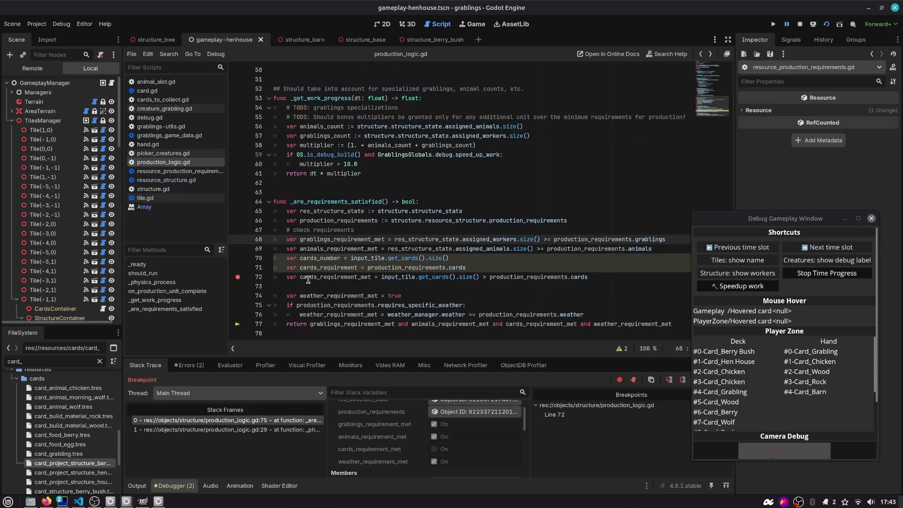
- Change the line 72 cards check from > to >= and resume the paused game
{"action": "left_click", "coordinate": [787, 24]}
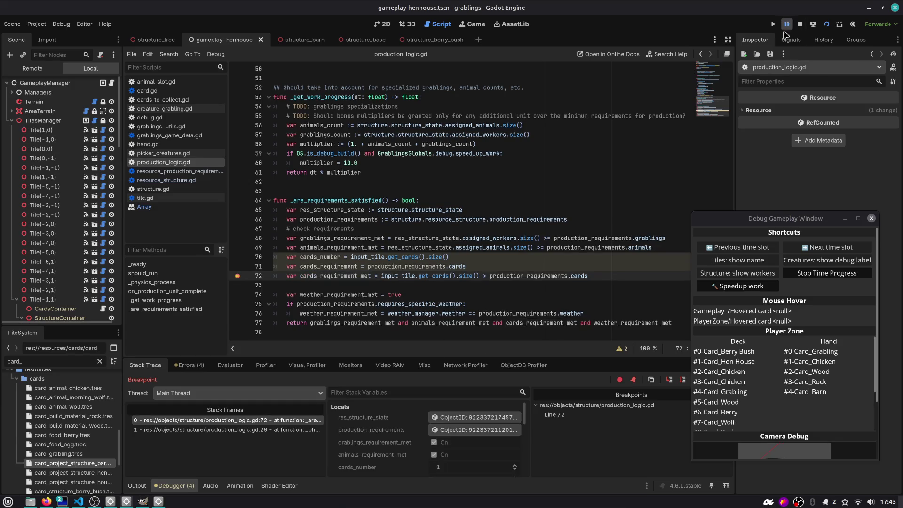
{"action": "scroll", "coordinate": [411, 425], "scroll_direction": "down", "scroll_amount": 2}
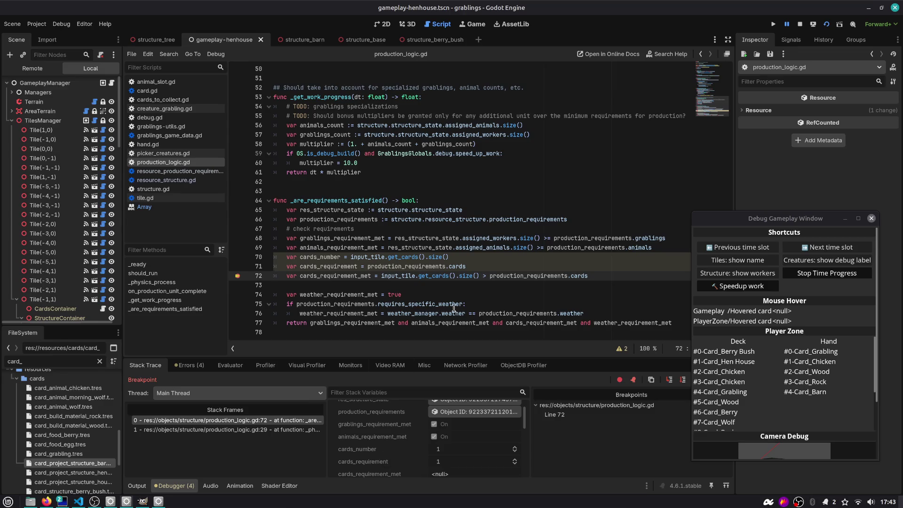
{"action": "type", "text": "="}
{"action": "key", "text": "Escape"}
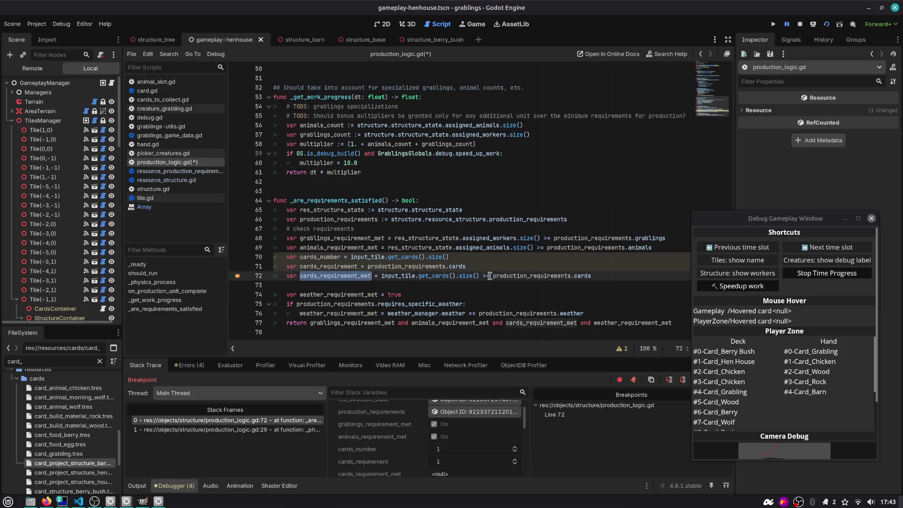
{"action": "double_click", "coordinate": [538, 276]}
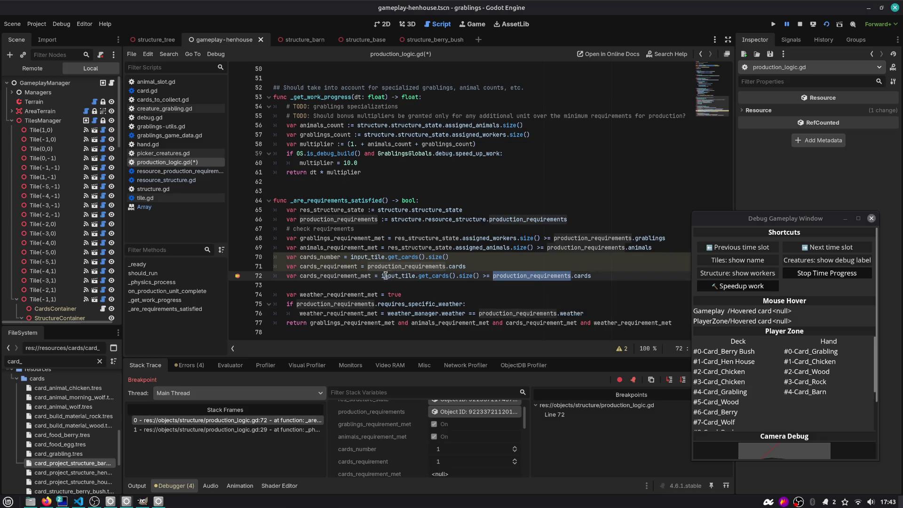
{"action": "key", "text": "F12"}
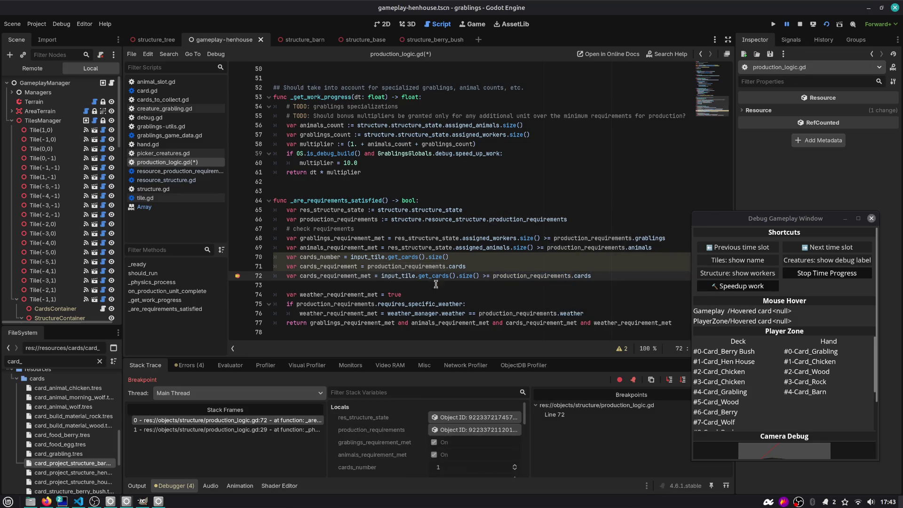
{"action": "left_click", "coordinate": [786, 26]}
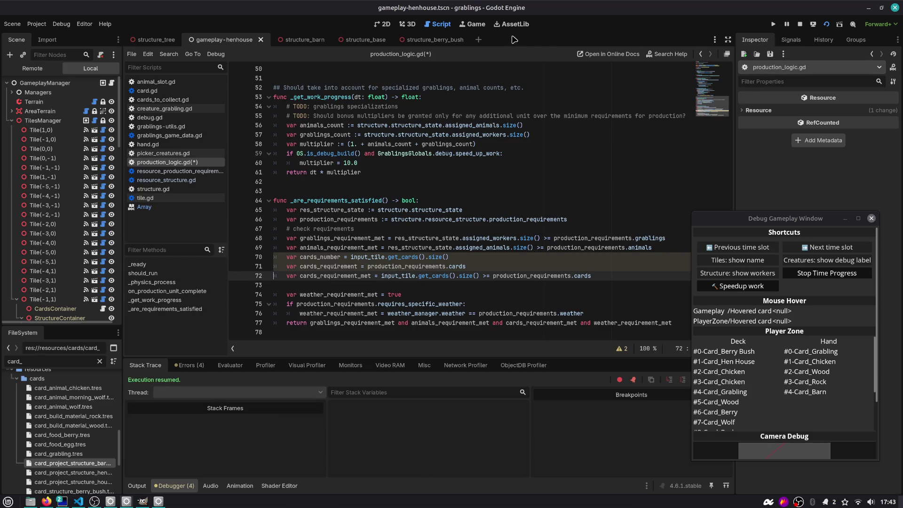
{"action": "left_click", "coordinate": [475, 26]}
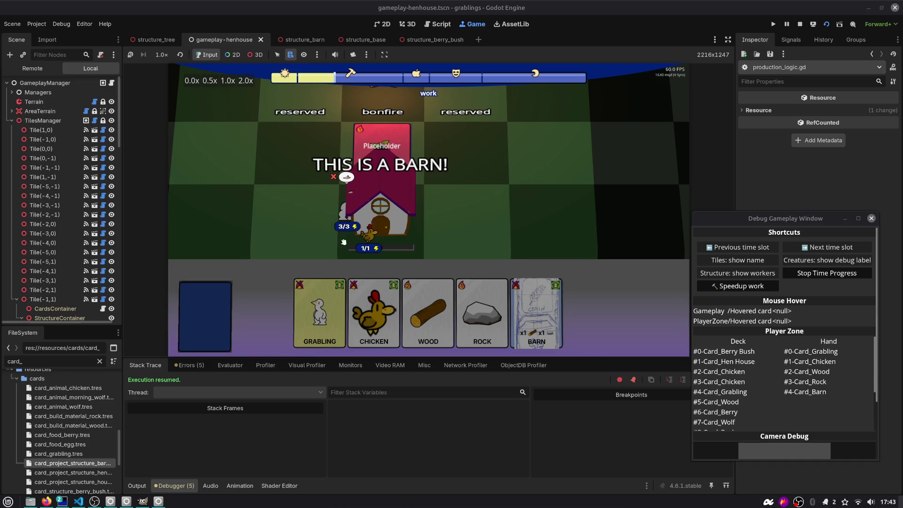
- Add a breakpoint on return line 77 and restart the game with the edited script
{"action": "left_click", "coordinate": [438, 24]}
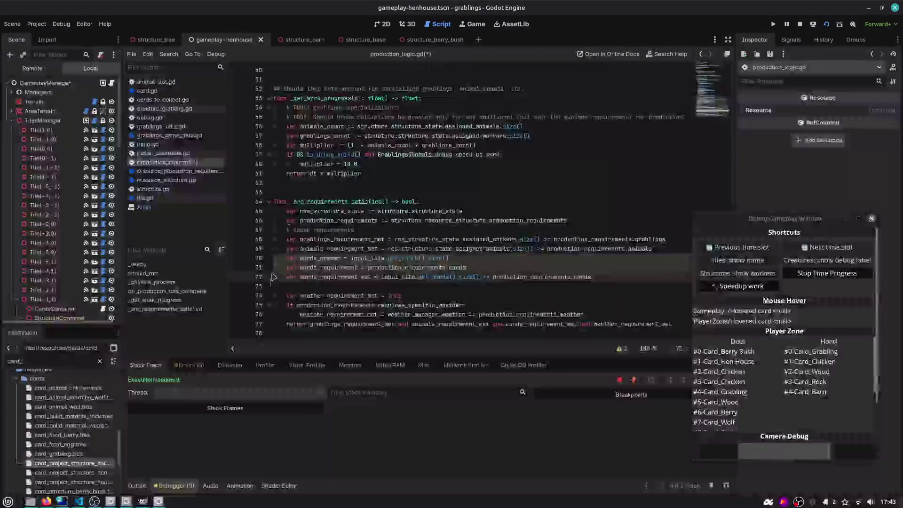
{"action": "left_click", "coordinate": [265, 295]}
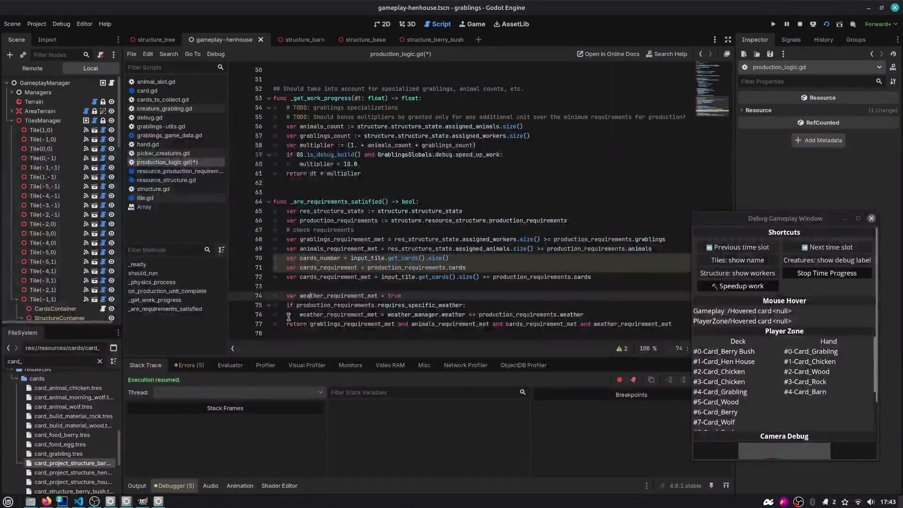
{"action": "left_click", "coordinate": [238, 324]}
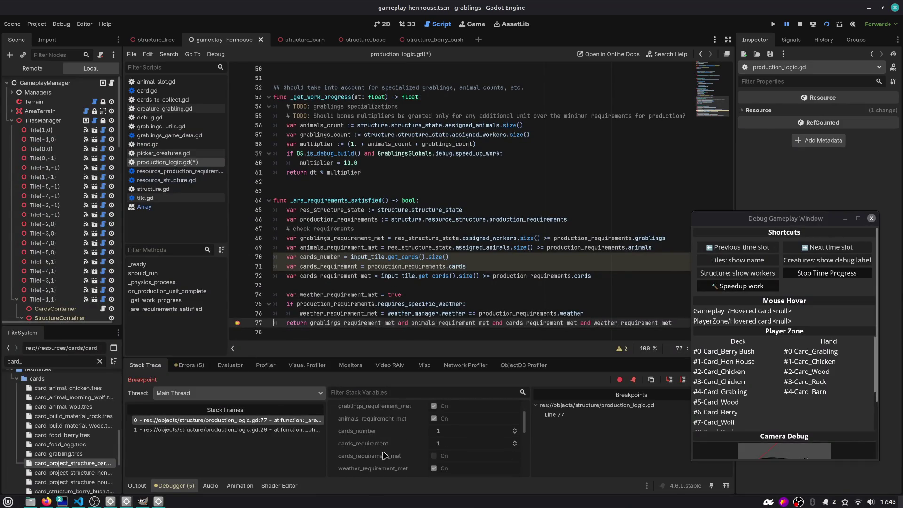
{"action": "scroll", "coordinate": [385, 453], "scroll_direction": "down", "scroll_amount": 1}
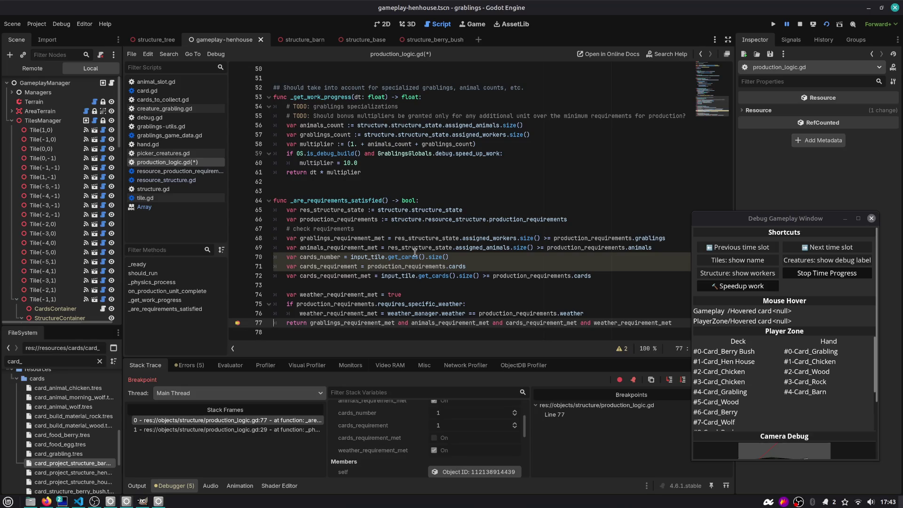
{"action": "double_click", "coordinate": [403, 277]}
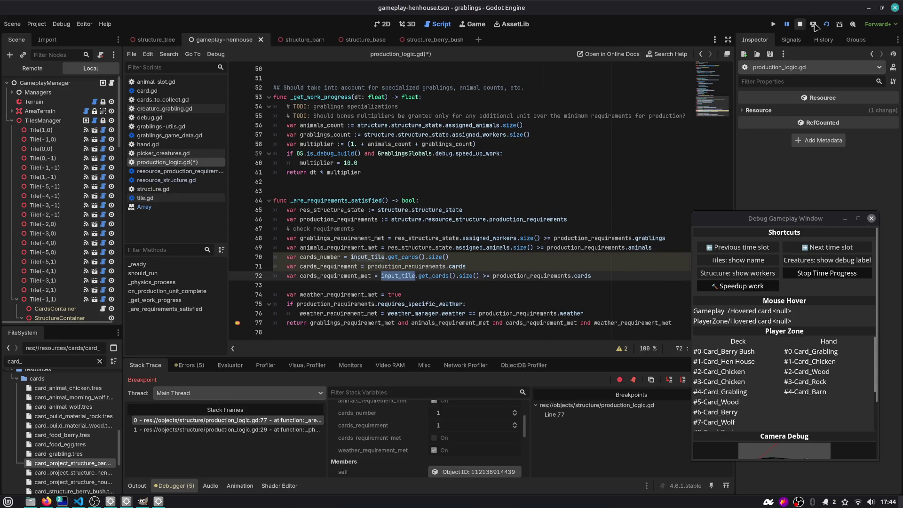
{"action": "left_click", "coordinate": [814, 25]}
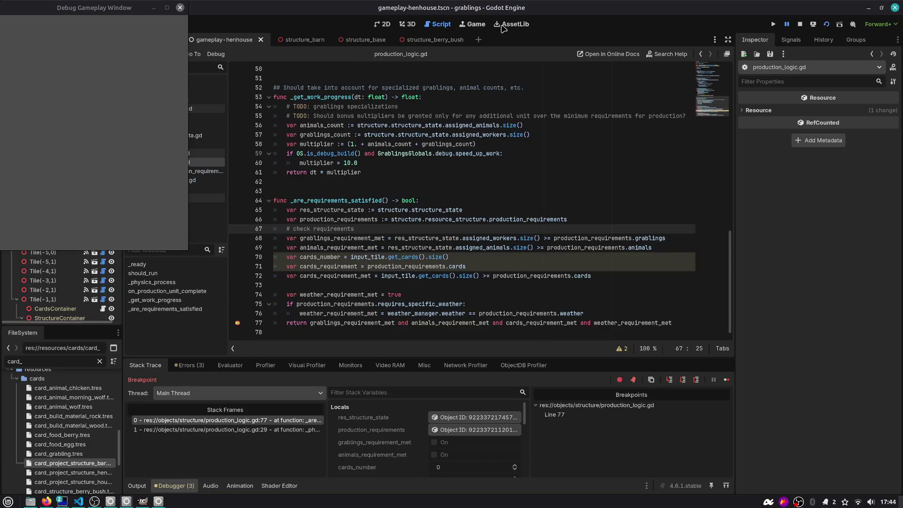
{"action": "left_click", "coordinate": [826, 24]}
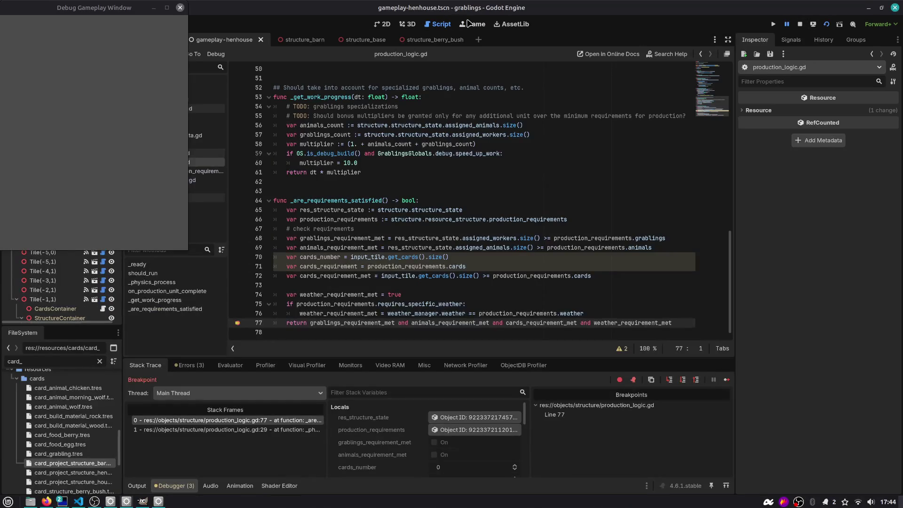
{"action": "left_click", "coordinate": [471, 24]}
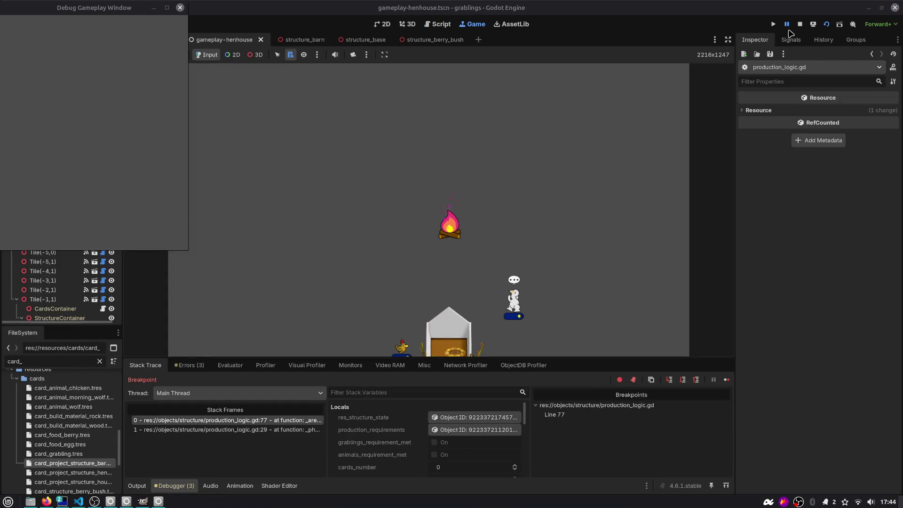
- Resume and restart the game, pick up the produced EGG card, then stop the run
{"action": "left_click", "coordinate": [437, 24]}
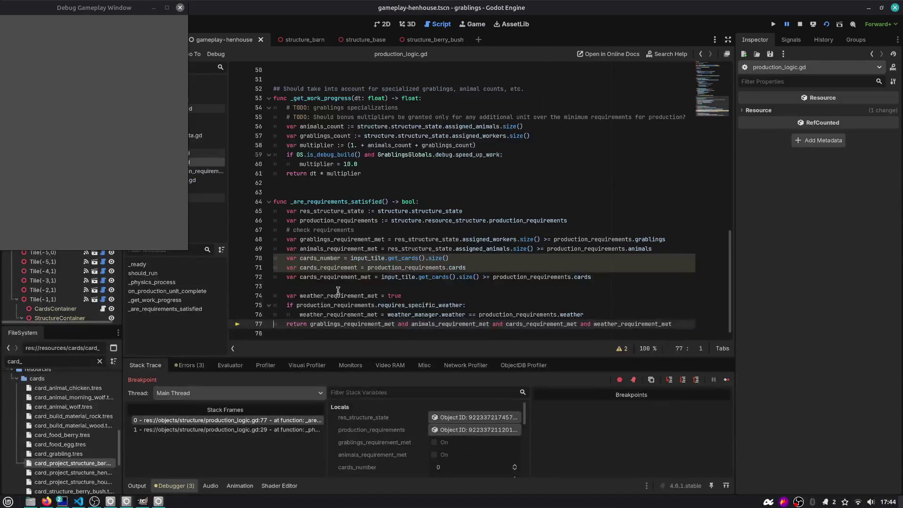
{"action": "left_click", "coordinate": [786, 24]}
{"action": "left_click", "coordinate": [476, 24]}
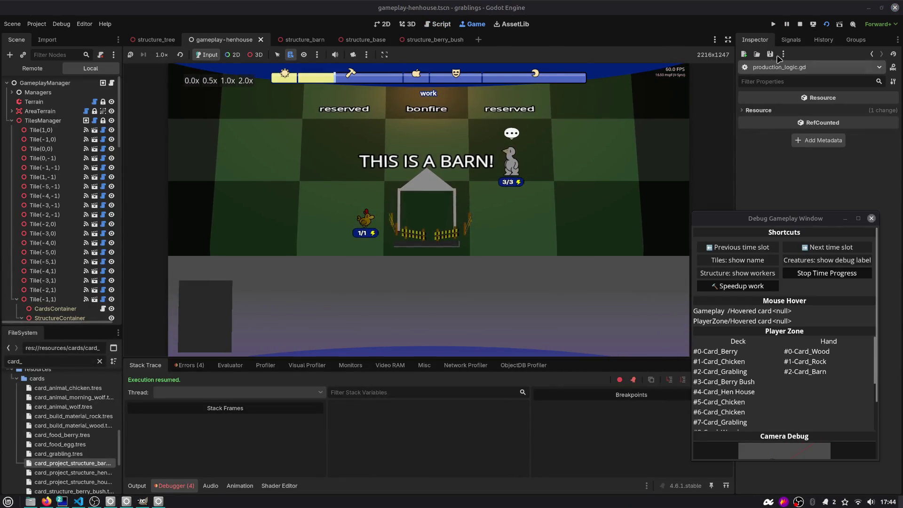
{"action": "left_click", "coordinate": [826, 24]}
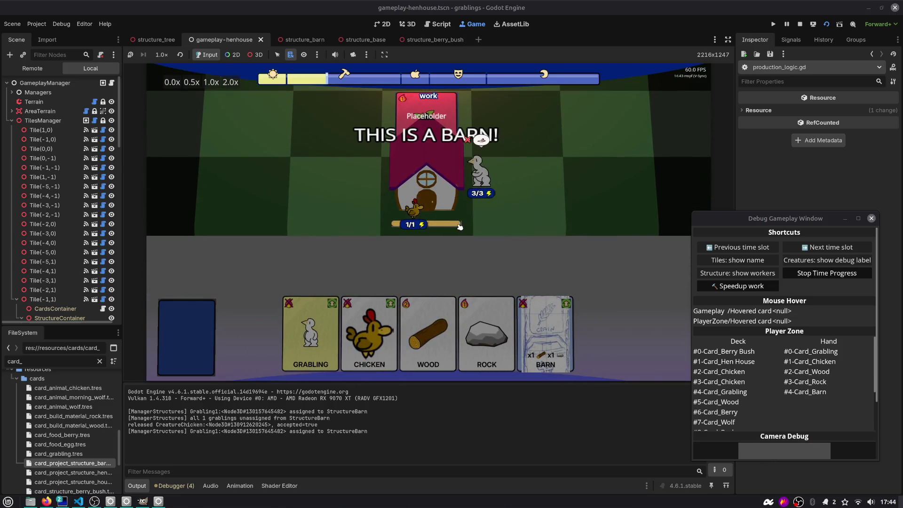
{"action": "left_click_drag", "start_coordinate": [433, 193], "coordinate": [587, 300]}
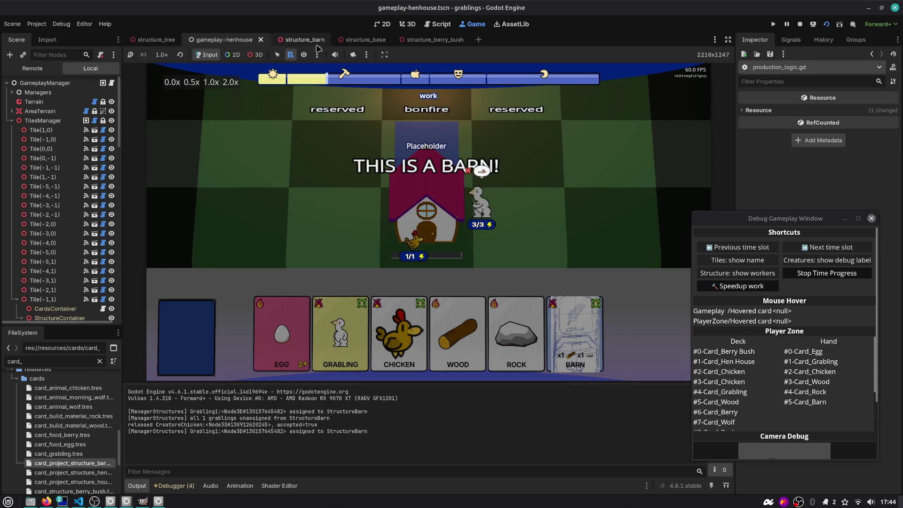
{"action": "key", "text": "F8"}
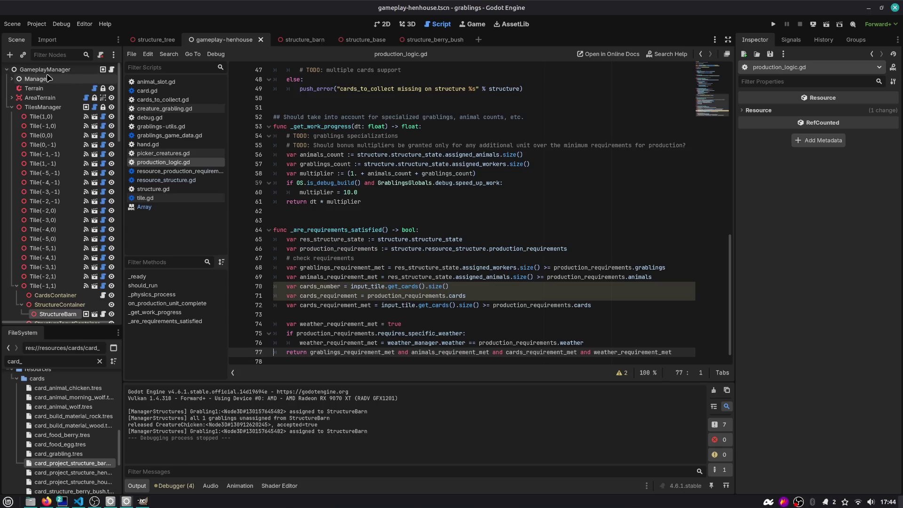
- Open structure_barn, check StructureBarn and ProductionLogic in the Inspector, and highlight the structure variable
{"action": "left_click", "coordinate": [155, 39]}
{"action": "left_click", "coordinate": [294, 42]}
{"action": "left_click", "coordinate": [62, 83]}
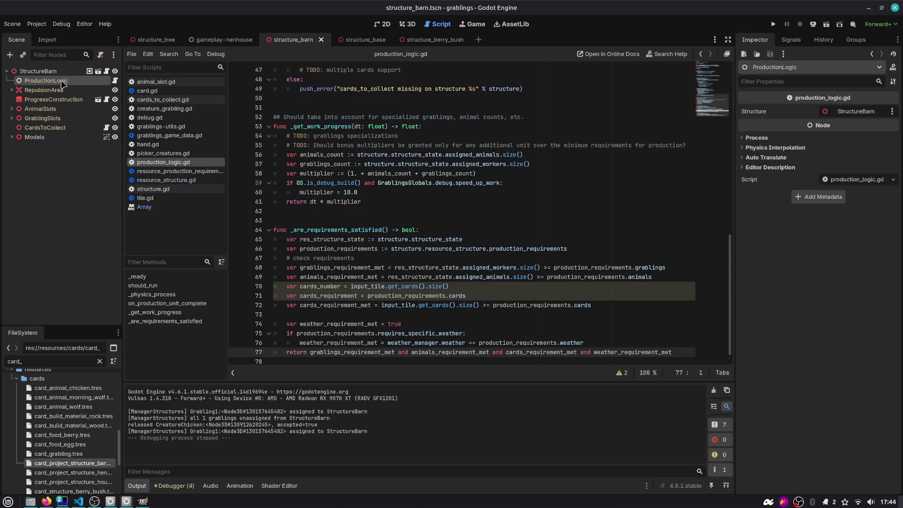
{"action": "mouse_move", "coordinate": [441, 161]}
{"action": "left_click", "coordinate": [53, 72]}
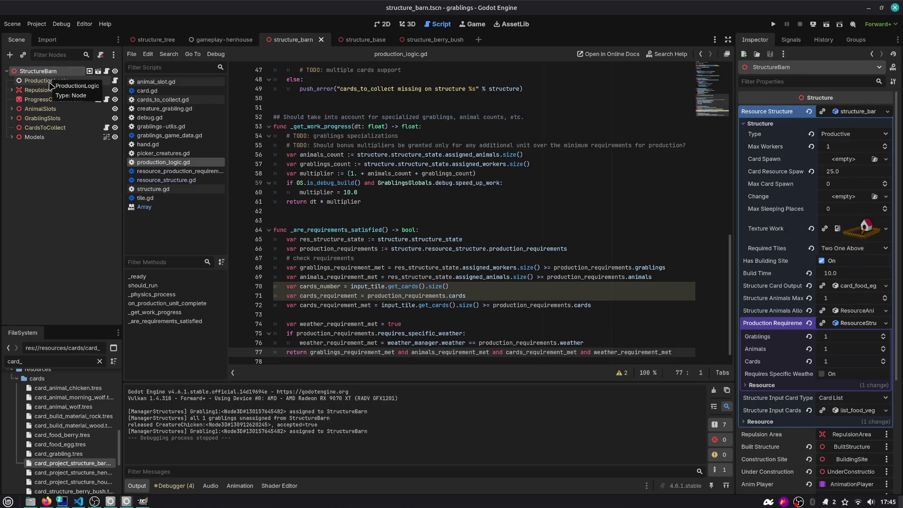
{"action": "left_click", "coordinate": [47, 81]}
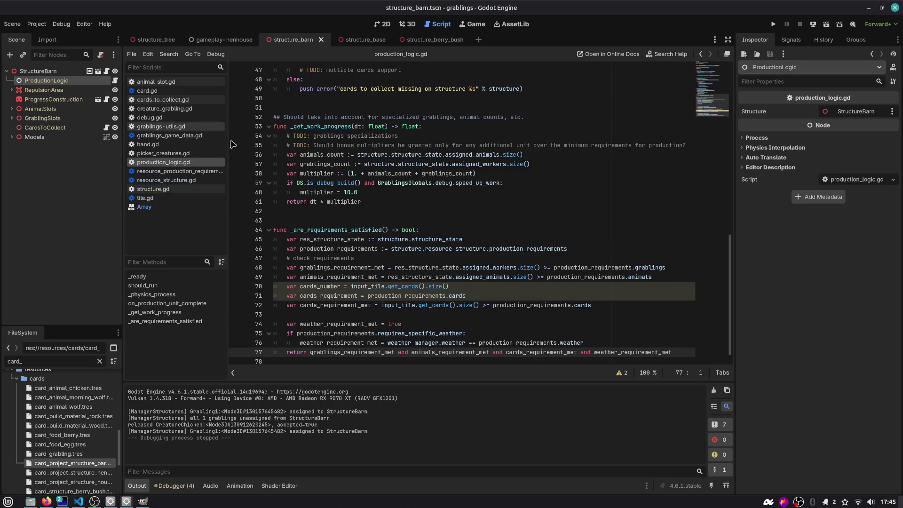
{"action": "scroll", "coordinate": [442, 177], "scroll_direction": "up", "scroll_amount": 15}
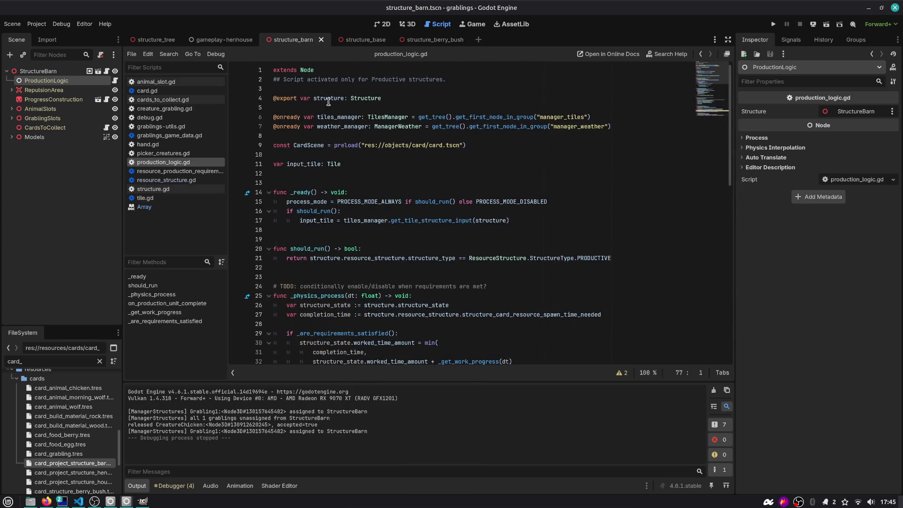
{"action": "double_click", "coordinate": [333, 99]}
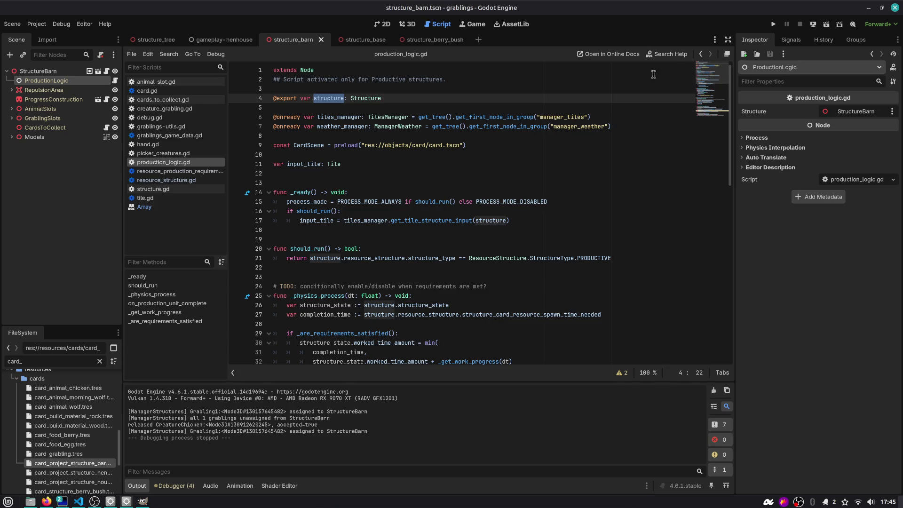
- In creature_grabling.gd, review the commented work call and jump to the work() definition
{"action": "left_click", "coordinate": [165, 109]}
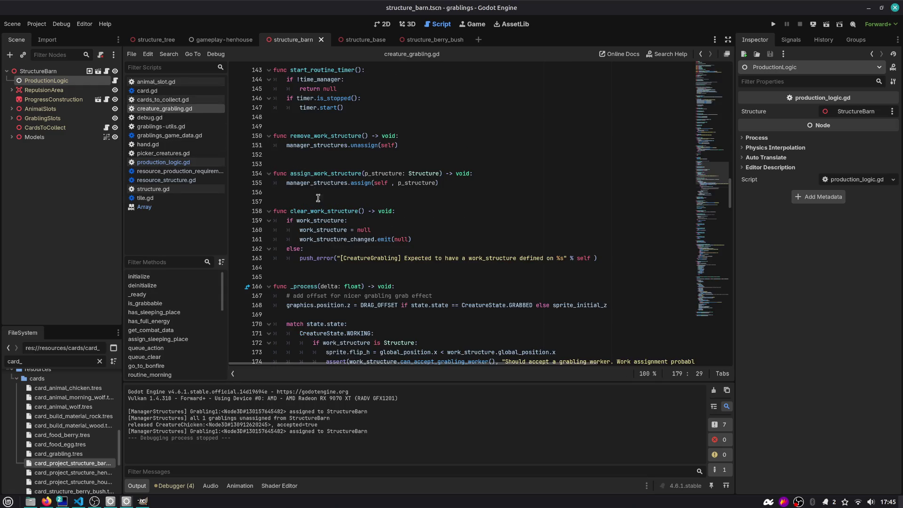
{"action": "scroll", "coordinate": [320, 204], "scroll_direction": "down", "scroll_amount": 3}
{"action": "scroll", "coordinate": [309, 175], "scroll_direction": "down", "scroll_amount": 3}
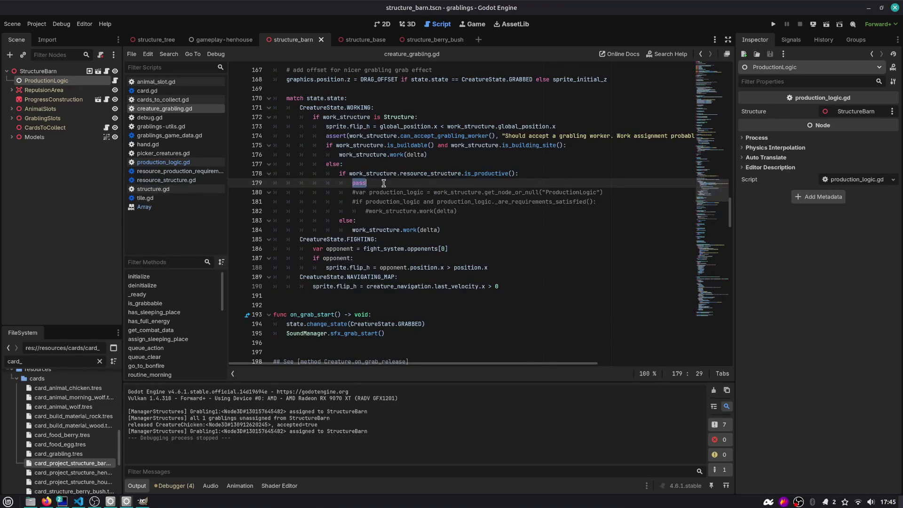
{"action": "left_click_drag", "start_coordinate": [366, 211], "coordinate": [477, 209]}
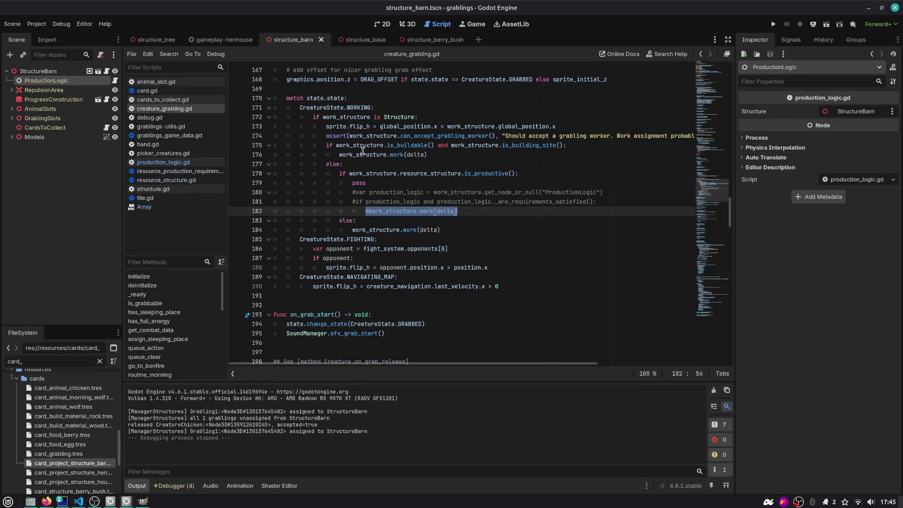
{"action": "left_click", "coordinate": [383, 146]}
{"action": "left_click", "coordinate": [396, 155], "text": "ctrl"}
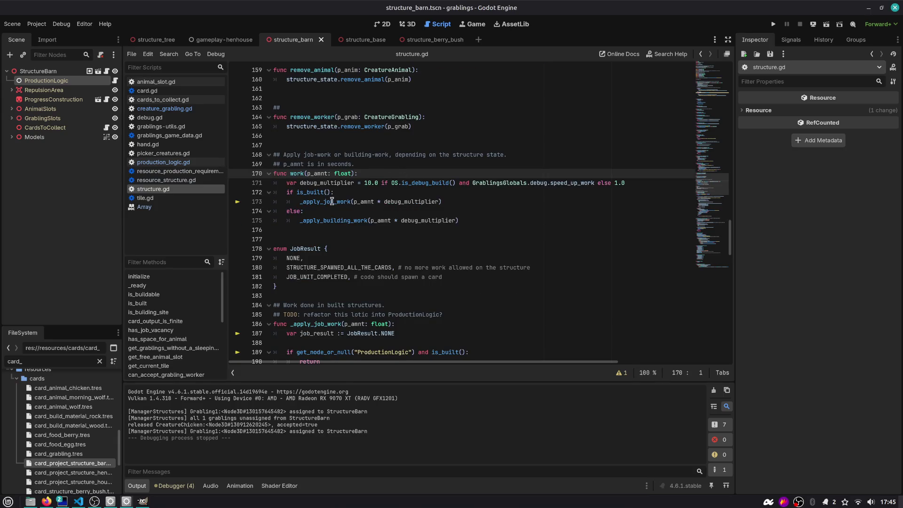
- Review the _apply_job_work and _apply_building_work calls and the card-spawn block in structure.gd
{"action": "double_click", "coordinate": [332, 201]}
{"action": "double_click", "coordinate": [332, 221]}
{"action": "scroll", "coordinate": [369, 225], "scroll_direction": "down", "scroll_amount": 4}
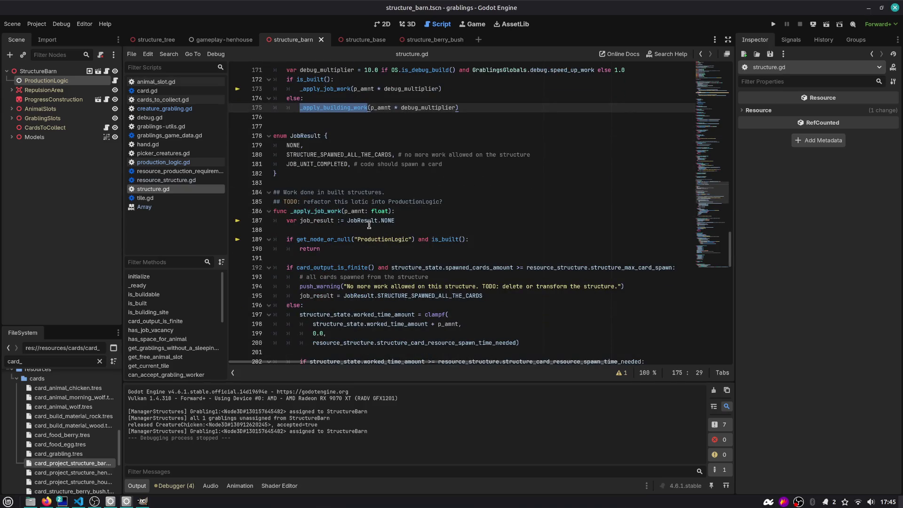
{"action": "scroll", "coordinate": [369, 225], "scroll_direction": "down", "scroll_amount": 4}
{"action": "scroll", "coordinate": [369, 225], "scroll_direction": "up", "scroll_amount": 5}
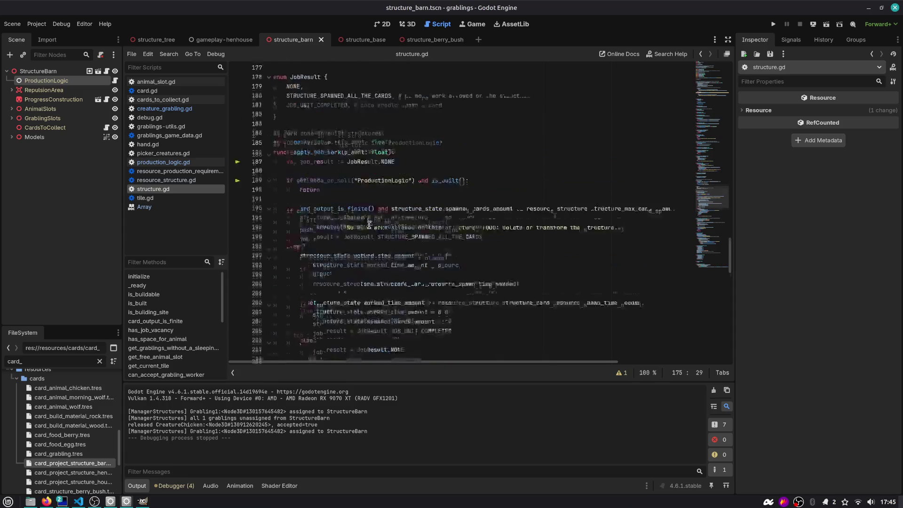
{"action": "scroll", "coordinate": [369, 225], "scroll_direction": "down", "scroll_amount": 5}
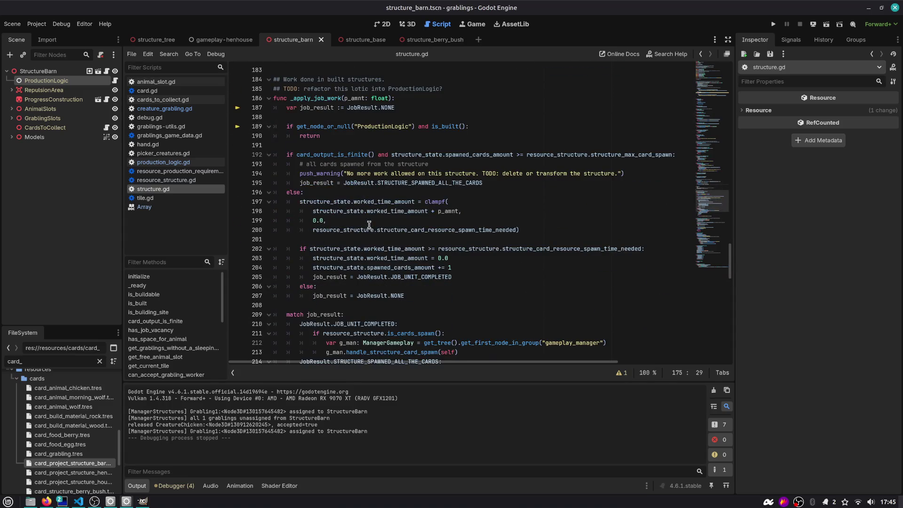
{"action": "scroll", "coordinate": [369, 225], "scroll_direction": "up", "scroll_amount": 7}
{"action": "double_click", "coordinate": [351, 174]}
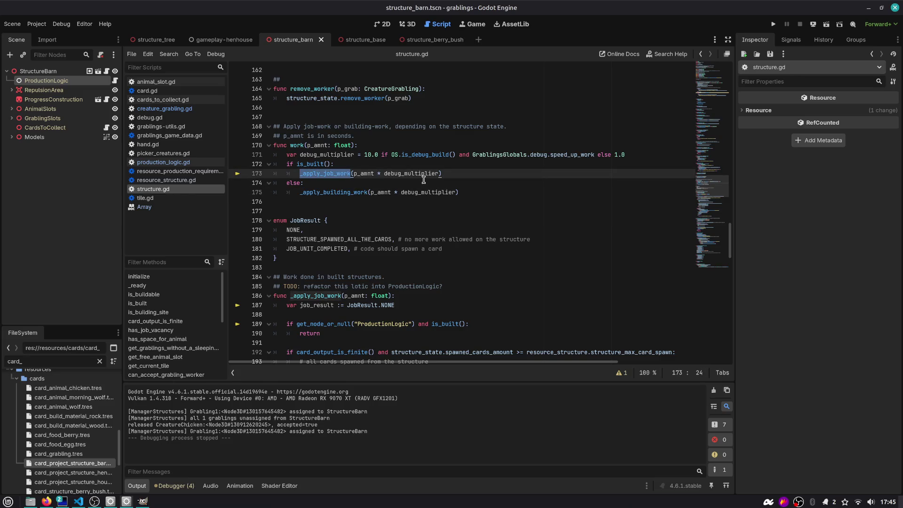
{"action": "double_click", "coordinate": [325, 192]}
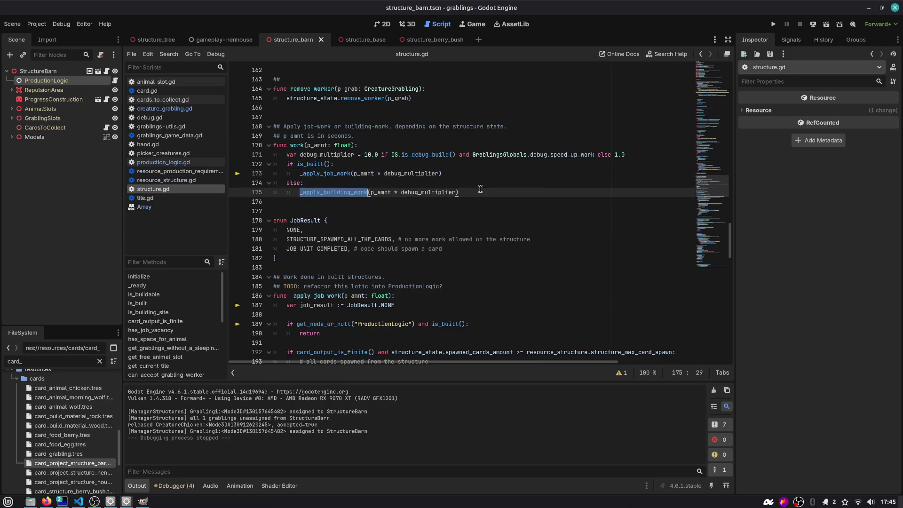
{"action": "scroll", "coordinate": [481, 189], "scroll_direction": "down", "scroll_amount": 4}
{"action": "scroll", "coordinate": [481, 188], "scroll_direction": "down", "scroll_amount": 7}
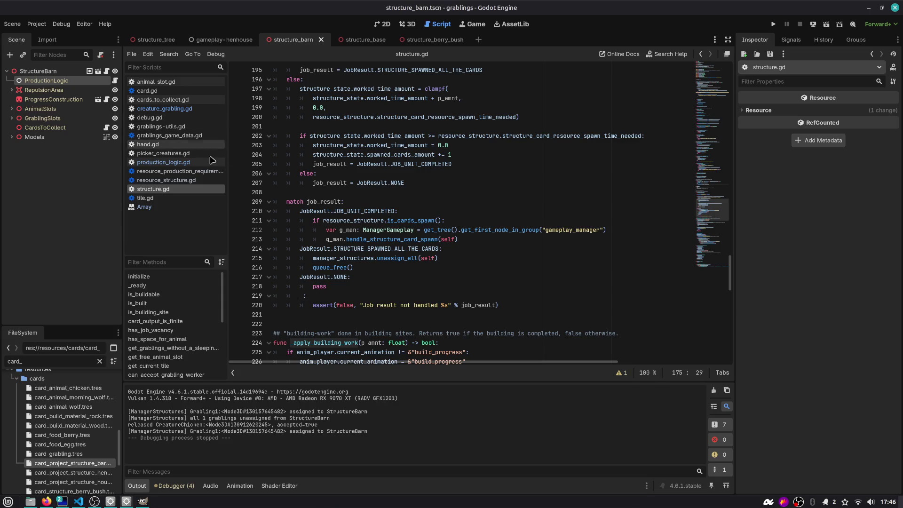
{"action": "scroll", "coordinate": [340, 191], "scroll_direction": "up", "scroll_amount": 4}
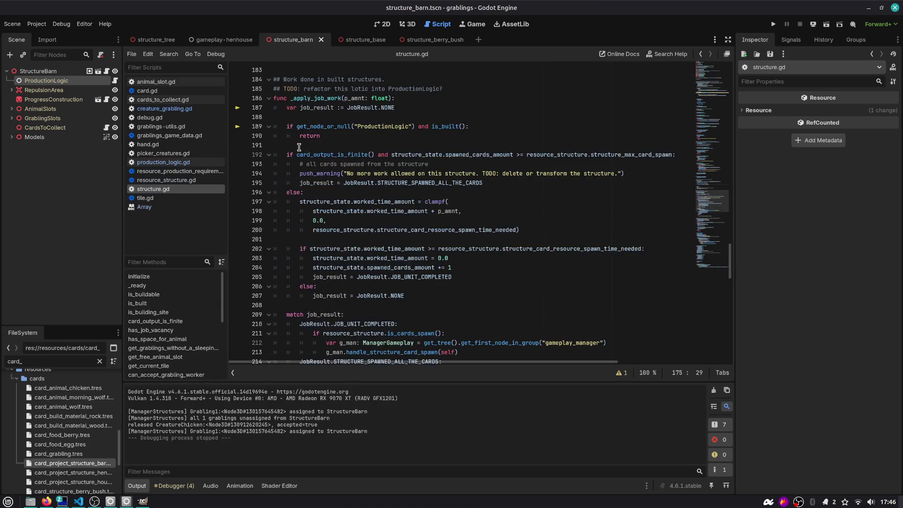
{"action": "left_click_drag", "start_coordinate": [299, 147], "coordinate": [417, 258]}
{"action": "left_click", "coordinate": [417, 258]}
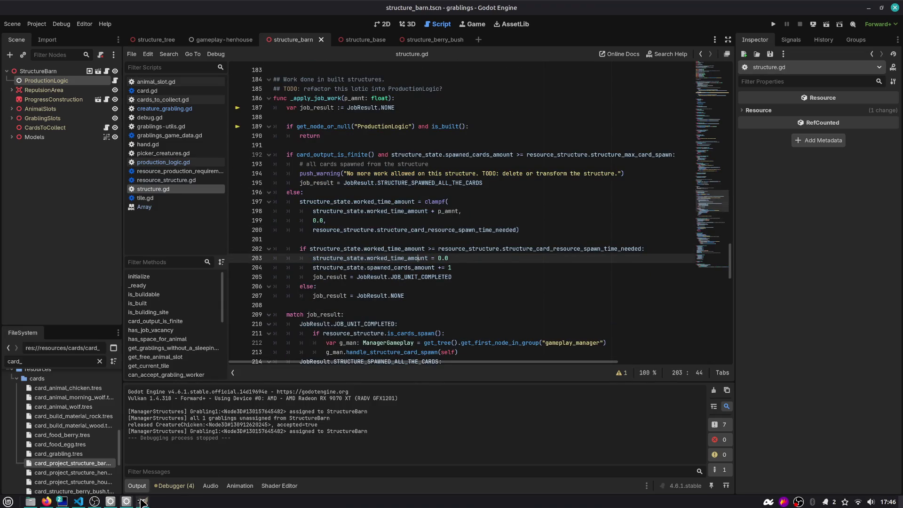
- Check the GitHub roadmap issue in Firefox, then run the barn scene with F6
{"action": "left_click", "coordinate": [46, 501]}
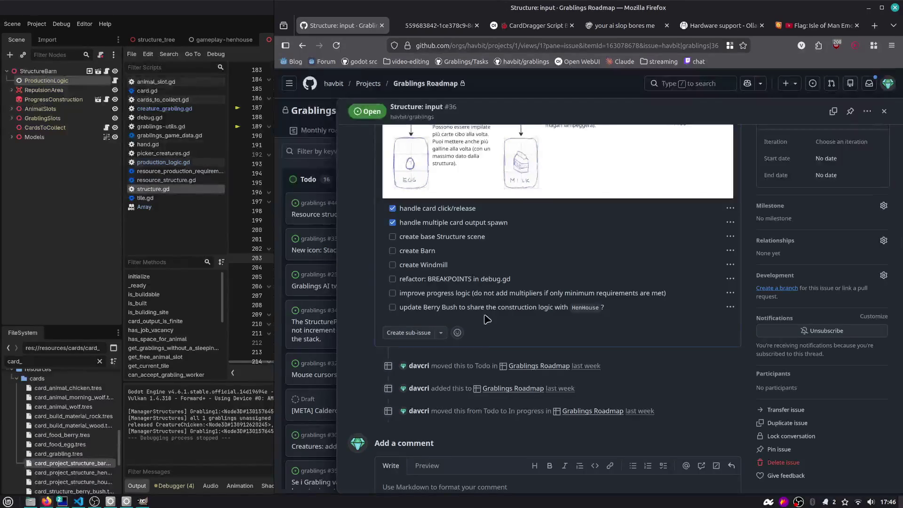
{"action": "scroll", "coordinate": [470, 329], "scroll_direction": "up", "scroll_amount": 5}
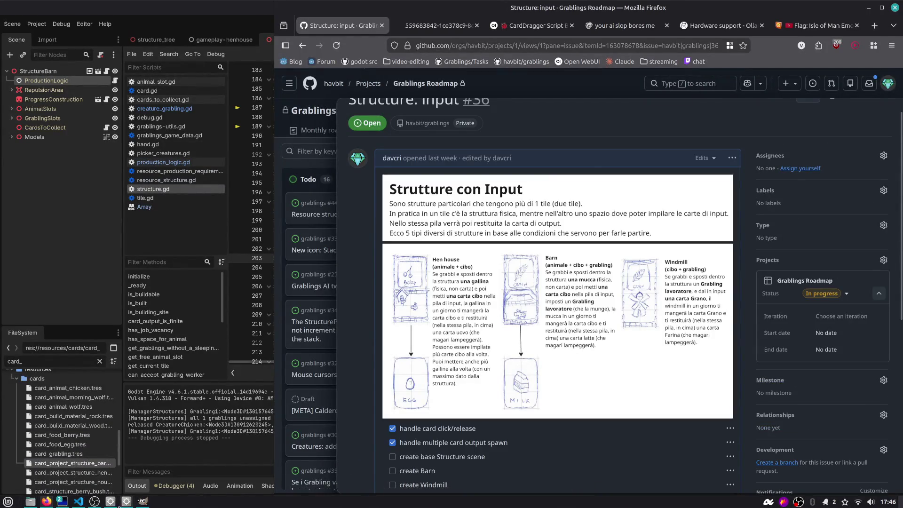
{"action": "key", "text": "alt+Tab"}
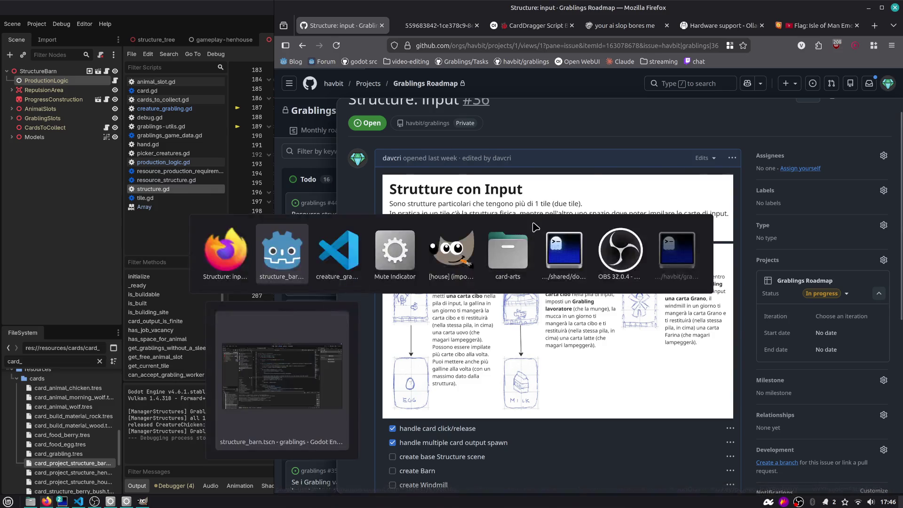
{"action": "key", "text": "F6"}
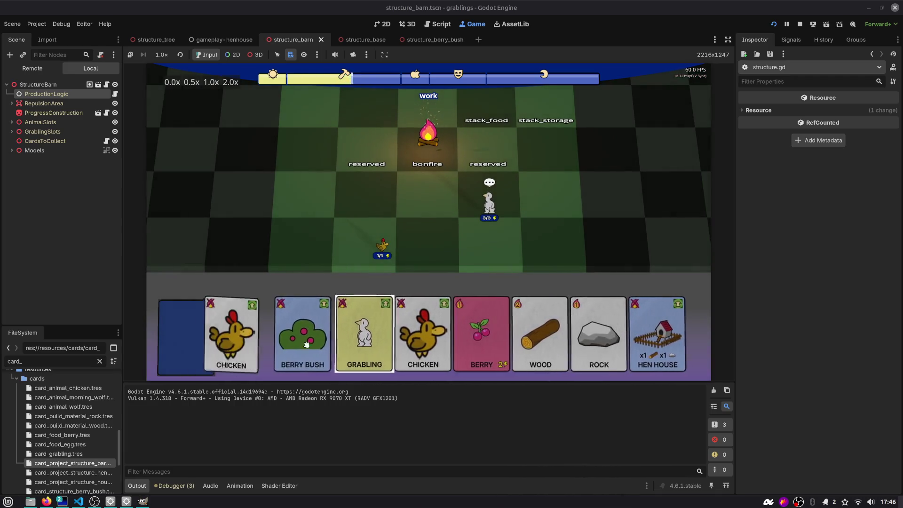
- Place the Berry Bush card and assign the grabling to work it
{"action": "mouse_move", "coordinate": [313, 332]}
{"action": "left_mouse_down"}
{"action": "mouse_move", "coordinate": [328, 221]}
{"action": "mouse_move", "coordinate": [316, 197]}
{"action": "left_mouse_up"}
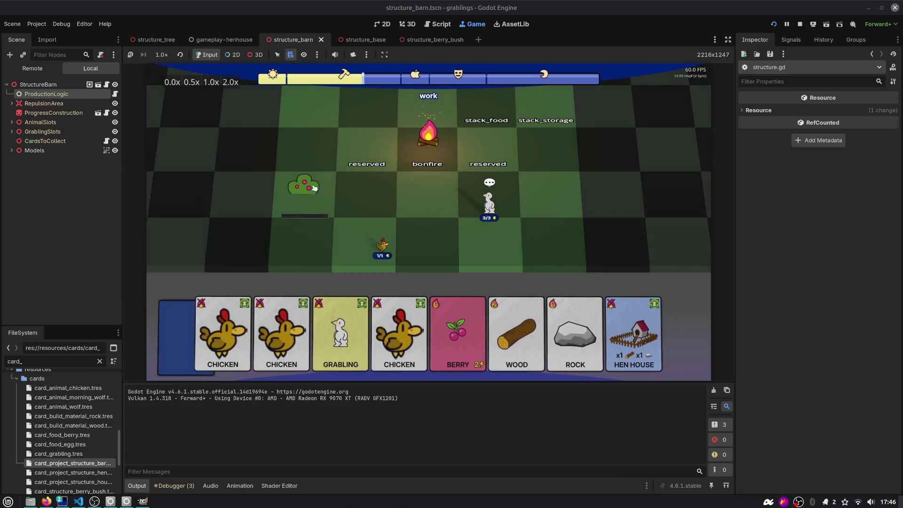
{"action": "mouse_move", "coordinate": [409, 187]}
{"action": "left_mouse_down"}
{"action": "mouse_move", "coordinate": [305, 190]}
{"action": "mouse_move", "coordinate": [315, 194]}
{"action": "left_mouse_up"}
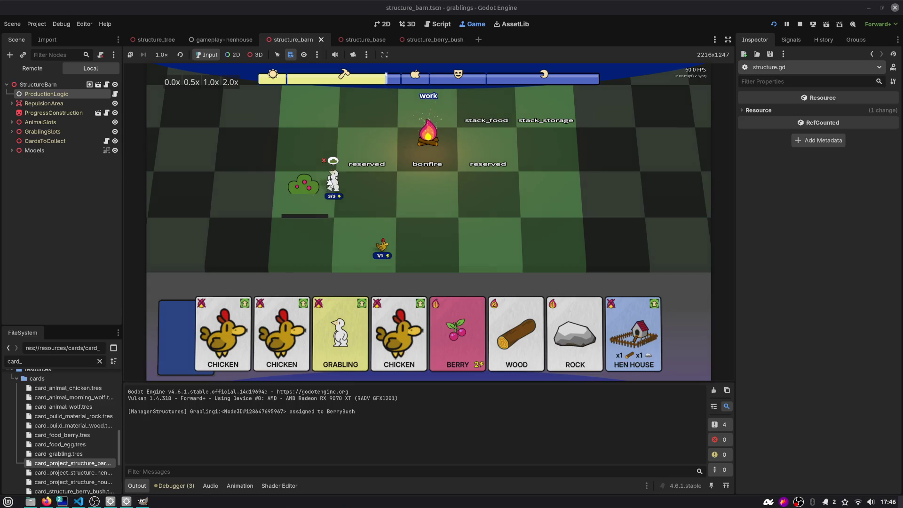
{"action": "scroll", "coordinate": [329, 193], "scroll_direction": "up", "scroll_amount": 3}
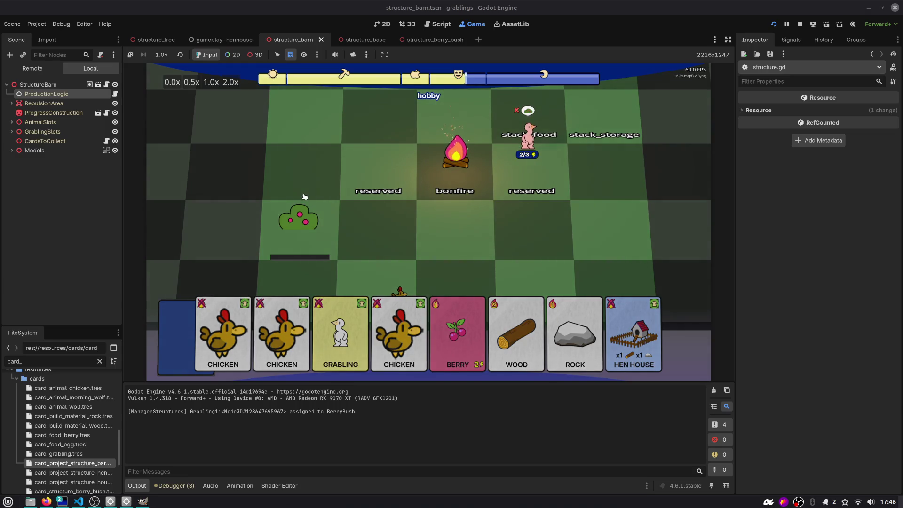
{"action": "left_click", "coordinate": [551, 140]}
{"action": "mouse_move", "coordinate": [552, 139]}
{"action": "left_mouse_down"}
{"action": "mouse_move", "coordinate": [329, 226]}
{"action": "mouse_move", "coordinate": [317, 219]}
{"action": "left_mouse_up"}
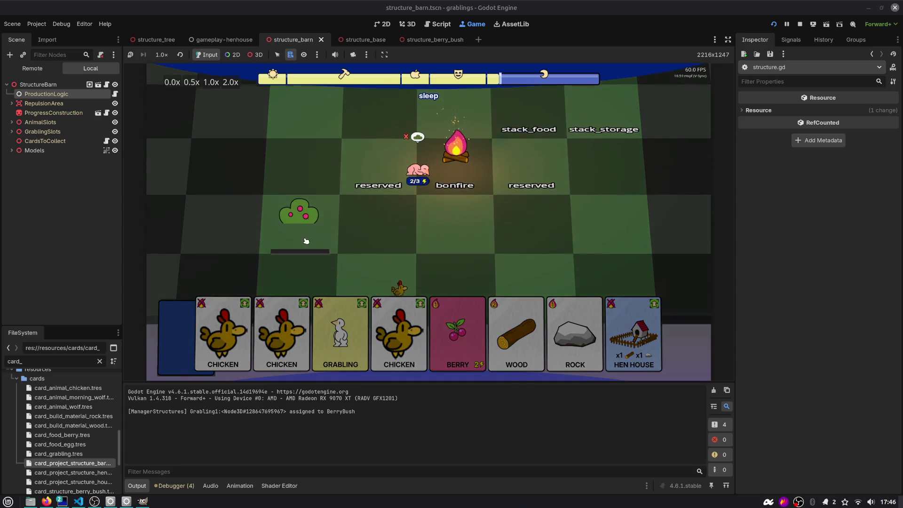
{"action": "left_click_drag", "start_coordinate": [399, 244], "coordinate": [319, 178]}
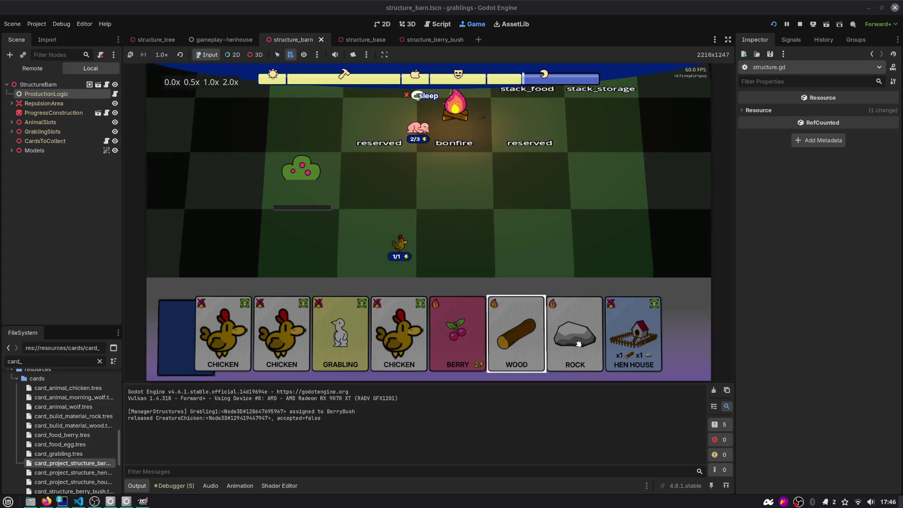
- Drop the Hen House card, stop the game, and switch to the GitHub issue
{"action": "left_click_drag", "start_coordinate": [633, 333], "coordinate": [555, 237]}
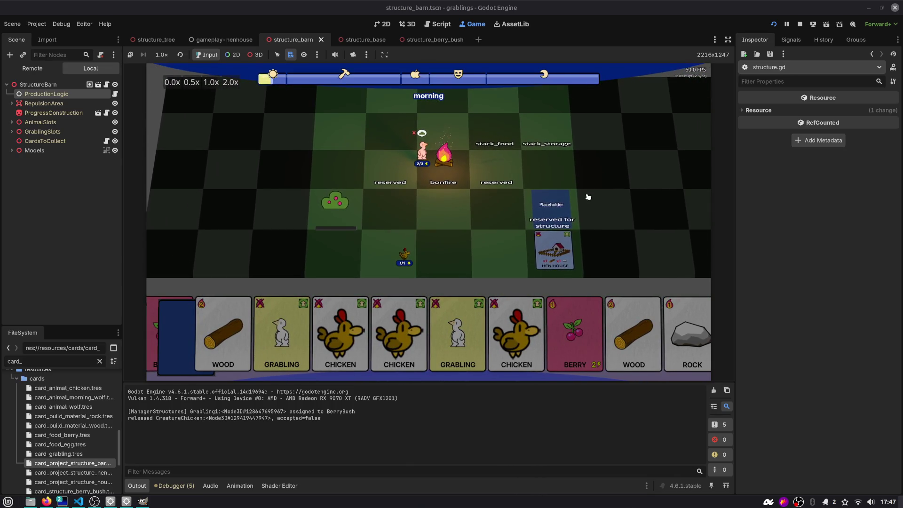
{"action": "left_click", "coordinate": [800, 24]}
{"action": "key", "text": "alt+Tab"}
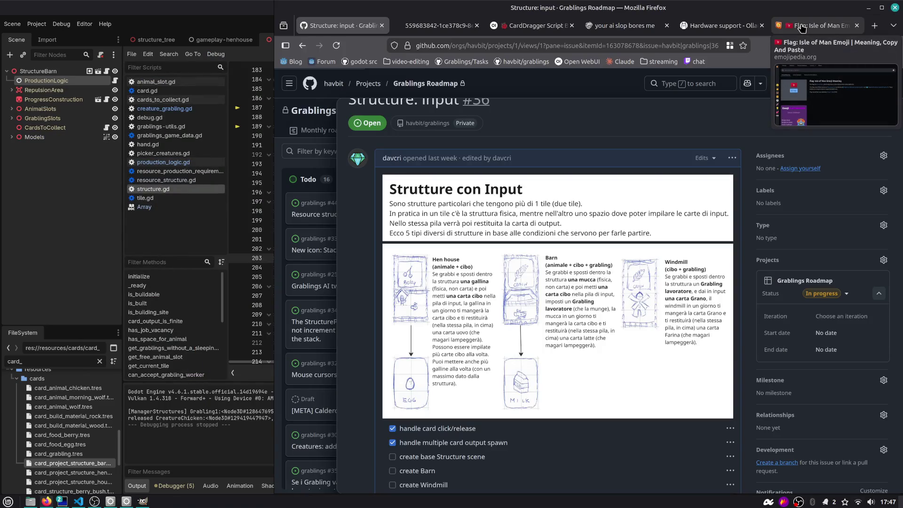
- Switch to the CardDragger Script Bug Fixes chat and maximise the browser window
{"action": "left_click", "coordinate": [531, 25]}
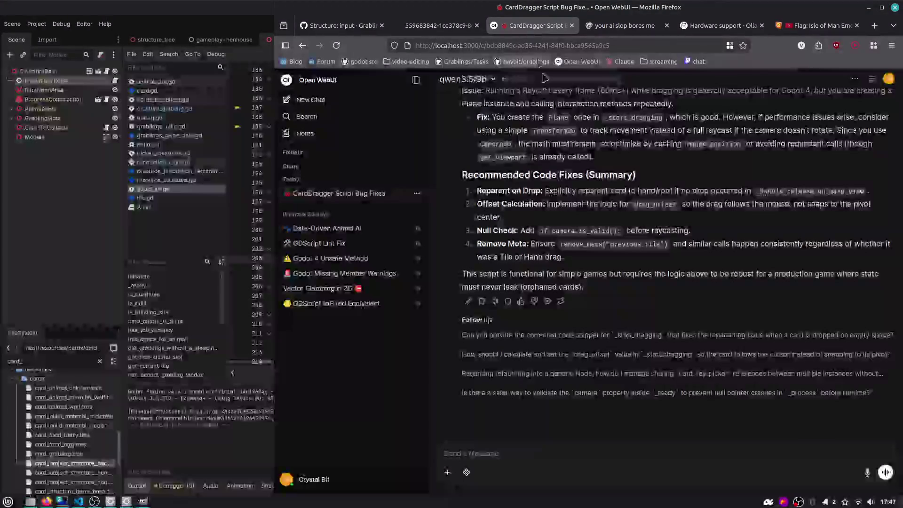
{"action": "scroll", "coordinate": [498, 146], "scroll_direction": "up", "scroll_amount": 5}
{"action": "scroll", "coordinate": [497, 146], "scroll_direction": "up", "scroll_amount": 15}
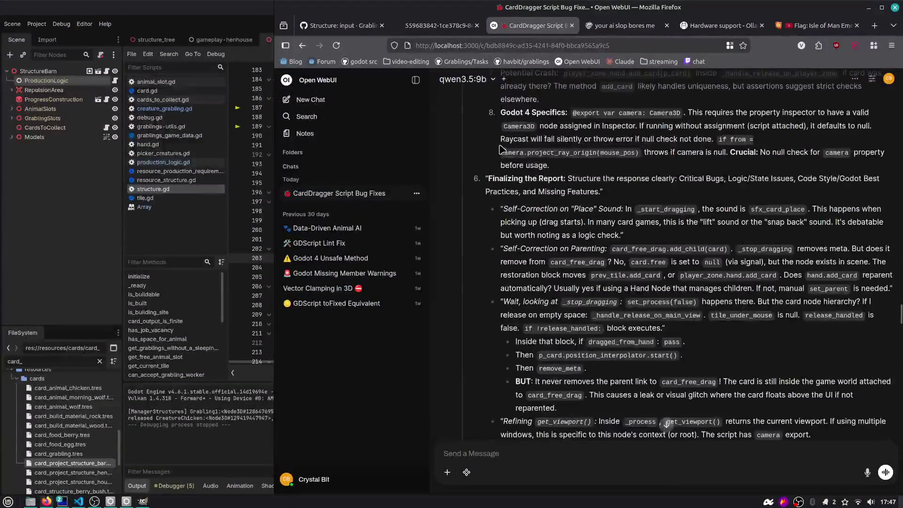
{"action": "double_click", "coordinate": [751, 10]}
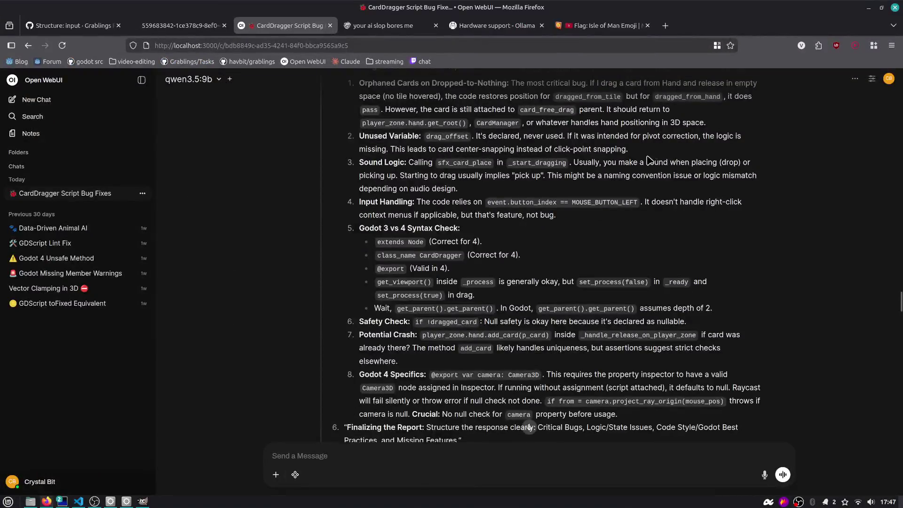
{"action": "scroll", "coordinate": [647, 155], "scroll_direction": "up", "scroll_amount": 10}
{"action": "scroll", "coordinate": [647, 156], "scroll_direction": "down", "scroll_amount": 15}
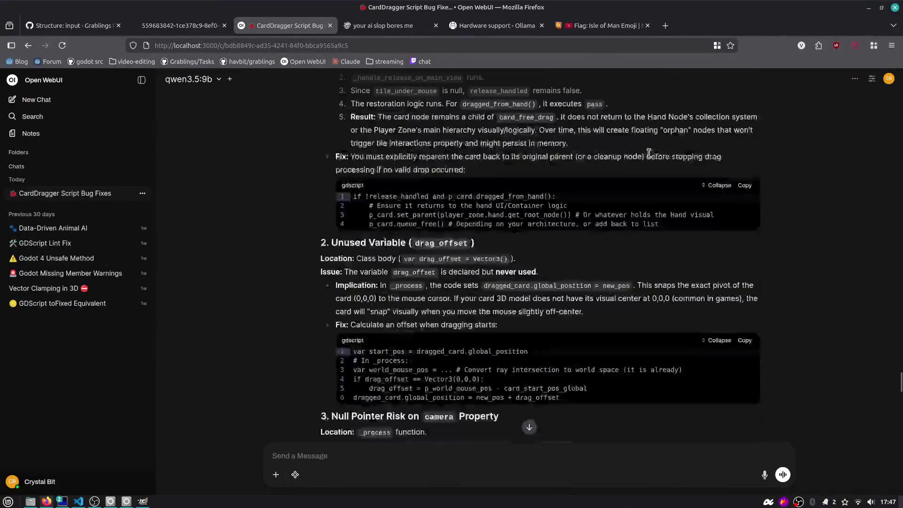
{"action": "scroll", "coordinate": [649, 158], "scroll_direction": "up", "scroll_amount": 10}
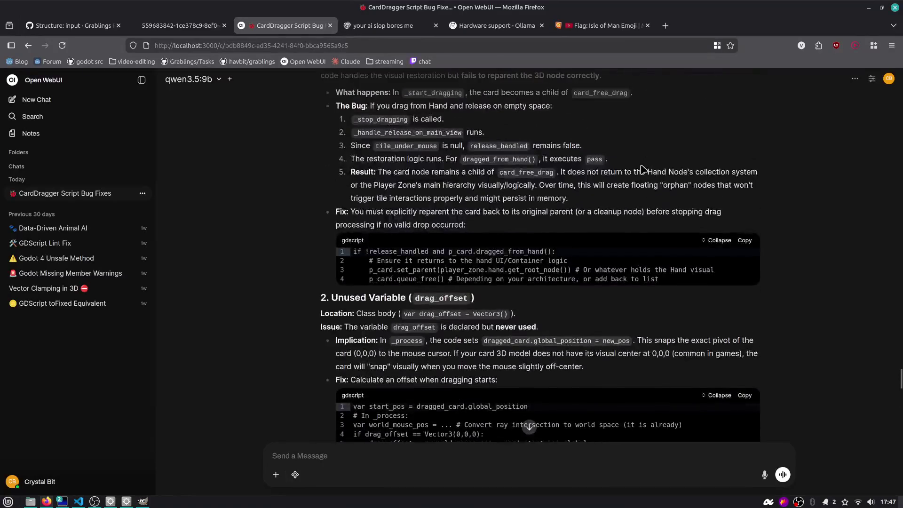
{"action": "scroll", "coordinate": [564, 185], "scroll_direction": "up", "scroll_amount": 2}
{"action": "scroll", "coordinate": [564, 185], "scroll_direction": "down", "scroll_amount": 5}
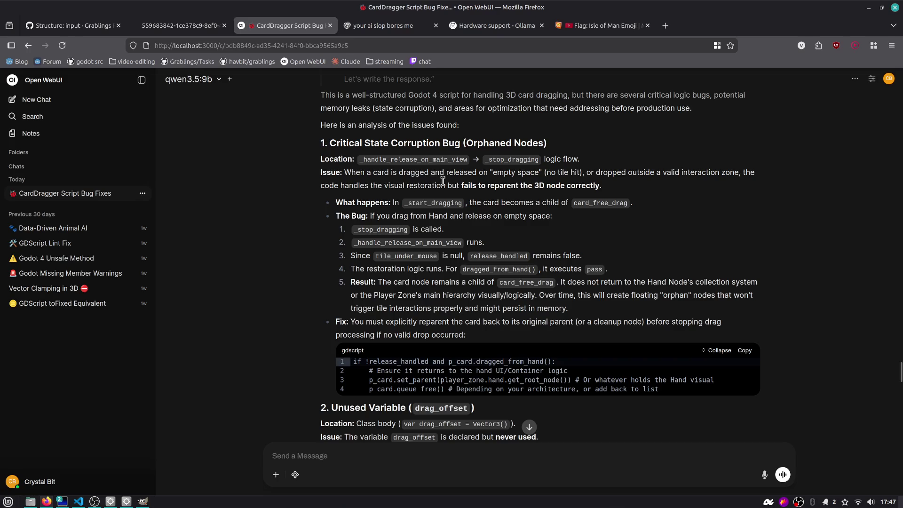
- Read the review's explanation of the reparenting bug, highlighting key passages
{"action": "left_click_drag", "start_coordinate": [559, 174], "coordinate": [753, 185]}
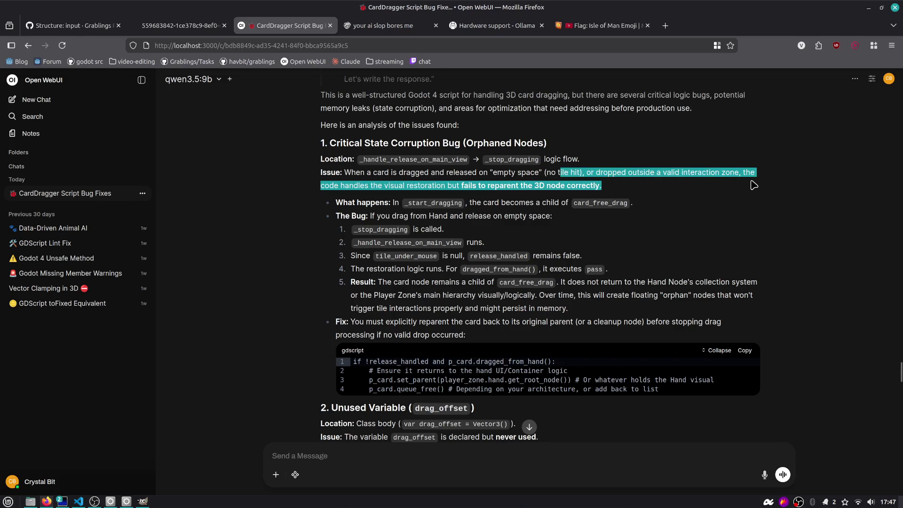
{"action": "left_click", "coordinate": [420, 188]}
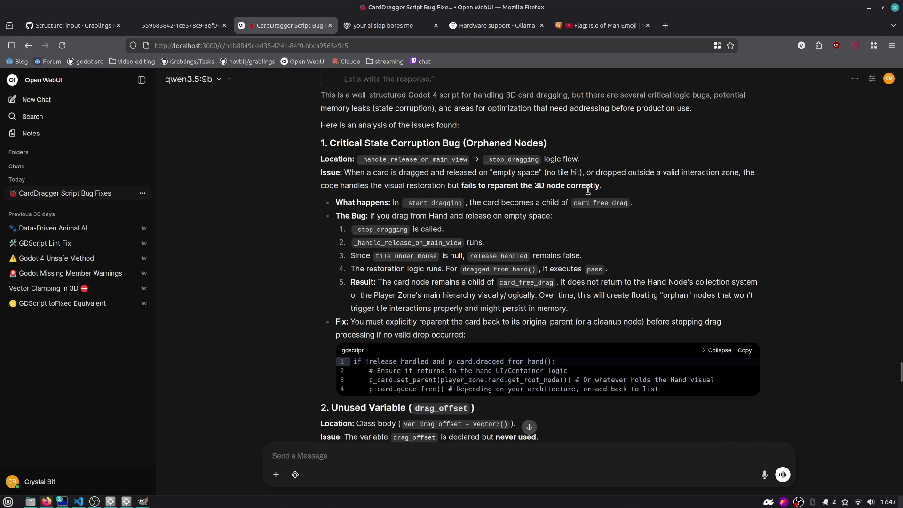
{"action": "scroll", "coordinate": [588, 190], "scroll_direction": "down", "scroll_amount": 2}
{"action": "double_click", "coordinate": [504, 126]}
{"action": "scroll", "coordinate": [475, 153], "scroll_direction": "down", "scroll_amount": 4}
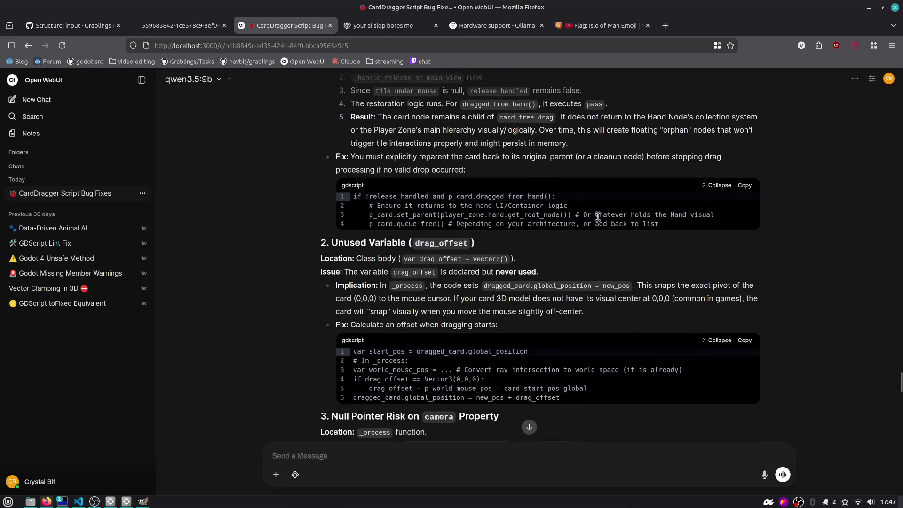
{"action": "scroll", "coordinate": [689, 219], "scroll_direction": "down", "scroll_amount": 2}
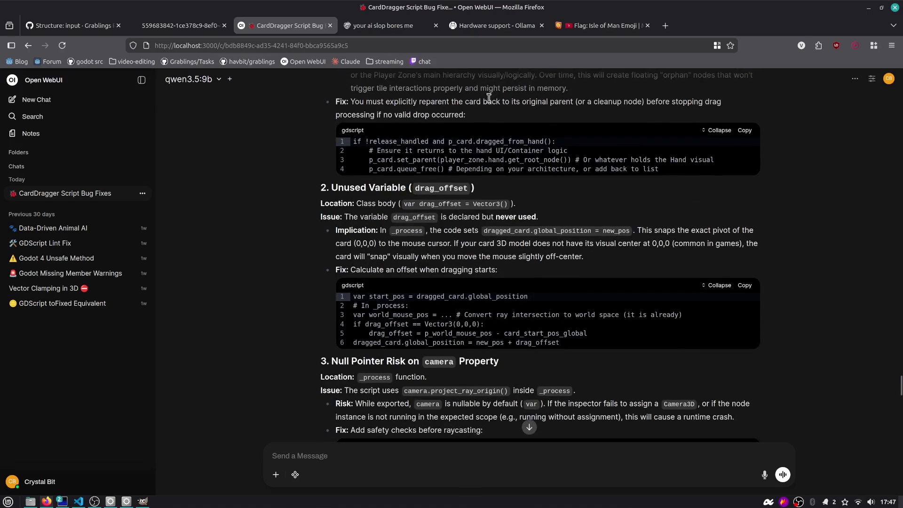
{"action": "scroll", "coordinate": [378, 204], "scroll_direction": "down", "scroll_amount": 2}
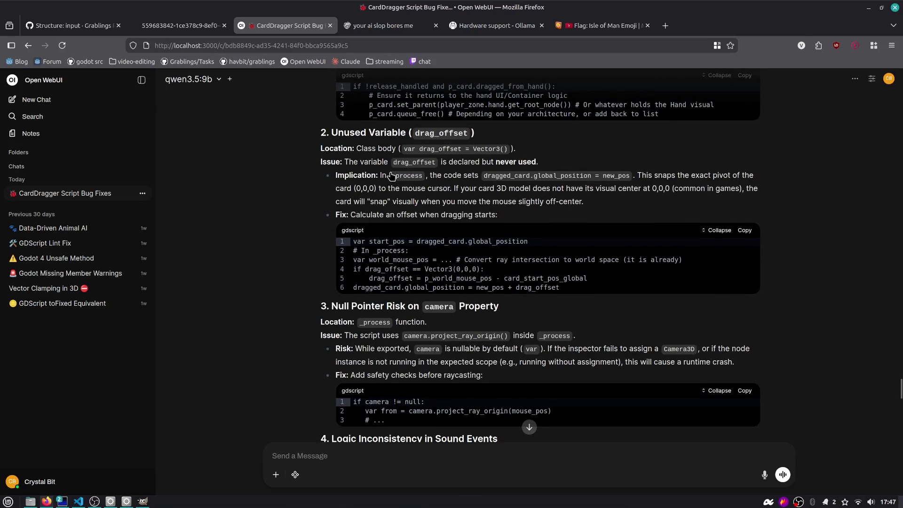
{"action": "scroll", "coordinate": [365, 144], "scroll_direction": "down", "scroll_amount": 2}
{"action": "scroll", "coordinate": [369, 144], "scroll_direction": "up", "scroll_amount": 4}
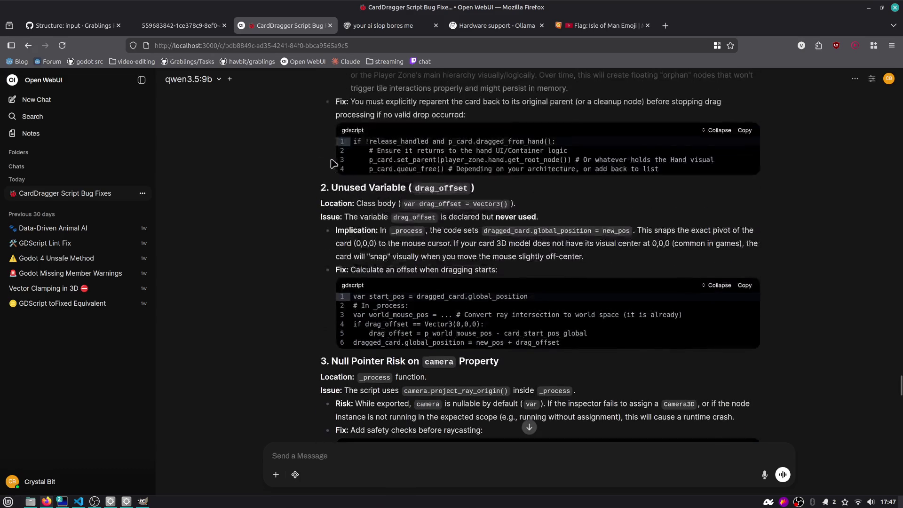
{"action": "scroll", "coordinate": [374, 144], "scroll_direction": "down", "scroll_amount": 3}
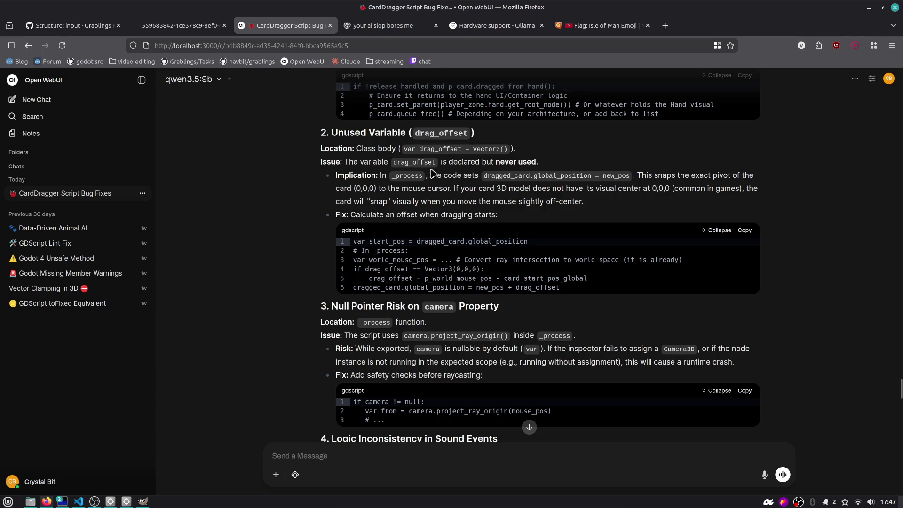
- Read down to the review's summary and copy the review text to the clipboard
{"action": "scroll", "coordinate": [433, 174], "scroll_direction": "down", "scroll_amount": 3}
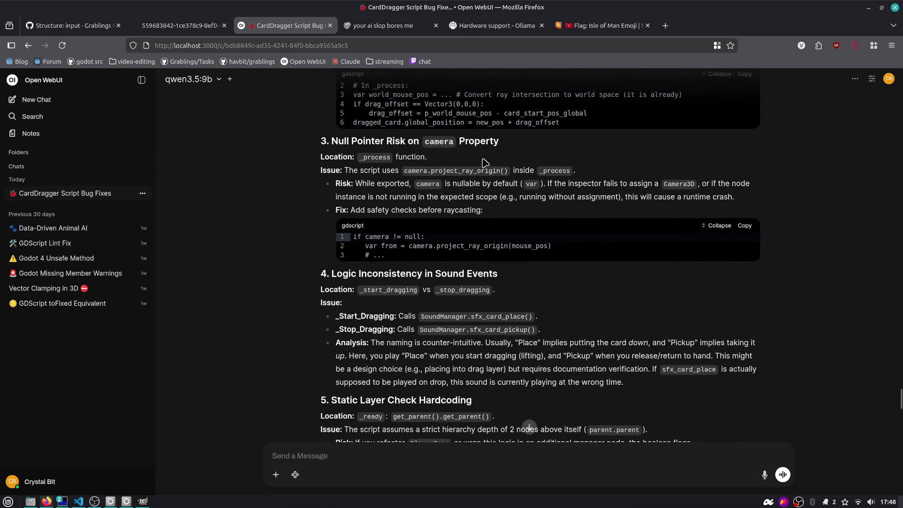
{"action": "scroll", "coordinate": [485, 162], "scroll_direction": "down", "scroll_amount": 1}
{"action": "scroll", "coordinate": [393, 186], "scroll_direction": "down", "scroll_amount": 1}
{"action": "scroll", "coordinate": [392, 186], "scroll_direction": "up", "scroll_amount": 1}
{"action": "scroll", "coordinate": [393, 185], "scroll_direction": "down", "scroll_amount": 2}
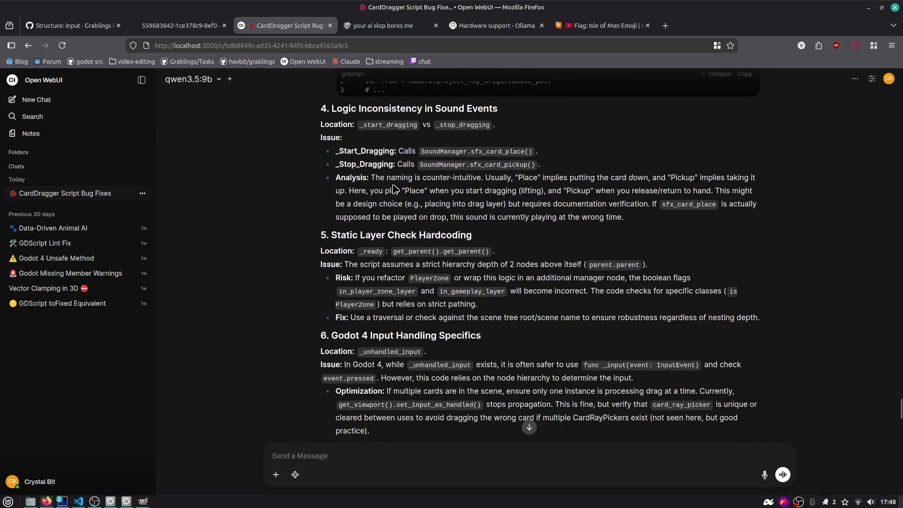
{"action": "scroll", "coordinate": [463, 120], "scroll_direction": "down", "scroll_amount": 1}
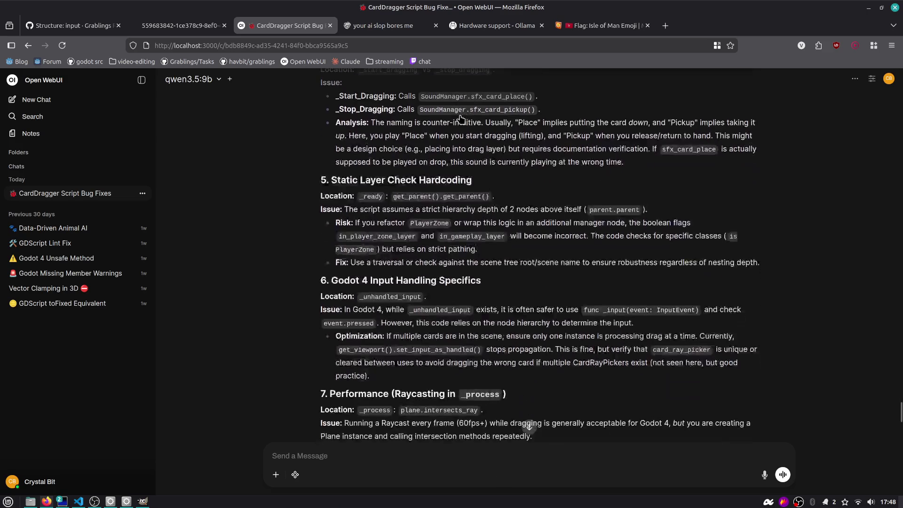
{"action": "scroll", "coordinate": [476, 159], "scroll_direction": "down", "scroll_amount": 1}
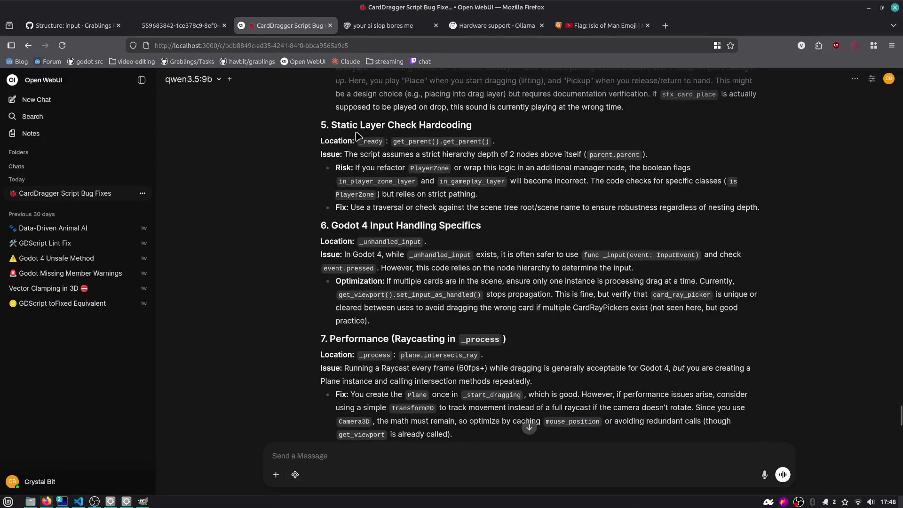
{"action": "scroll", "coordinate": [437, 148], "scroll_direction": "down", "scroll_amount": 4}
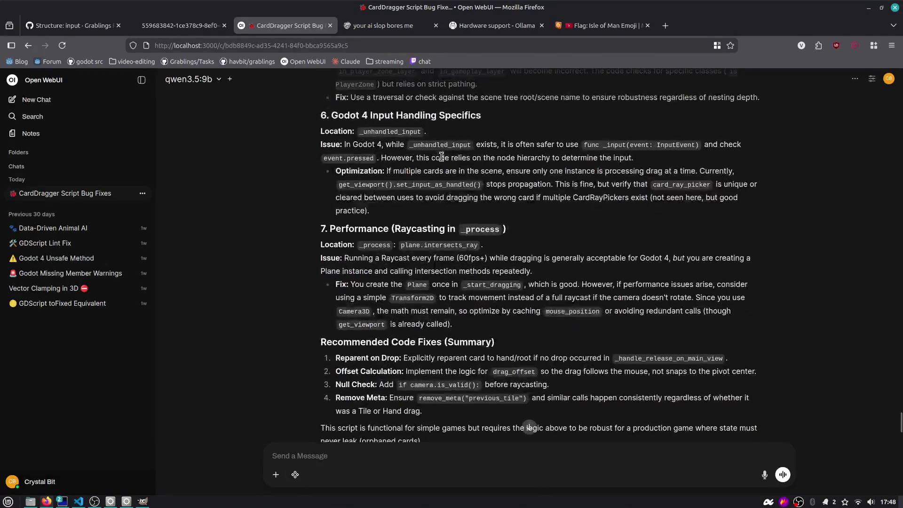
{"action": "scroll", "coordinate": [442, 160], "scroll_direction": "down", "scroll_amount": 1}
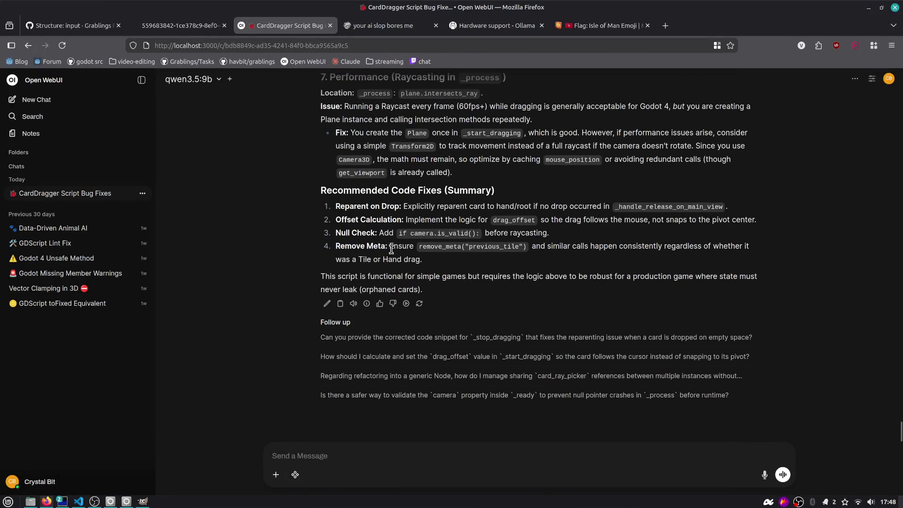
{"action": "key", "text": "ctrl+shift+c"}
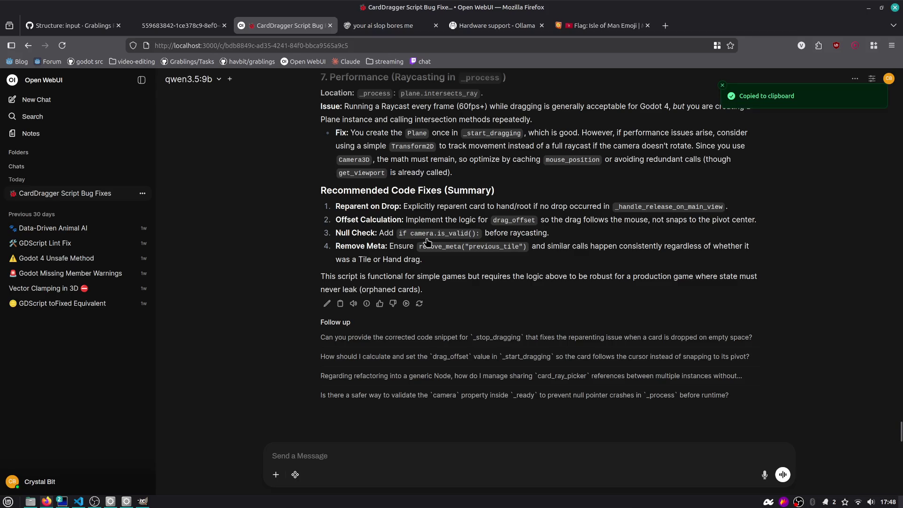
{"action": "scroll", "coordinate": [427, 241], "scroll_direction": "up", "scroll_amount": 15}
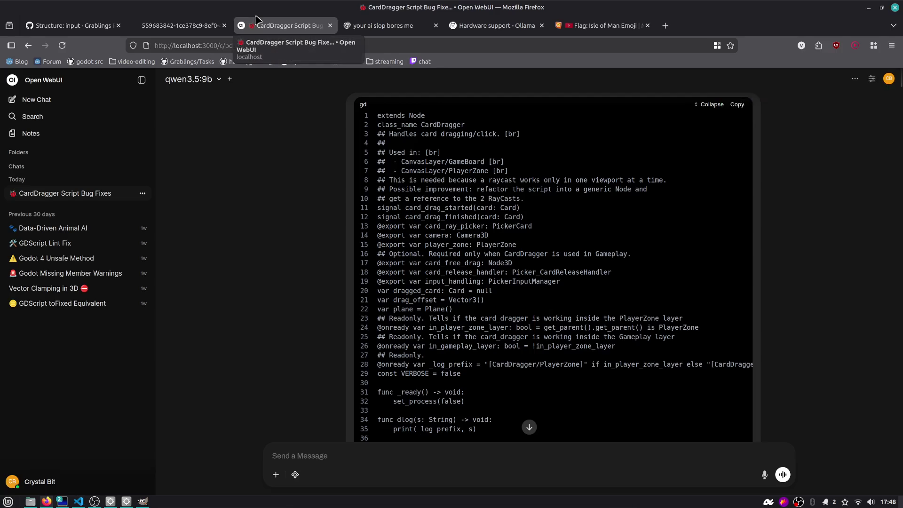
- Return to Godot, jump to the top of structure.gd and narrow the script list
{"action": "key", "text": "alt+Tab"}
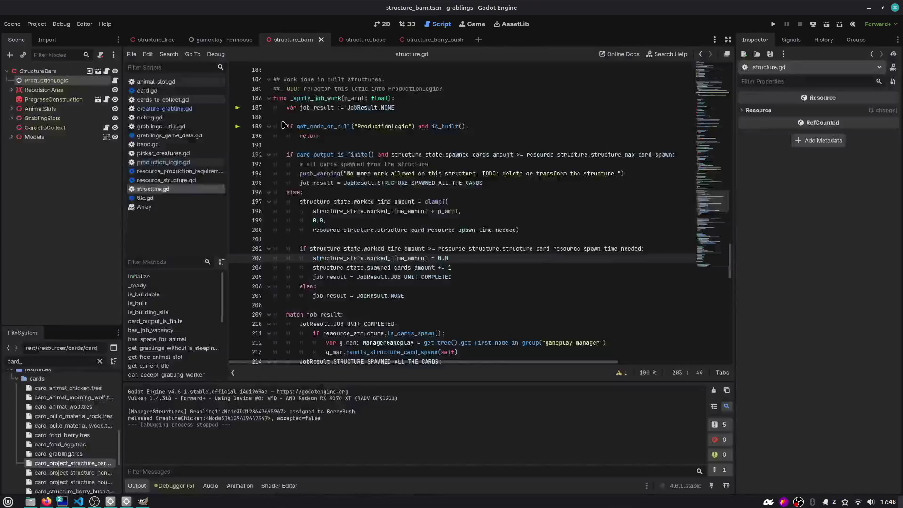
{"action": "scroll", "coordinate": [712, 194], "scroll_direction": "down", "scroll_amount": 2}
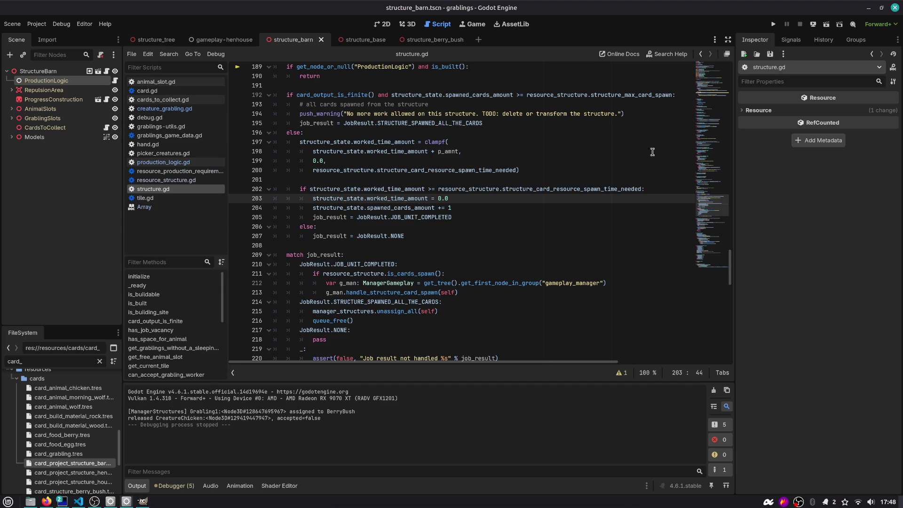
{"action": "left_click", "coordinate": [704, 135]}
{"action": "scroll", "coordinate": [464, 101], "scroll_direction": "up", "scroll_amount": 20}
{"action": "left_click", "coordinate": [358, 126]}
{"action": "left_click_drag", "start_coordinate": [226, 108], "coordinate": [214, 108]}
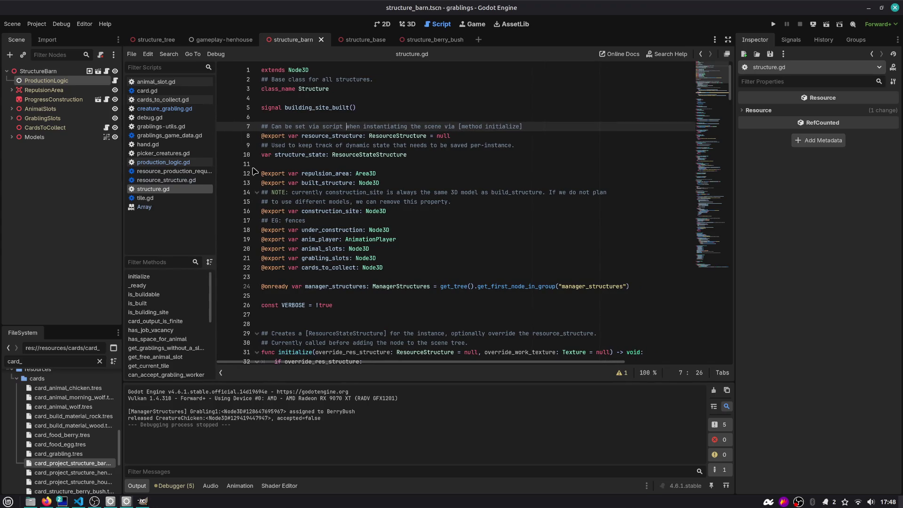
- Inspect the repulsion_area and built_structure declarations in structure.gd
{"action": "double_click", "coordinate": [316, 173]}
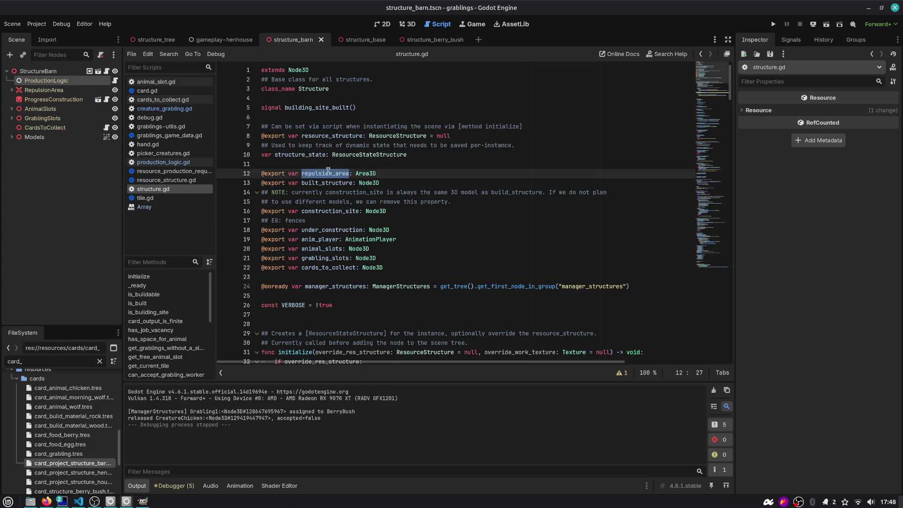
{"action": "left_click", "coordinate": [389, 173]}
{"action": "double_click", "coordinate": [335, 184]}
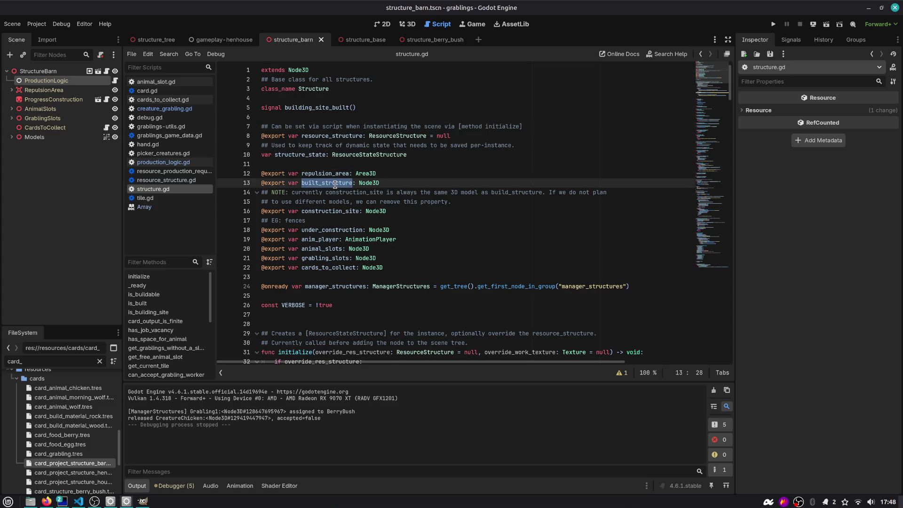
{"action": "left_click", "coordinate": [404, 172]}
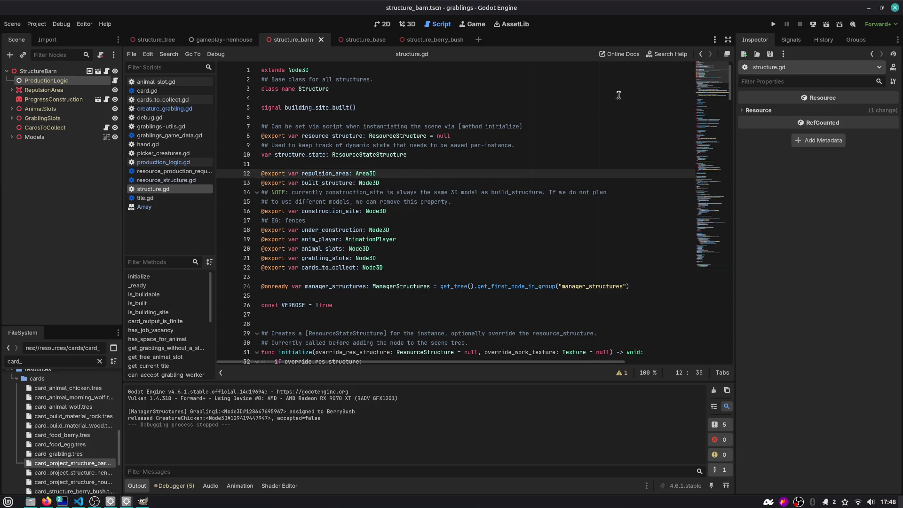
{"action": "scroll", "coordinate": [702, 83], "scroll_direction": "down", "scroll_amount": 2}
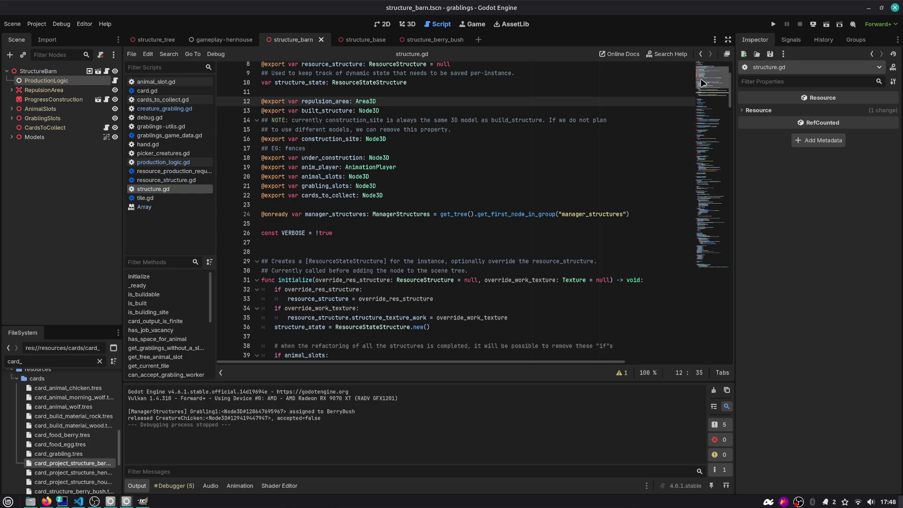
{"action": "left_click", "coordinate": [491, 127]}
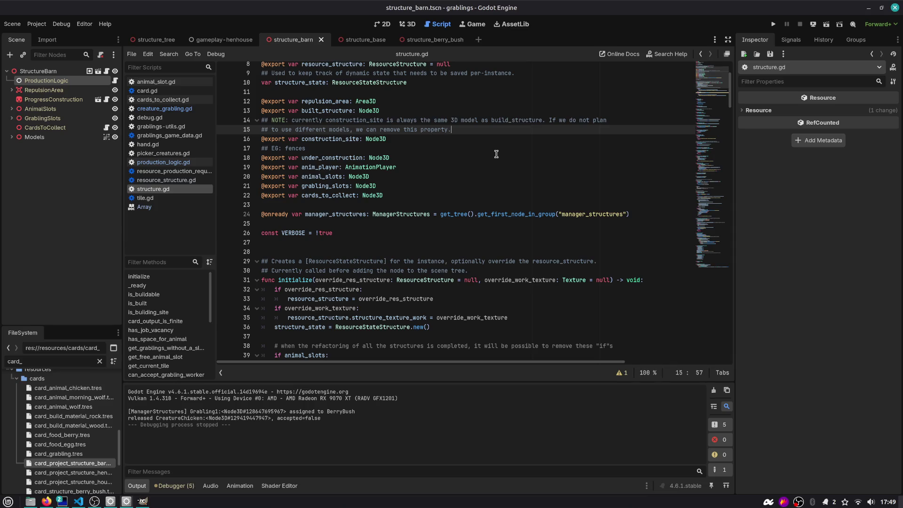
{"action": "key", "text": "Up"}
{"action": "key", "text": "Up"}
{"action": "key", "text": "Up"}
- Search the whole project for repulsion_area and browse the structure.gd, picker_creatures.gd and tile.gd matches
{"action": "double_click", "coordinate": [325, 100]}
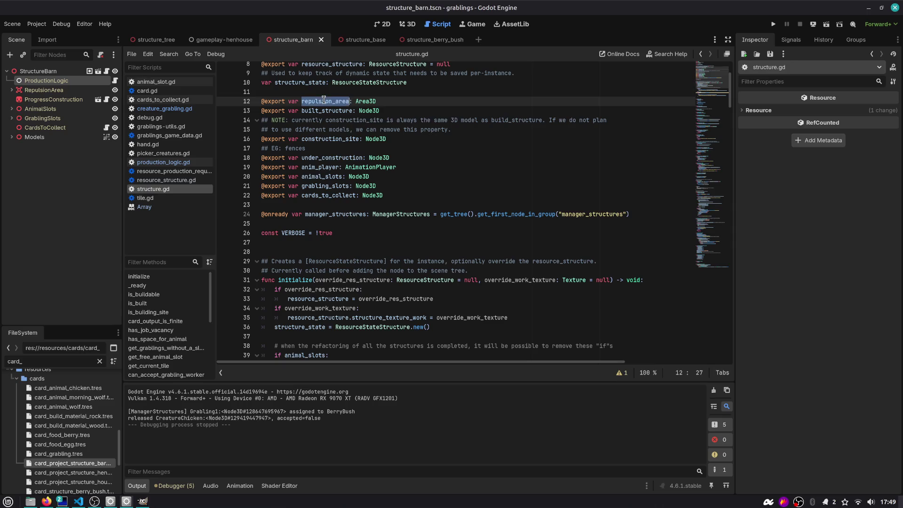
{"action": "key", "text": "ctrl+shift+f"}
{"action": "key", "text": "Return"}
{"action": "scroll", "coordinate": [234, 451], "scroll_direction": "down", "scroll_amount": 1}
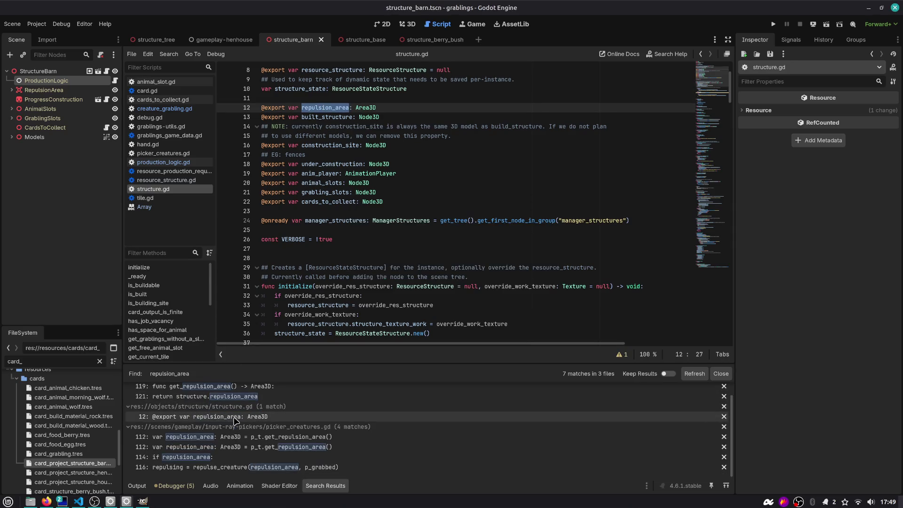
{"action": "left_click", "coordinate": [221, 417]}
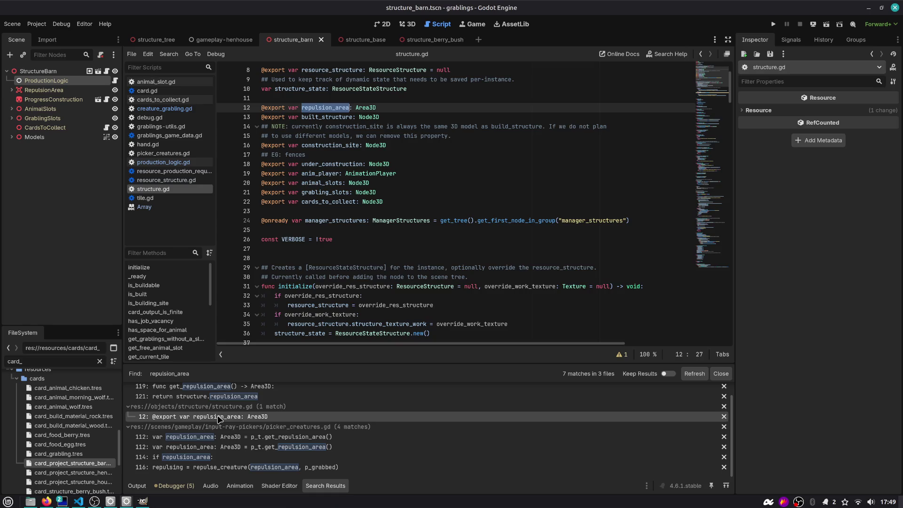
{"action": "left_click", "coordinate": [226, 447]}
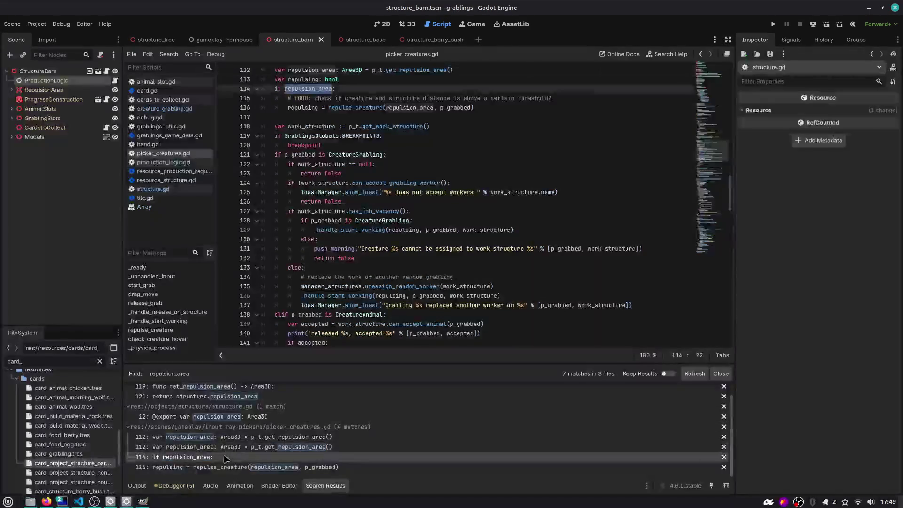
{"action": "left_click", "coordinate": [225, 397]}
- Step through the structure.gd matches and open picker_creatures.gd at line 112
{"action": "scroll", "coordinate": [224, 403], "scroll_direction": "up", "scroll_amount": 1}
{"action": "left_click", "coordinate": [224, 397]}
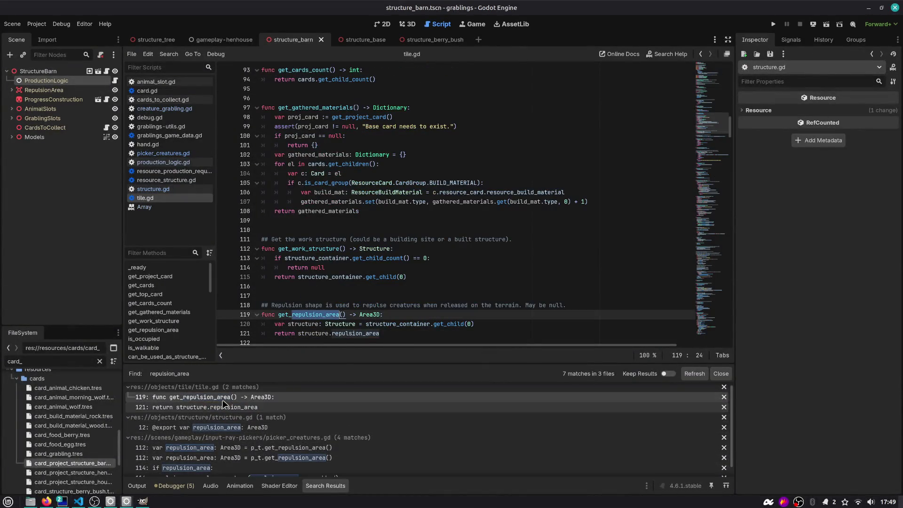
{"action": "scroll", "coordinate": [224, 400], "scroll_direction": "up", "scroll_amount": 1}
{"action": "left_click", "coordinate": [222, 411]}
{"action": "left_click", "coordinate": [221, 432]}
{"action": "left_click", "coordinate": [221, 451]}
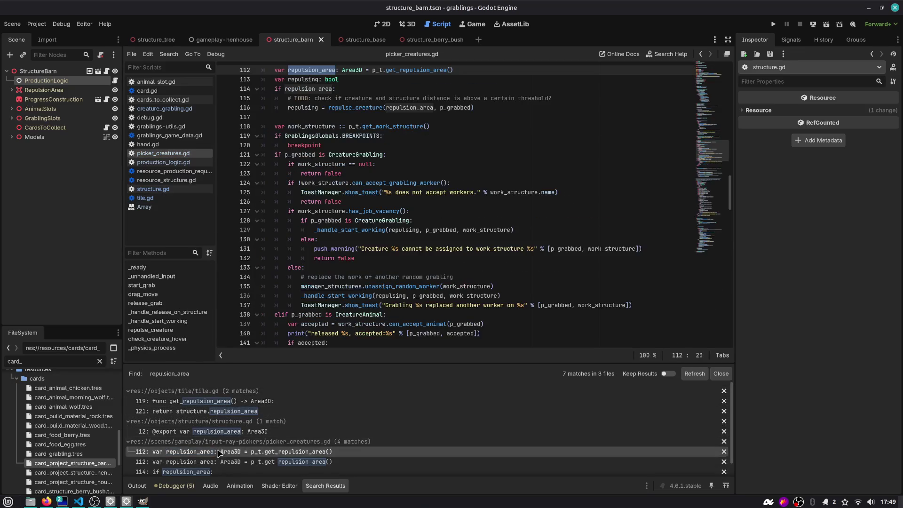
{"action": "left_click", "coordinate": [369, 268]}
{"action": "key", "text": "ctrl+shift+f"}
- Search the project for 'repulse(' calls
{"action": "type", "text": "repulse"}
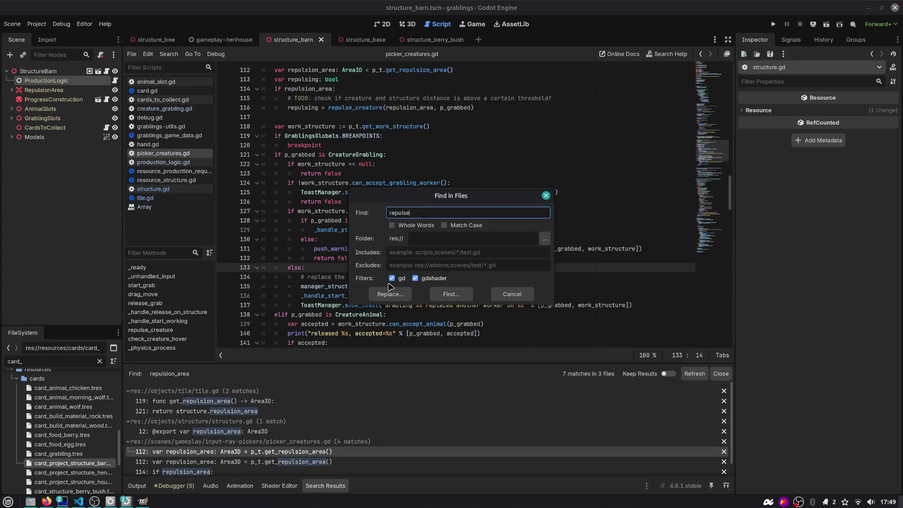
{"action": "type", "text": "("}
{"action": "key", "text": "Return"}
{"action": "key", "text": "ctrl+shift+f"}
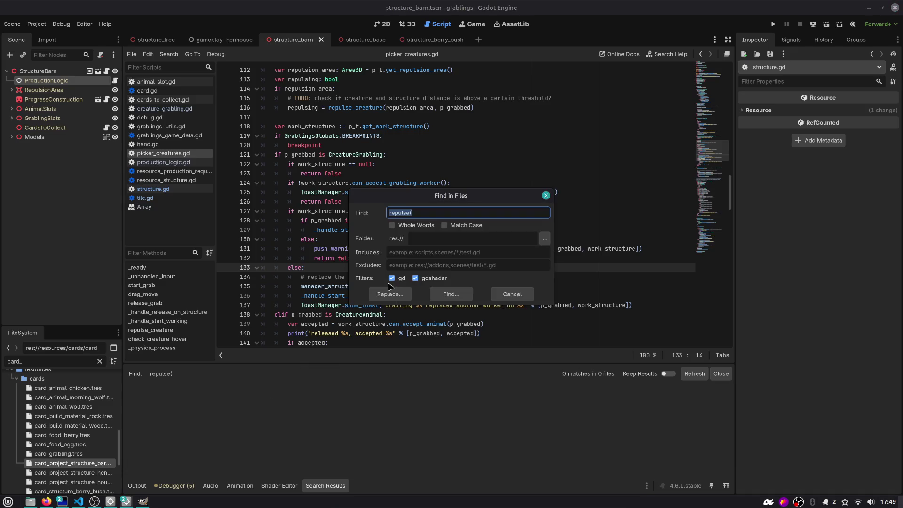
{"action": "key", "text": "Escape"}
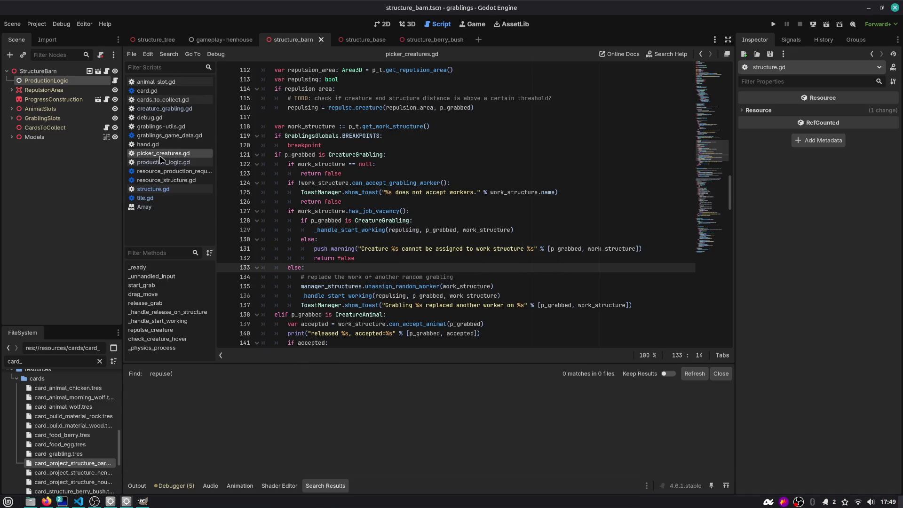
- Jump to repulse_creature and examine its name, credit comment and p_area, p_grabbed parameters
{"action": "left_click", "coordinate": [188, 330]}
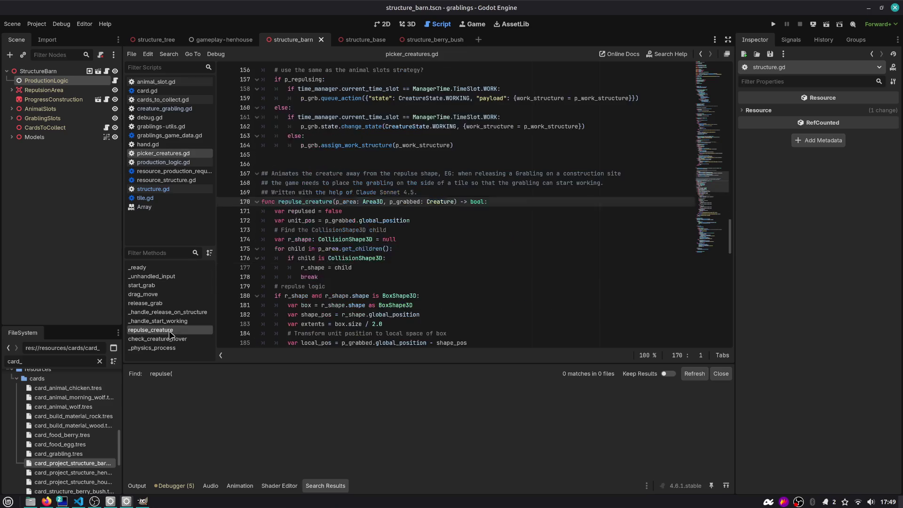
{"action": "double_click", "coordinate": [308, 202]}
{"action": "left_click_drag", "start_coordinate": [350, 192], "coordinate": [433, 193]}
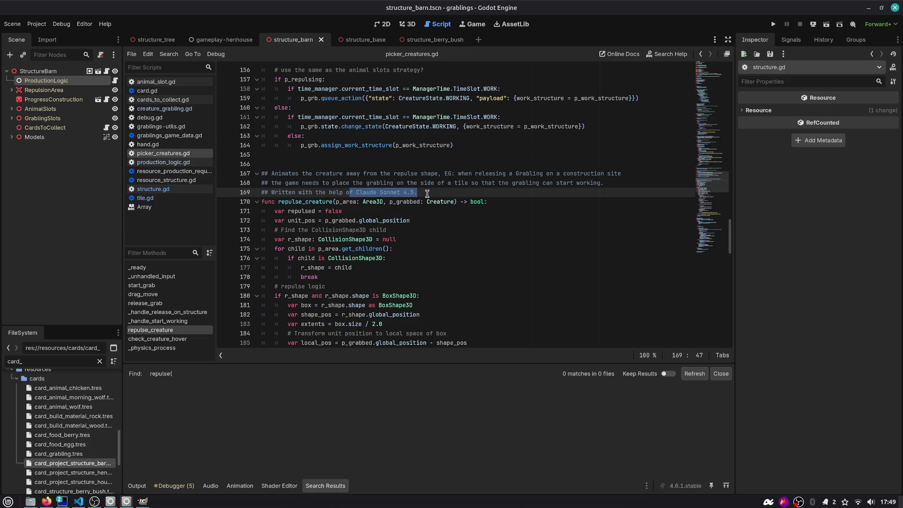
{"action": "scroll", "coordinate": [426, 194], "scroll_direction": "down", "scroll_amount": 3}
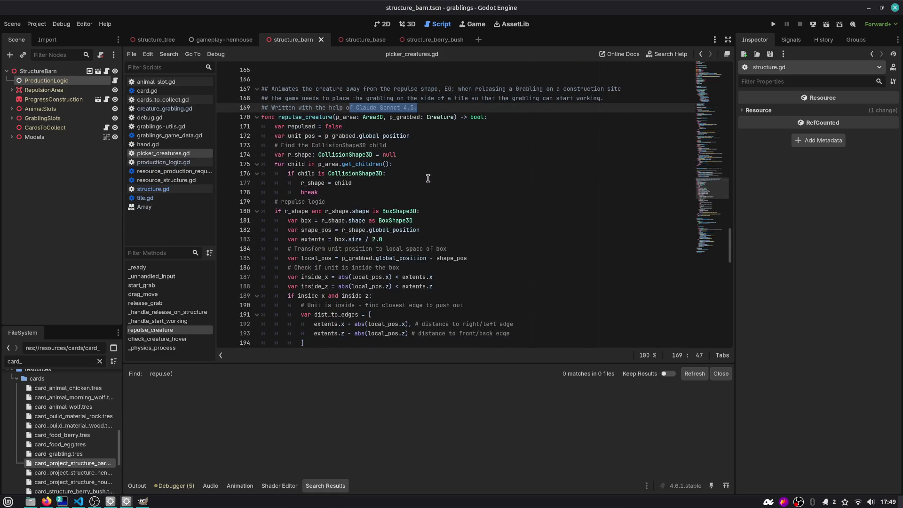
{"action": "double_click", "coordinate": [351, 116]}
{"action": "double_click", "coordinate": [402, 117]}
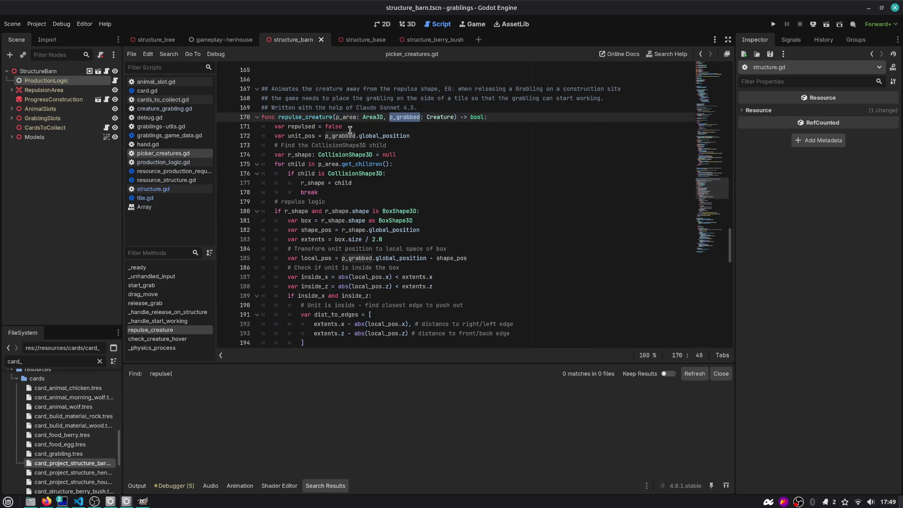
{"action": "mouse_move", "coordinate": [376, 133]}
- Read through the repulse logic, then switch over to Visual Studio Code
{"action": "scroll", "coordinate": [422, 174], "scroll_direction": "down", "scroll_amount": 10}
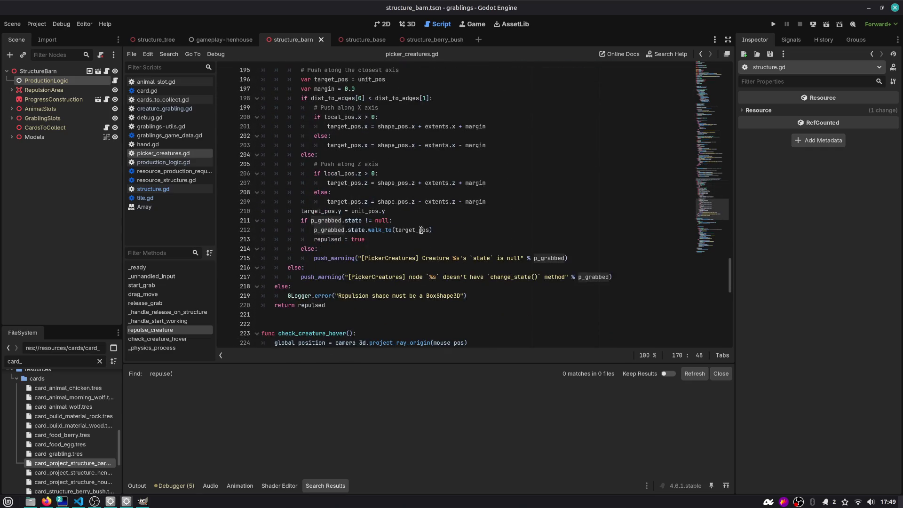
{"action": "mouse_move", "coordinate": [340, 307]}
{"action": "left_mouse_down"}
{"action": "mouse_move", "coordinate": [301, 145]}
{"action": "mouse_move", "coordinate": [258, 117]}
{"action": "mouse_move", "coordinate": [241, 89]}
{"action": "left_mouse_up"}
{"action": "left_click", "coordinate": [428, 99]}
{"action": "scroll", "coordinate": [428, 99], "scroll_direction": "up", "scroll_amount": 4}
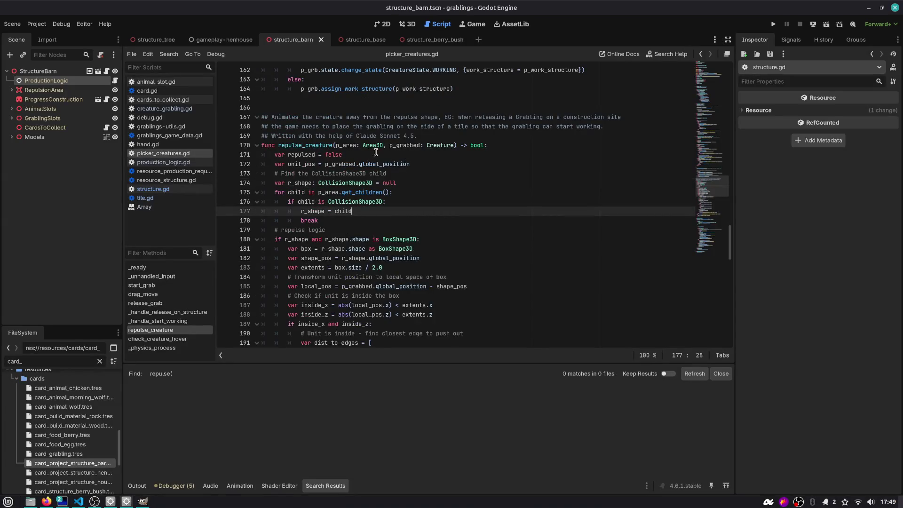
{"action": "double_click", "coordinate": [304, 145]}
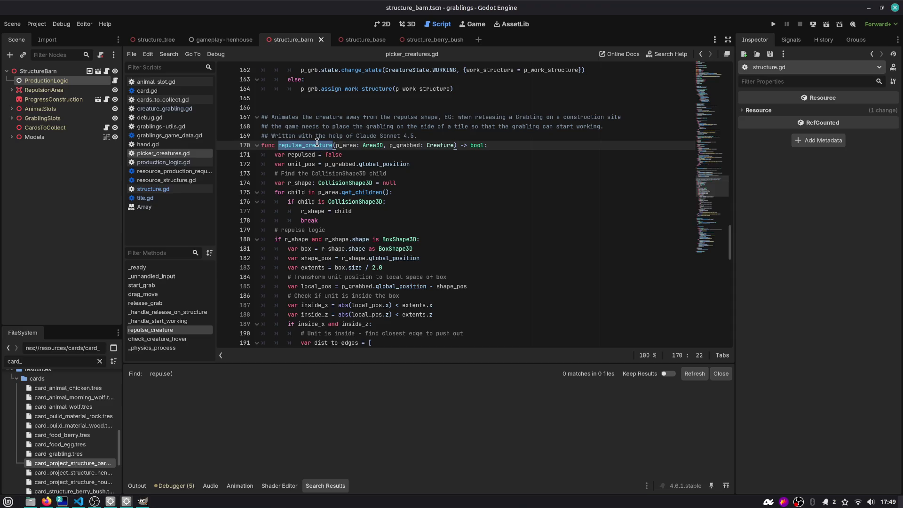
{"action": "key", "text": "alt+Tab"}
{"action": "key", "text": "alt+Tab"}
{"action": "key", "text": "alt+Tab"}
{"action": "key", "text": "Escape"}
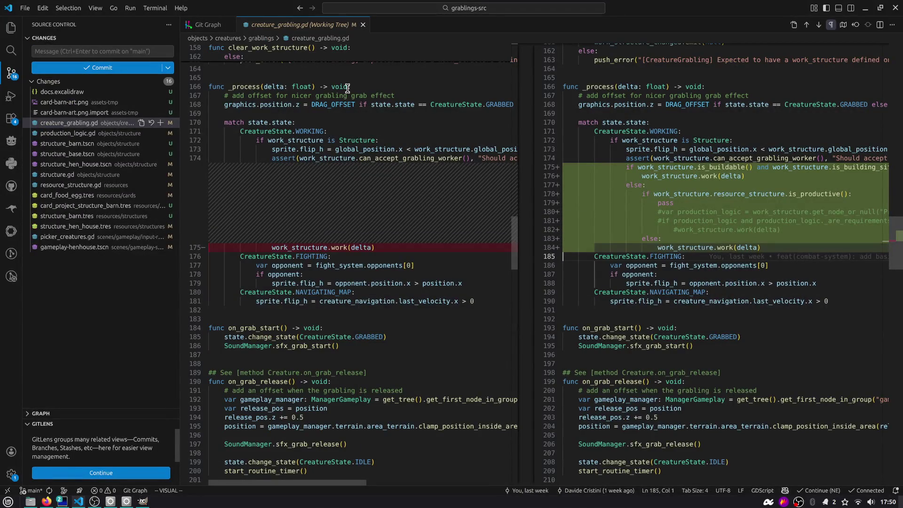
- Review diff lines 174–179 and the Source Control changes, then minimise VS Code
{"action": "key", "text": "g"}
{"action": "key", "text": "v"}
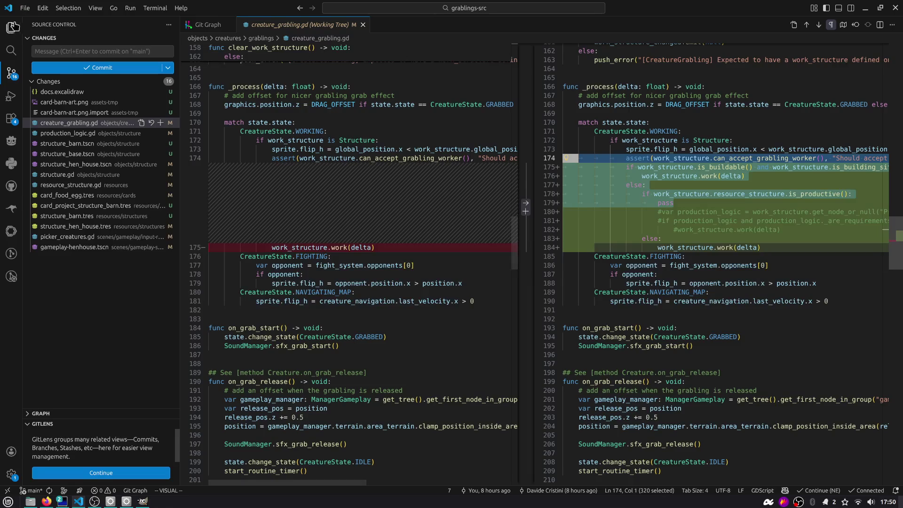
{"action": "left_click", "coordinate": [10, 28]}
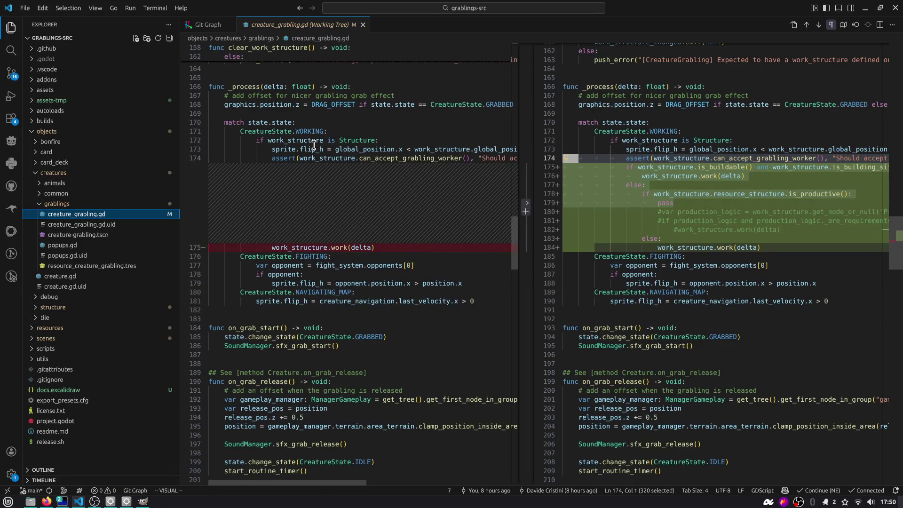
{"action": "key", "text": "alt+Tab"}
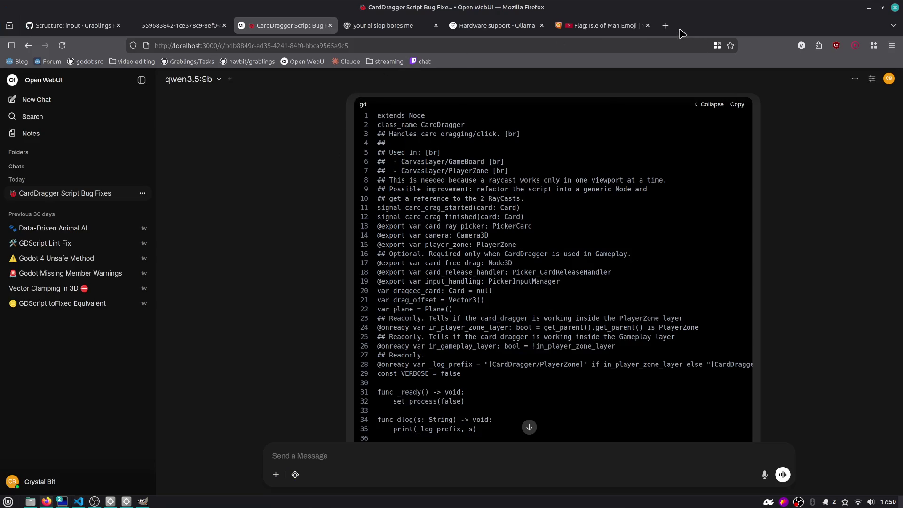
{"action": "key", "text": "alt+Tab"}
{"action": "key", "text": "alt+Tab"}
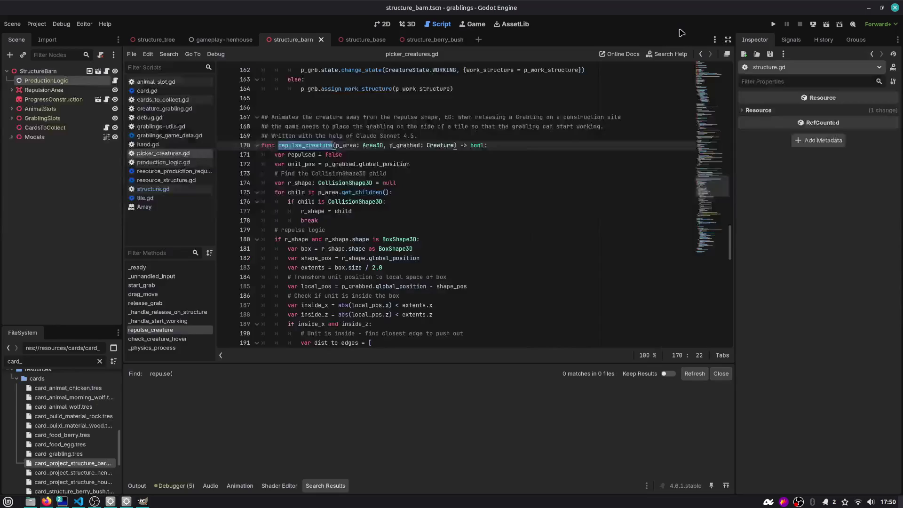
{"action": "key", "text": "alt+Tab"}
{"action": "key", "text": "alt+Tab"}
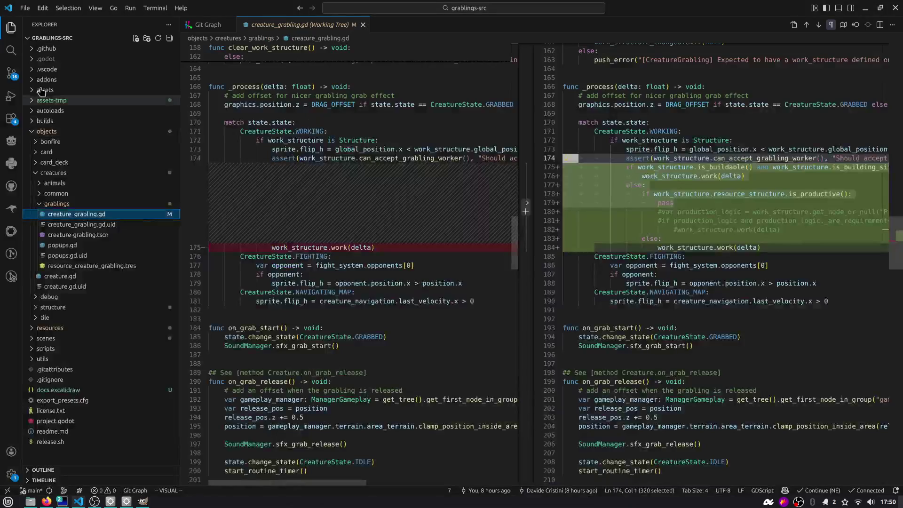
{"action": "left_click", "coordinate": [14, 75]}
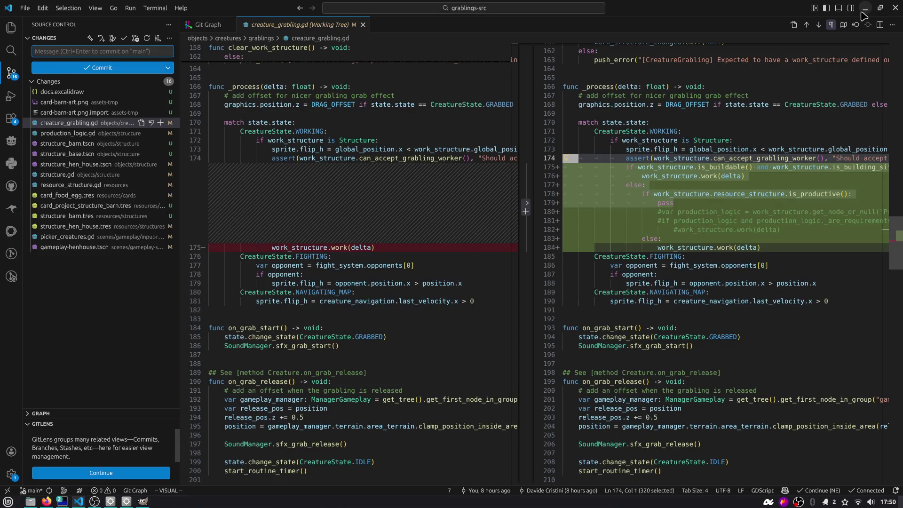
{"action": "left_click", "coordinate": [865, 9]}
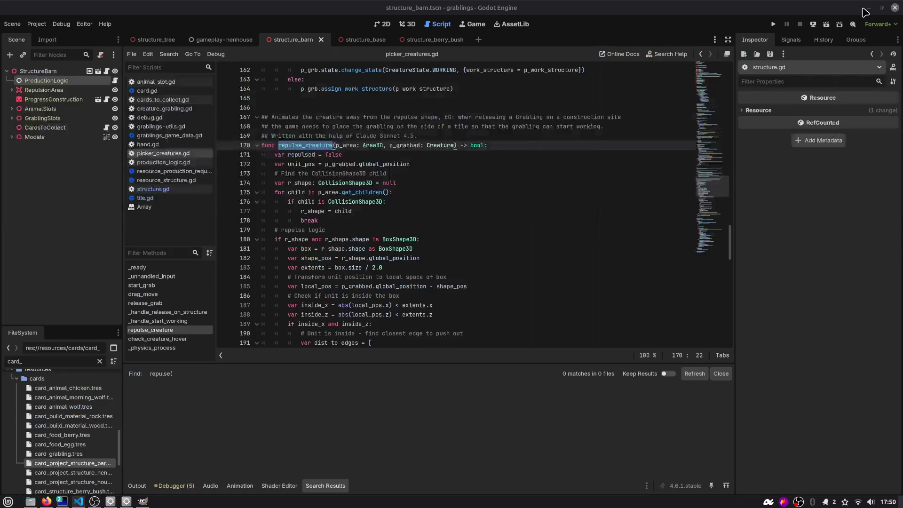
- Bring Firefox with the Open WebUI CardDragger chat to the front
{"action": "key", "text": "alt+Tab"}
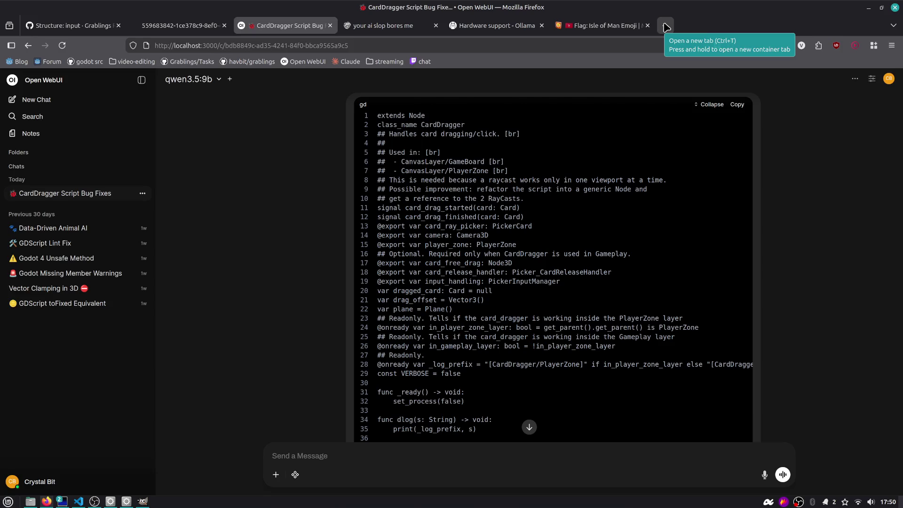
- Search DuckDuckGo in a new tab for 'sugo rivista indie'
{"action": "left_click", "coordinate": [666, 27]}
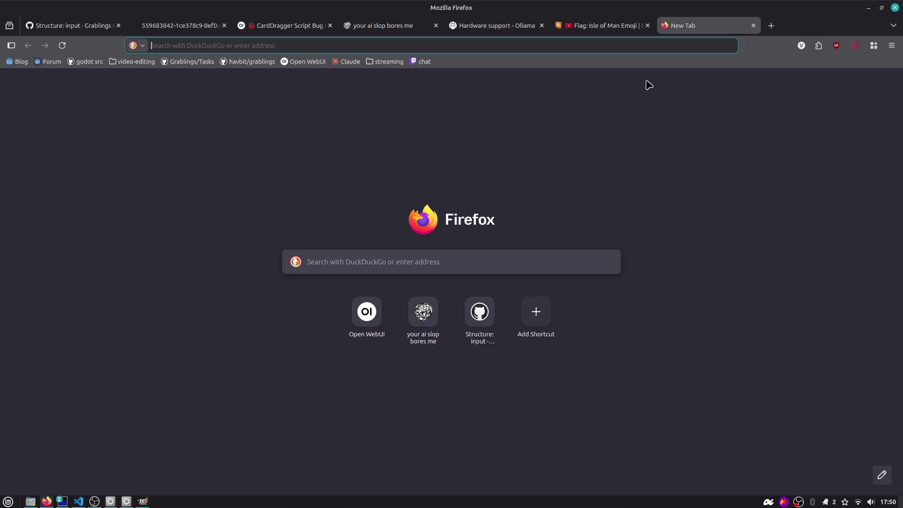
{"action": "type", "text": "sugo "}
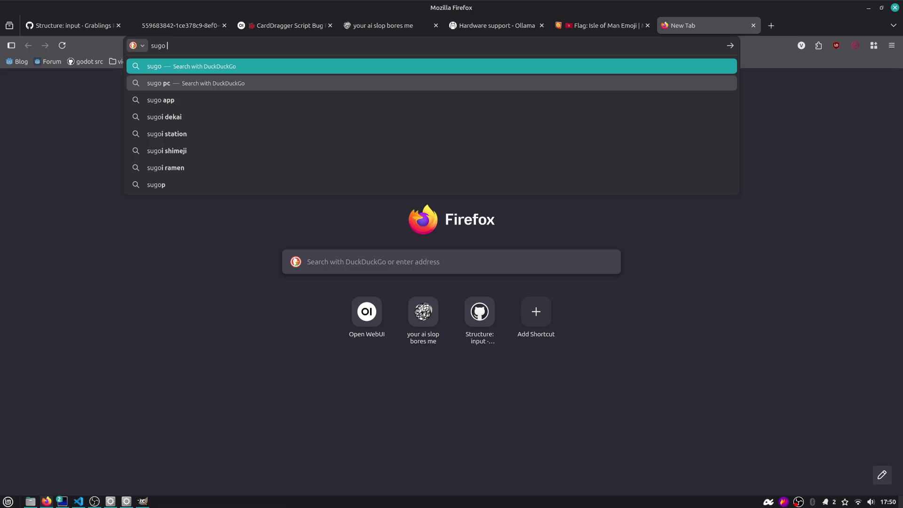
{"action": "type", "text": "rivista indie"}
{"action": "key", "text": "Return"}
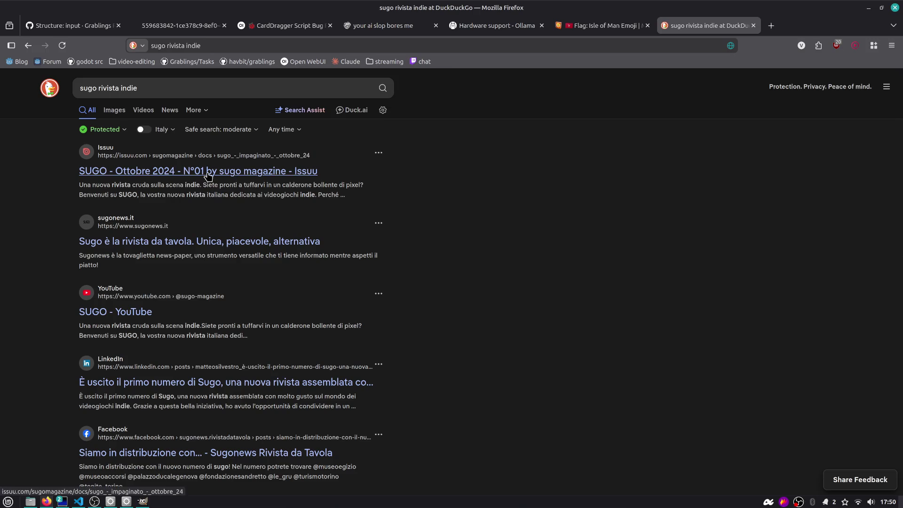
- View the SUGO October 2024 issue on Issuu, rejecting cookies, then return to the results
{"action": "left_click", "coordinate": [207, 171]}
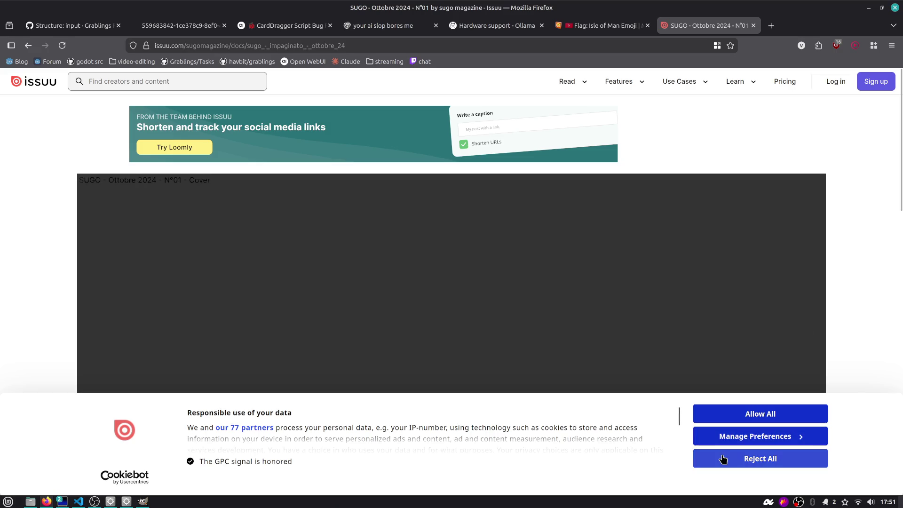
{"action": "left_click", "coordinate": [721, 458]}
{"action": "scroll", "coordinate": [431, 276], "scroll_direction": "down", "scroll_amount": 6}
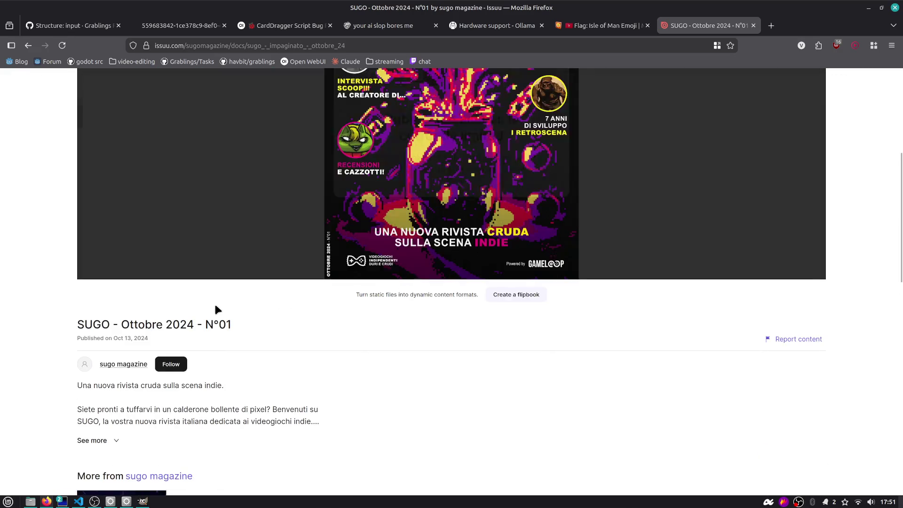
{"action": "scroll", "coordinate": [158, 334], "scroll_direction": "down", "scroll_amount": 2}
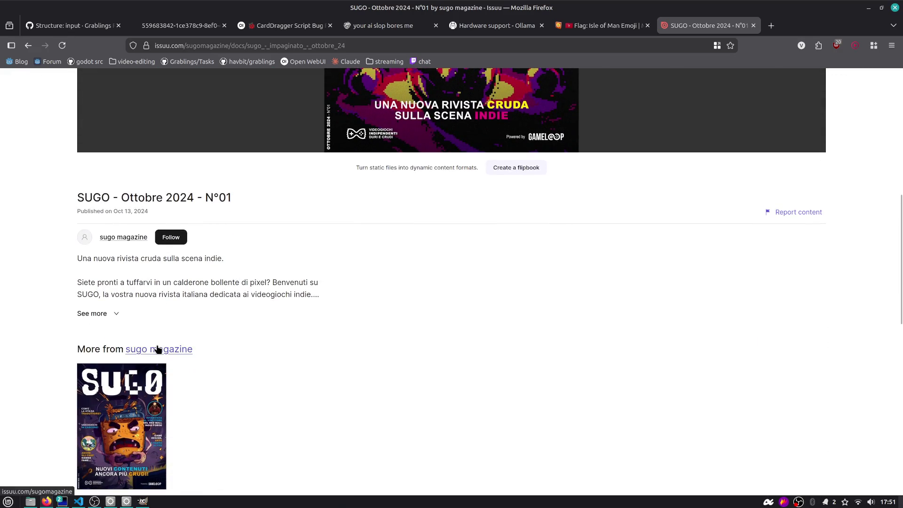
{"action": "scroll", "coordinate": [49, 133], "scroll_direction": "up", "scroll_amount": 5}
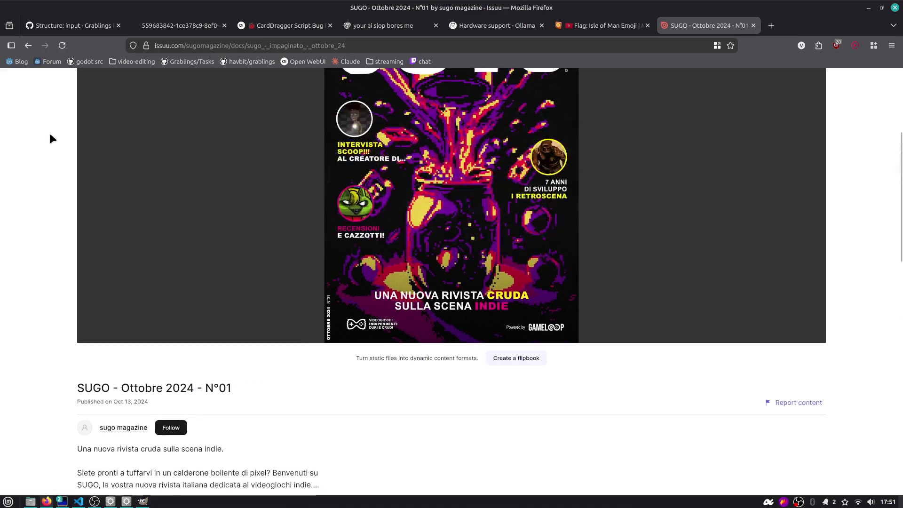
{"action": "scroll", "coordinate": [47, 108], "scroll_direction": "up", "scroll_amount": 3}
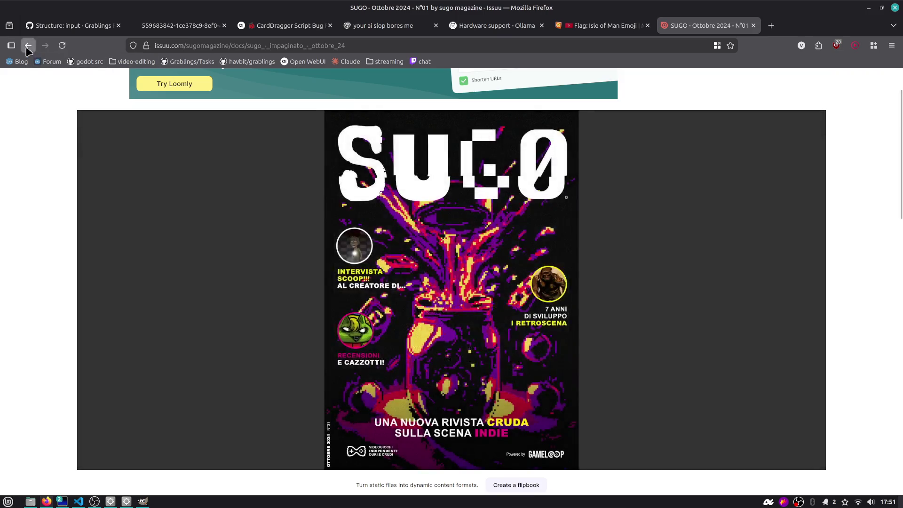
{"action": "left_click", "coordinate": [28, 45]}
{"action": "left_click", "coordinate": [163, 85]}
- Search for 'sugo magazine' and scan the results
{"action": "left_click", "coordinate": [97, 88]}
{"action": "type", "text": "magazine"}
{"action": "key", "text": "shift+End"}
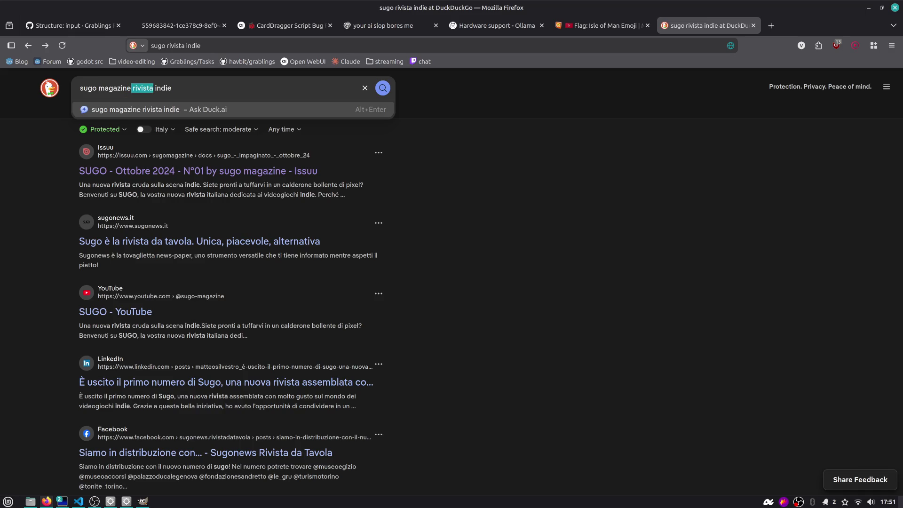
{"action": "key", "text": "BackSpace"}
{"action": "key", "text": "Return"}
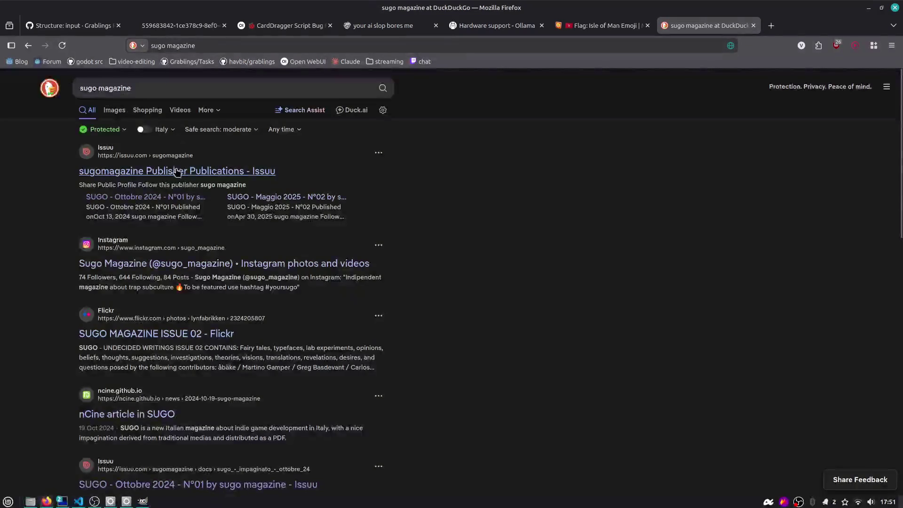
{"action": "scroll", "coordinate": [147, 260], "scroll_direction": "down", "scroll_amount": 2}
{"action": "scroll", "coordinate": [146, 259], "scroll_direction": "down", "scroll_amount": 3}
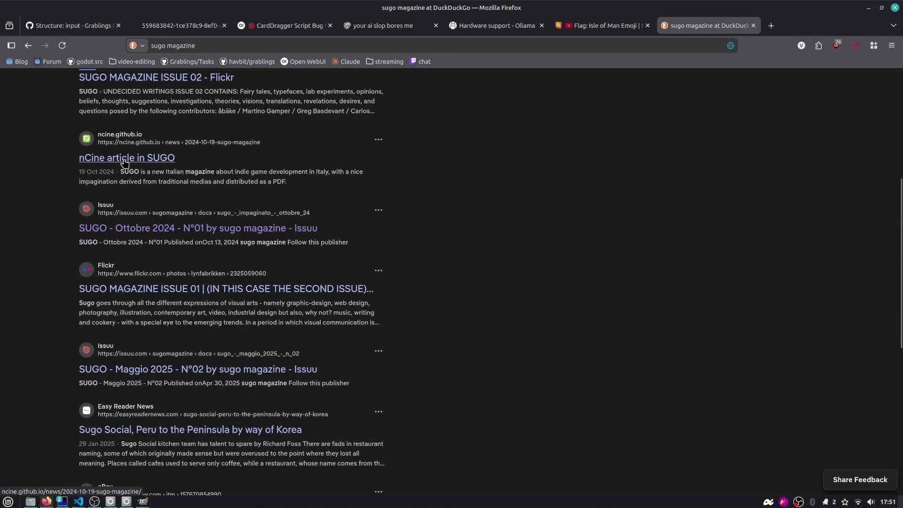
{"action": "scroll", "coordinate": [124, 162], "scroll_direction": "down", "scroll_amount": 1}
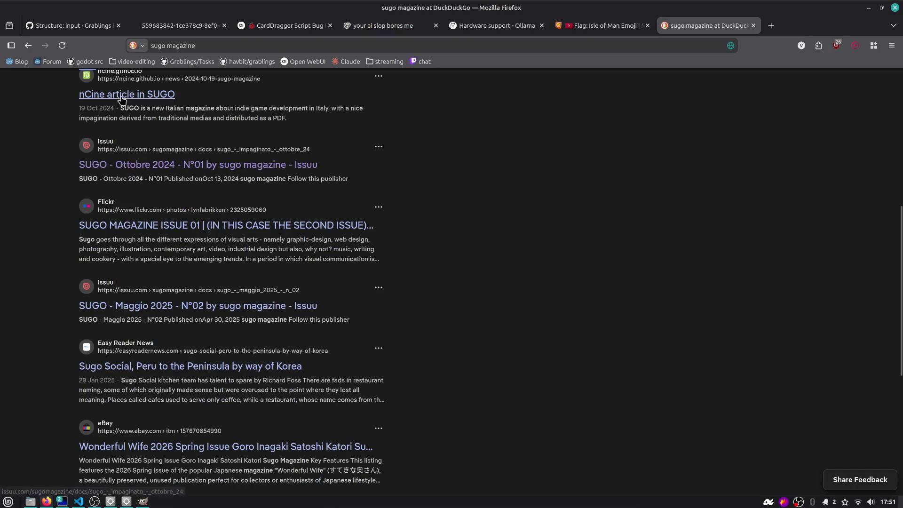
{"action": "scroll", "coordinate": [122, 151], "scroll_direction": "up", "scroll_amount": 1}
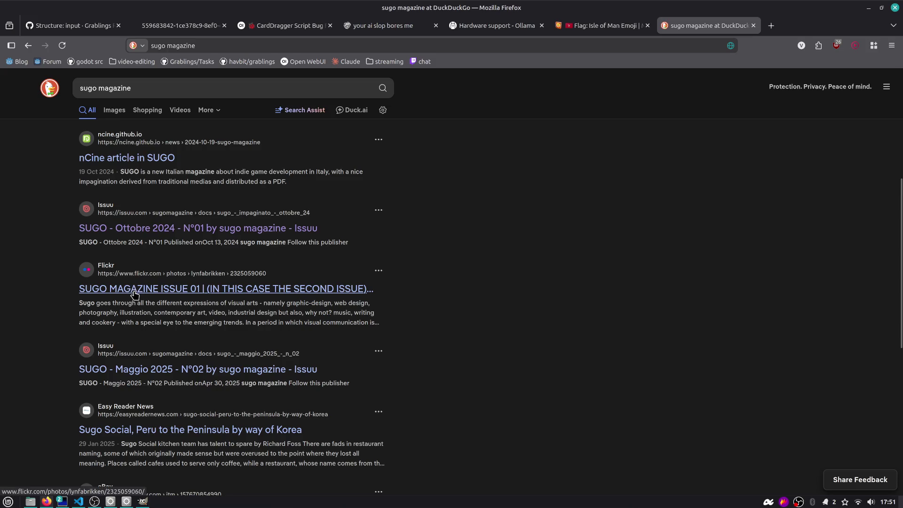
{"action": "scroll", "coordinate": [134, 289], "scroll_direction": "down", "scroll_amount": 2}
{"action": "scroll", "coordinate": [134, 293], "scroll_direction": "down", "scroll_amount": 4}
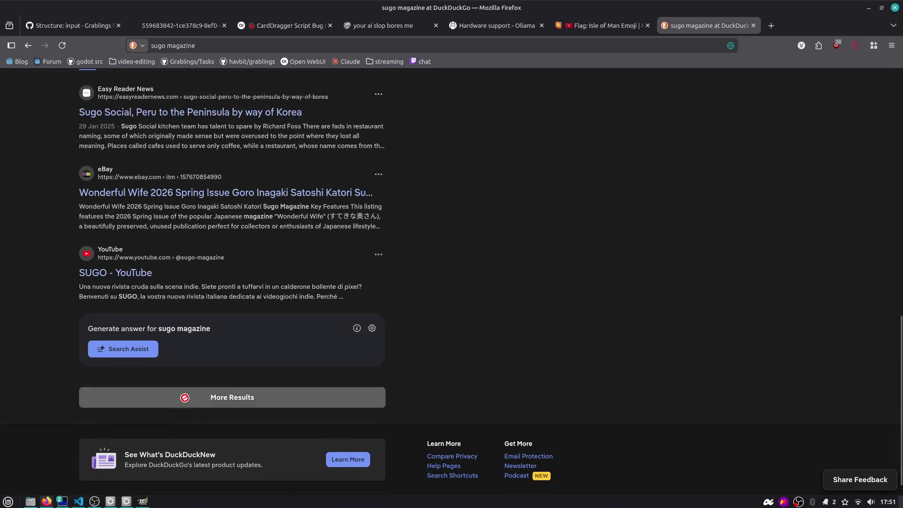
{"action": "scroll", "coordinate": [178, 259], "scroll_direction": "down", "scroll_amount": 7}
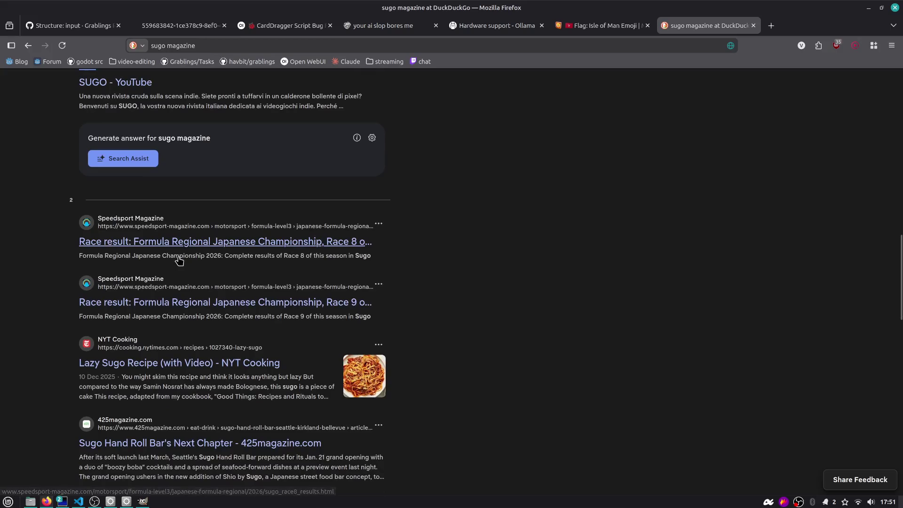
{"action": "scroll", "coordinate": [178, 260], "scroll_direction": "down", "scroll_amount": 8}
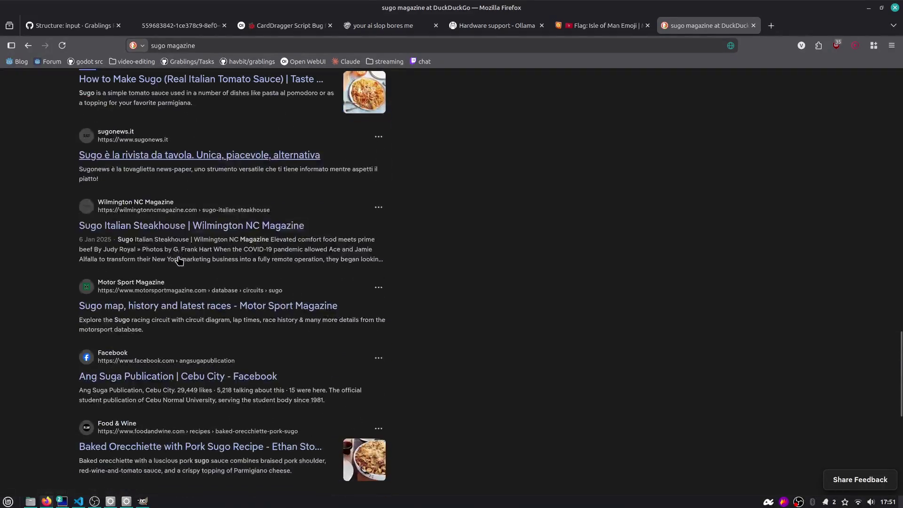
{"action": "scroll", "coordinate": [179, 260], "scroll_direction": "up", "scroll_amount": 20}
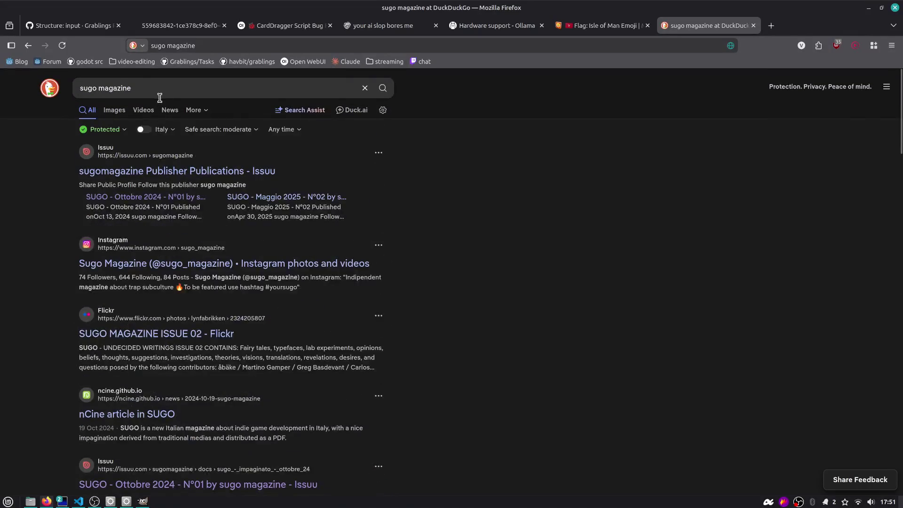
- Add 'rivista cruda videogame indie' to the query and restrict results to Italy
{"action": "left_click", "coordinate": [158, 95]}
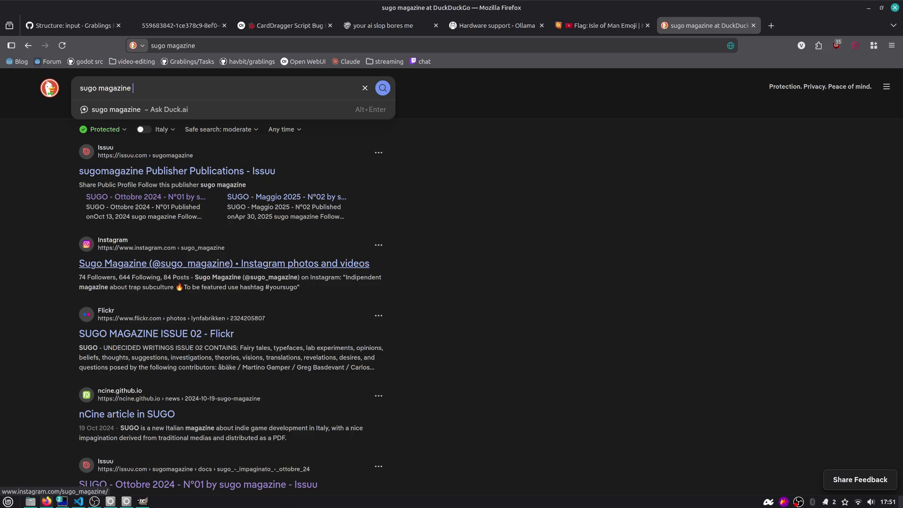
{"action": "type", "text": "rivista "}
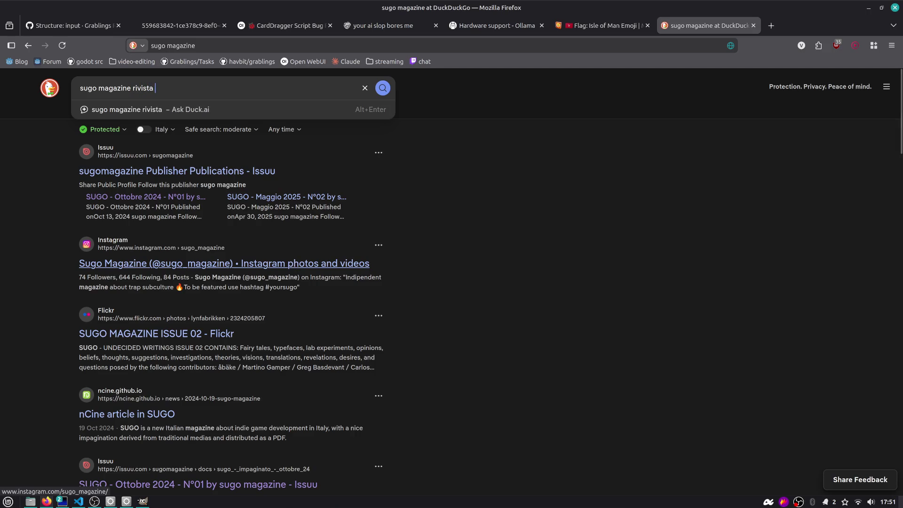
{"action": "type", "text": "cruda videogame indie"}
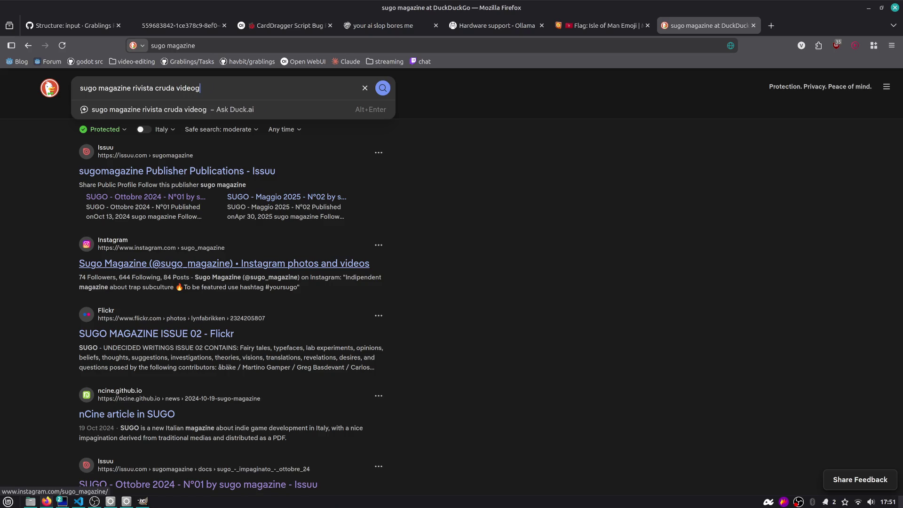
{"action": "key", "text": "Return"}
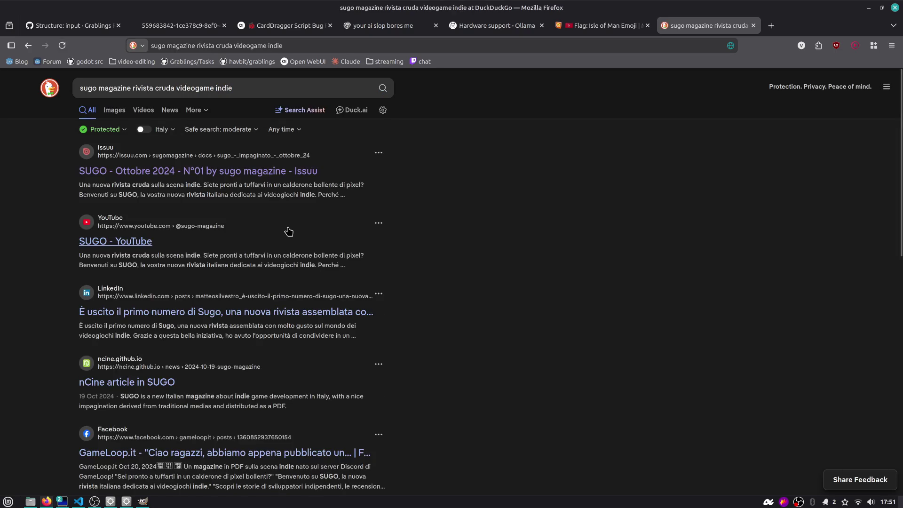
{"action": "left_click", "coordinate": [144, 129]}
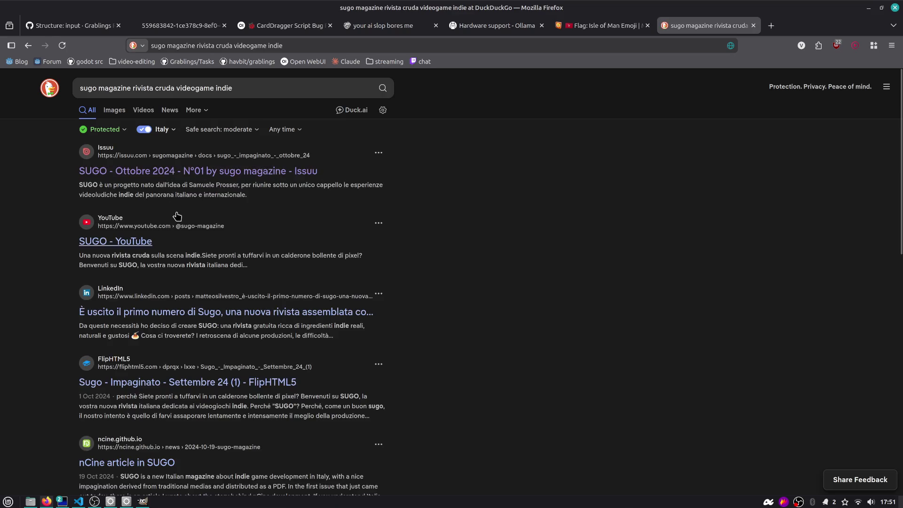
{"action": "scroll", "coordinate": [163, 331], "scroll_direction": "down", "scroll_amount": 3}
{"action": "scroll", "coordinate": [163, 331], "scroll_direction": "down", "scroll_amount": 8}
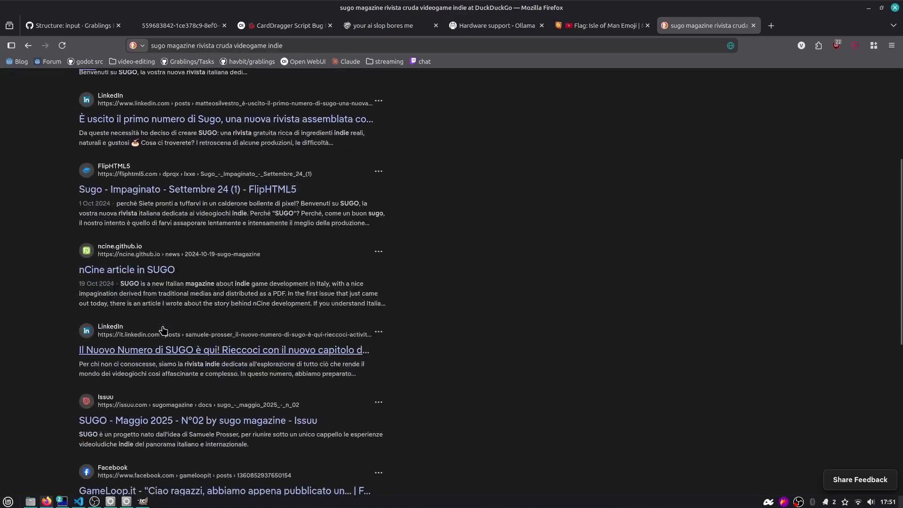
{"action": "scroll", "coordinate": [163, 329], "scroll_direction": "down", "scroll_amount": 2}
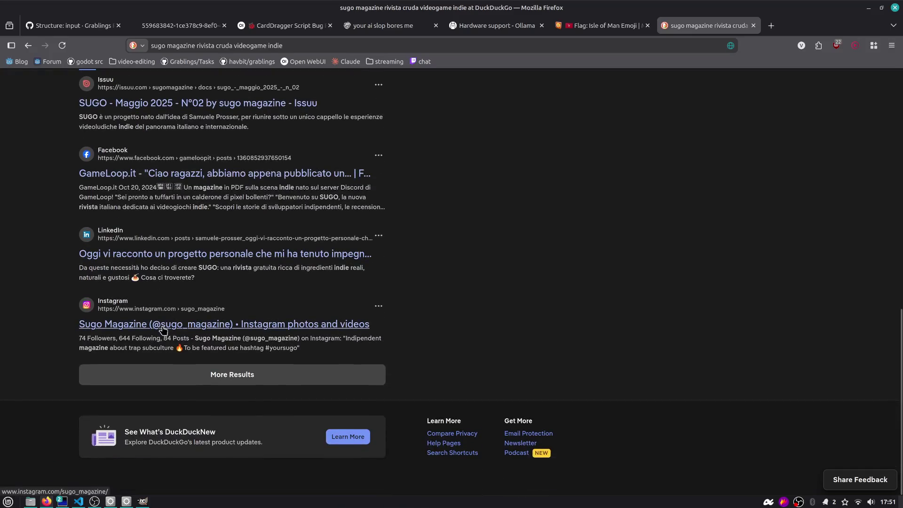
- Open sugo.gameloop.it and its Dicembre 2025 issue as a Heyzine flipbook
{"action": "left_click", "coordinate": [173, 259]}
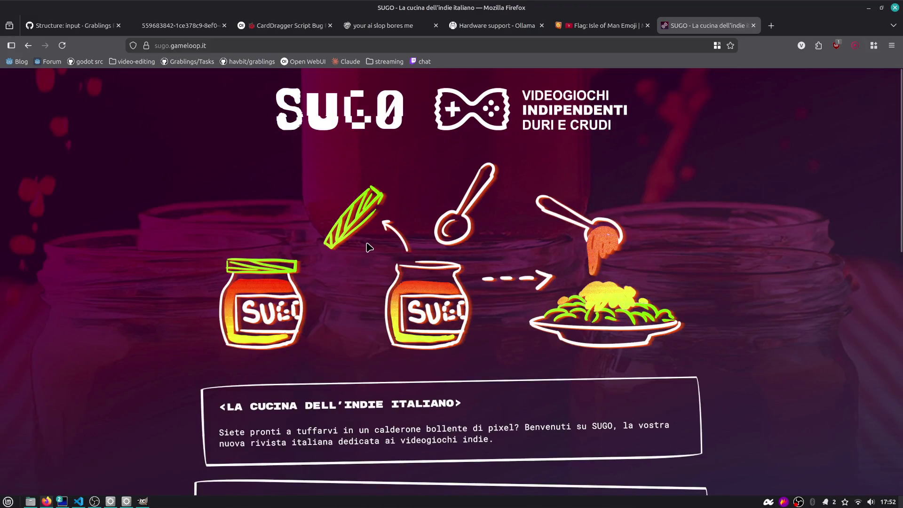
{"action": "scroll", "coordinate": [371, 242], "scroll_direction": "down", "scroll_amount": 10}
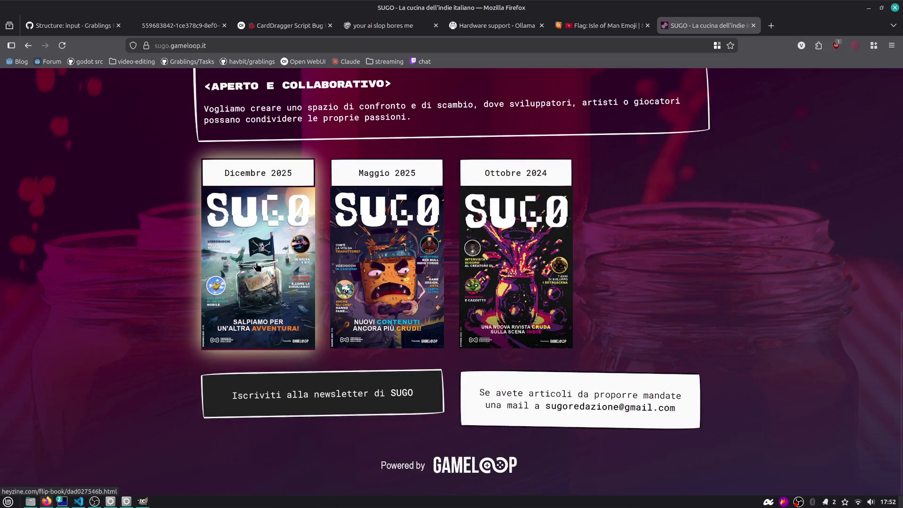
{"action": "left_click", "coordinate": [254, 279]}
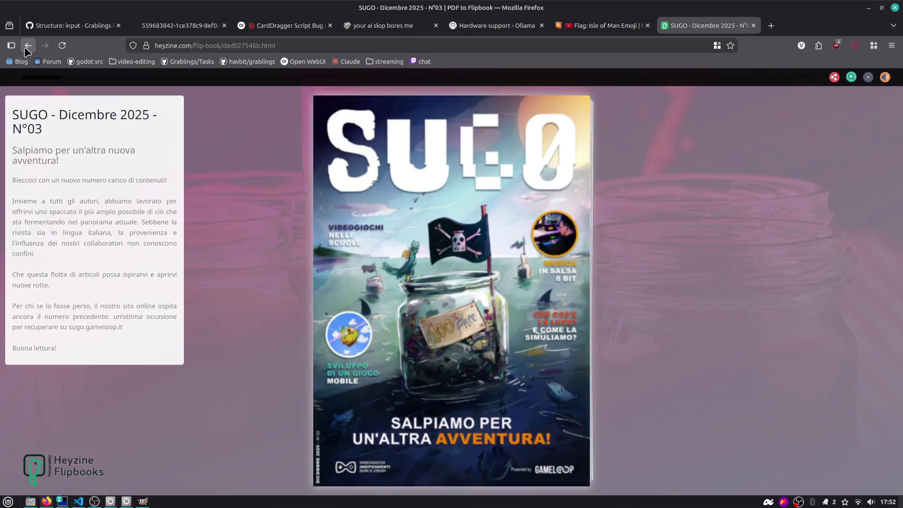
{"action": "left_click", "coordinate": [28, 45]}
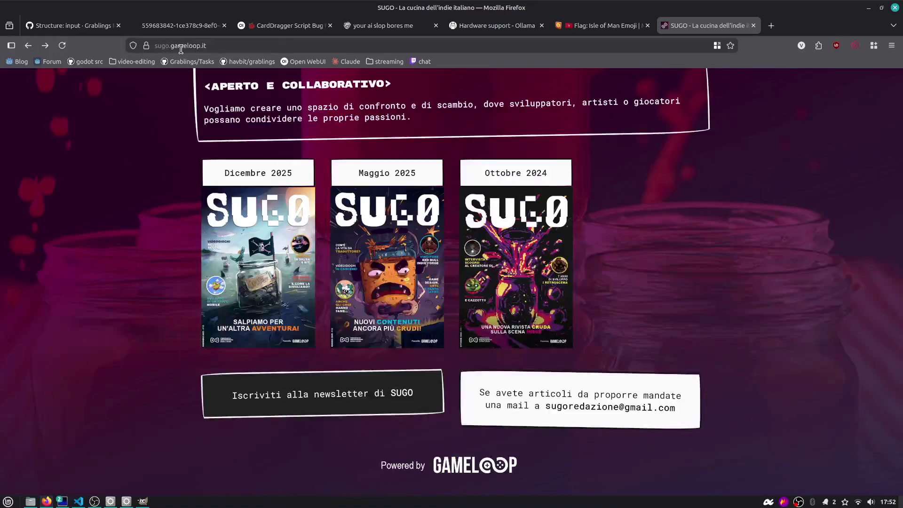
{"action": "left_click", "coordinate": [181, 45]}
{"action": "key", "text": "alt+Tab"}
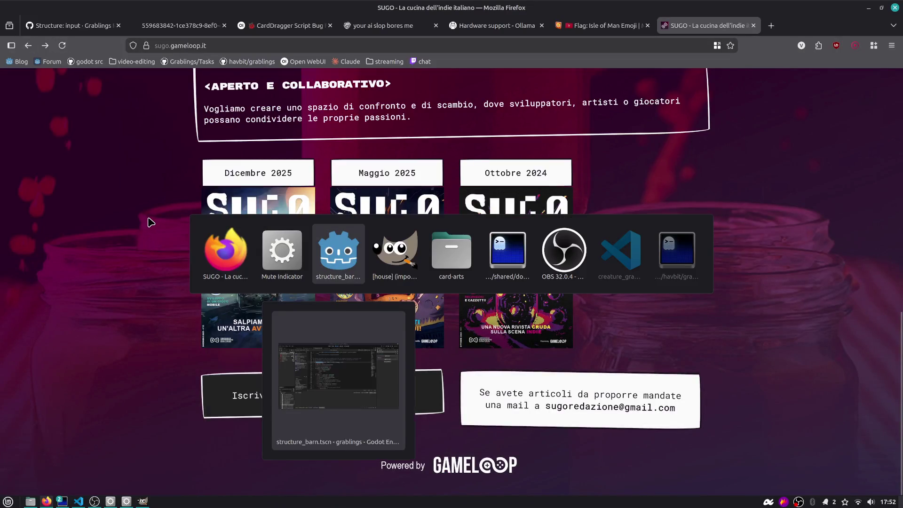
{"action": "key", "text": "alt+Tab"}
{"action": "key", "text": "alt+Tab"}
{"action": "key", "text": "alt+Tab"}
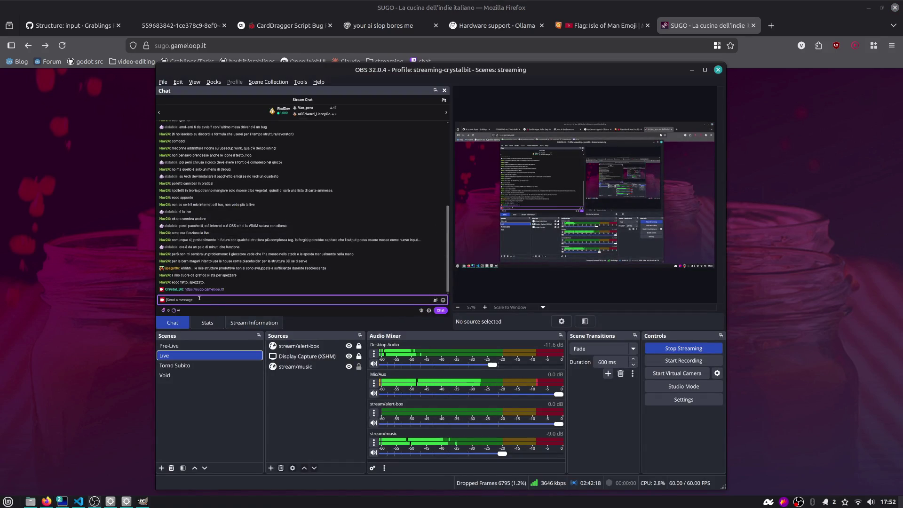
{"action": "left_click", "coordinate": [135, 289]}
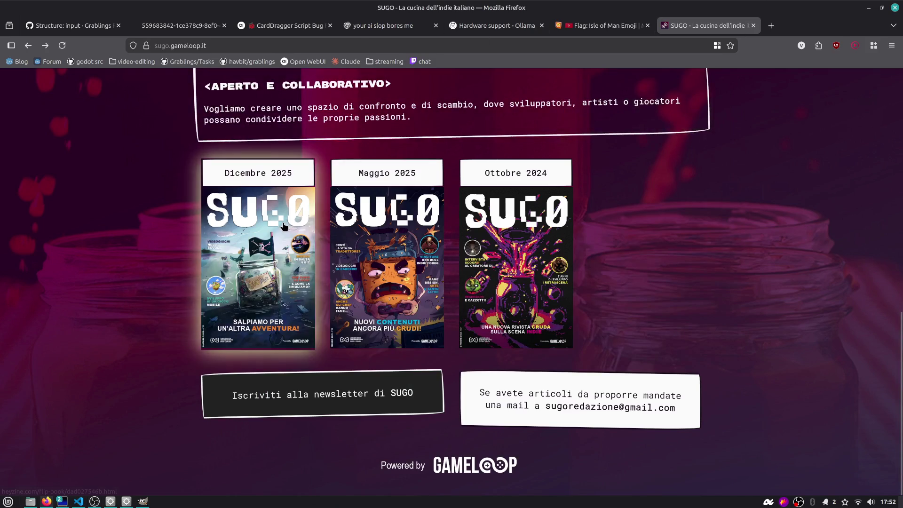
{"action": "left_click", "coordinate": [285, 226]}
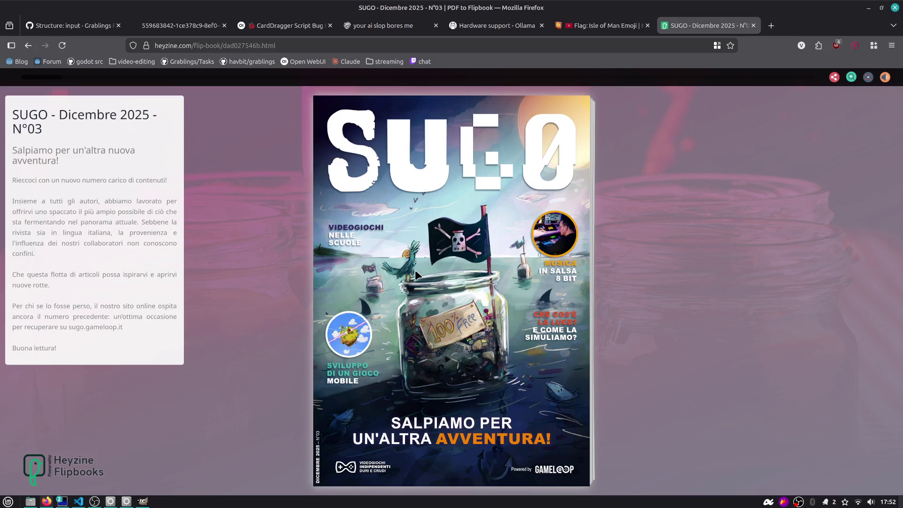
- Page through the Dicembre 2025 flipbook, from the dotAGE interview to the Fiero interview
{"action": "left_click", "coordinate": [568, 432]}
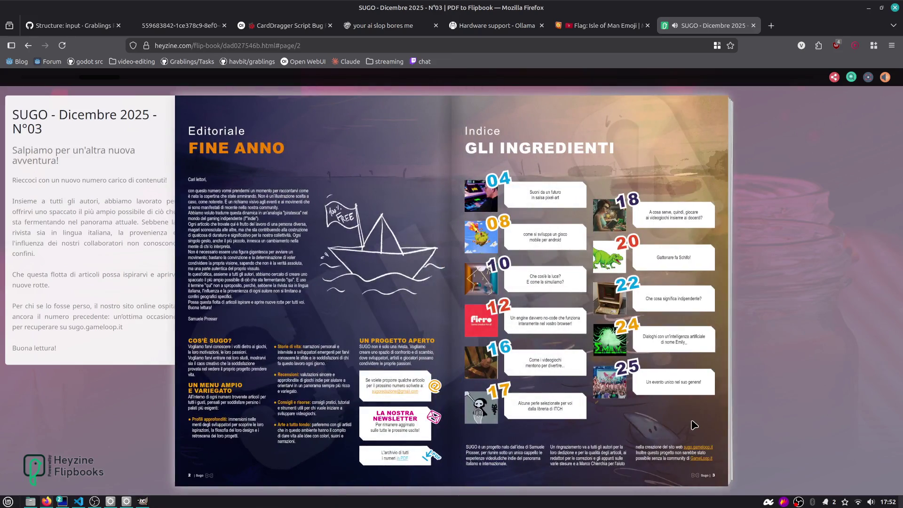
{"action": "left_click", "coordinate": [709, 422]}
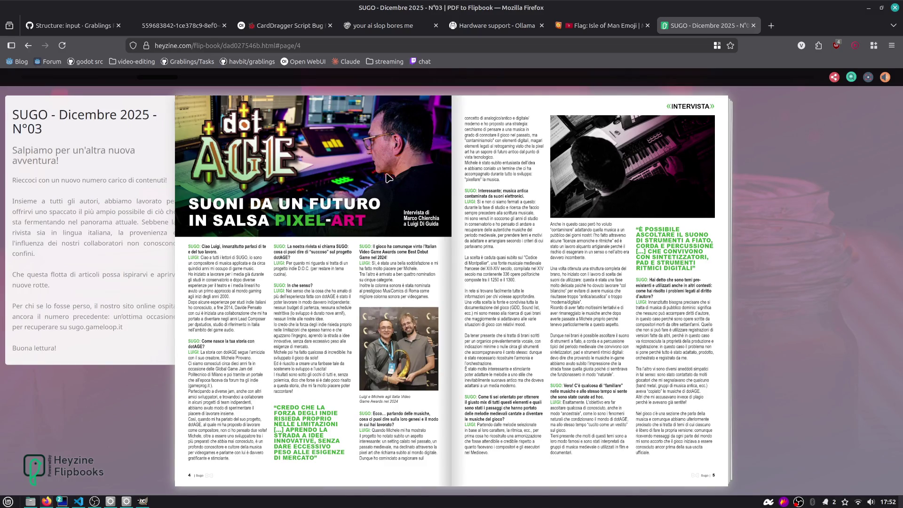
{"action": "left_click", "coordinate": [706, 418]}
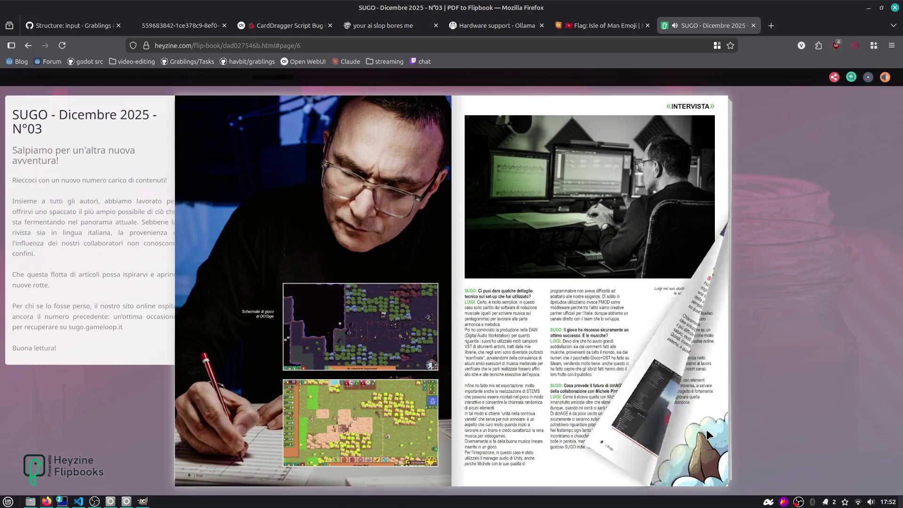
{"action": "left_click", "coordinate": [706, 429]}
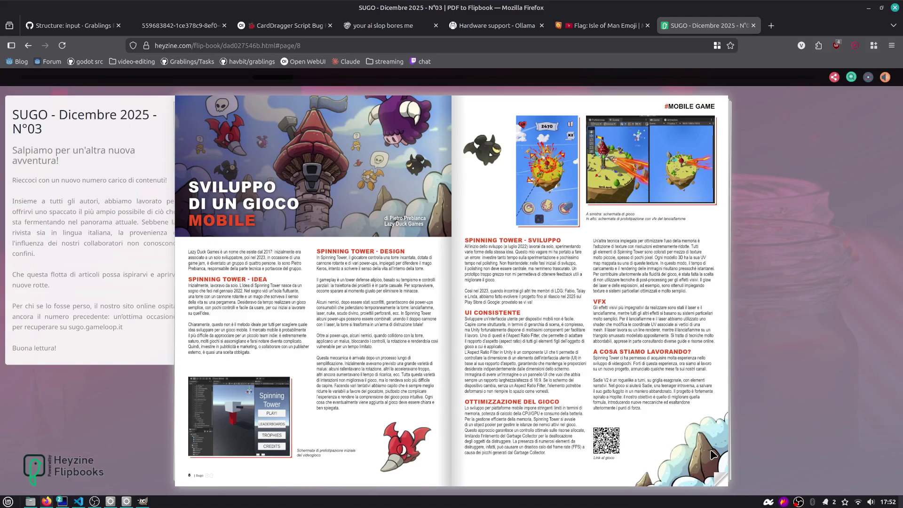
{"action": "left_click", "coordinate": [712, 454]}
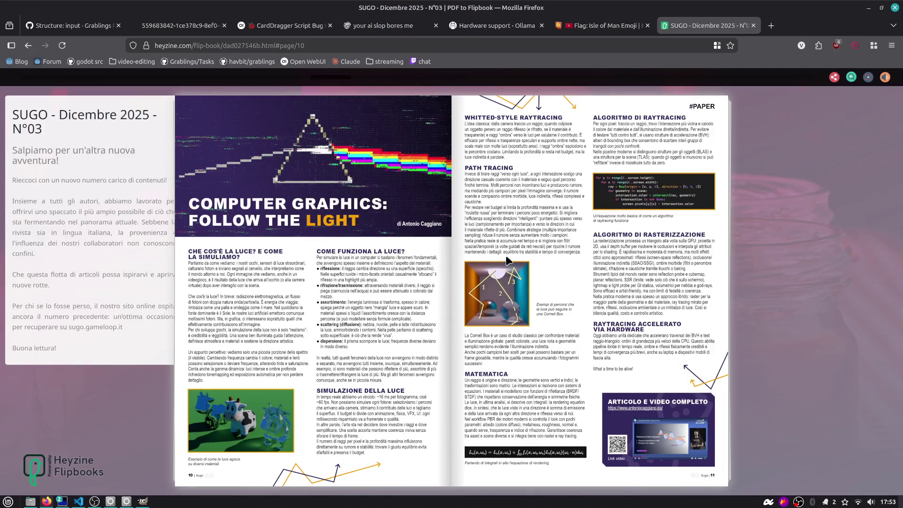
{"action": "left_click", "coordinate": [712, 474]}
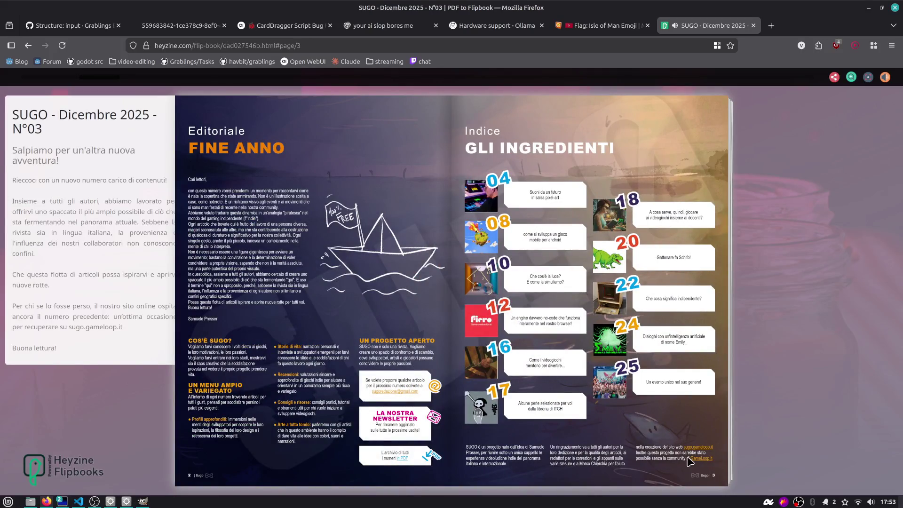
{"action": "left_click", "coordinate": [690, 431]}
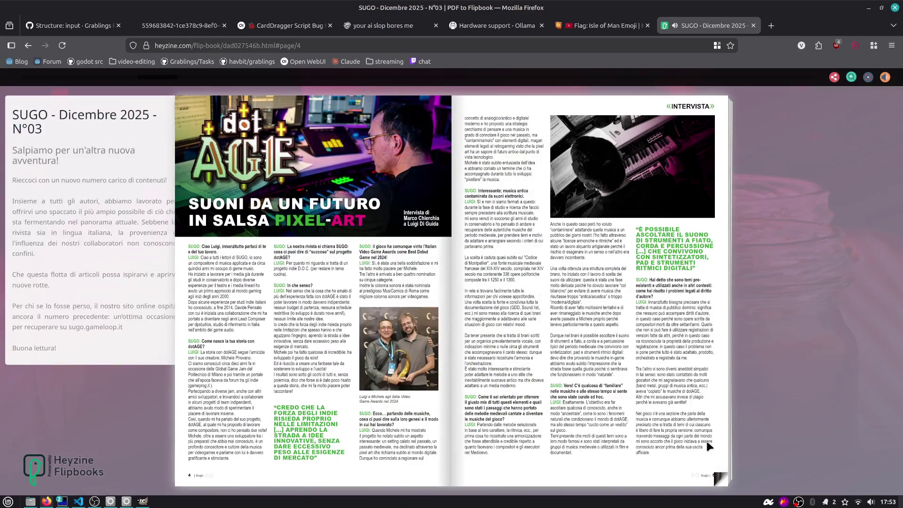
{"action": "left_click", "coordinate": [706, 441]}
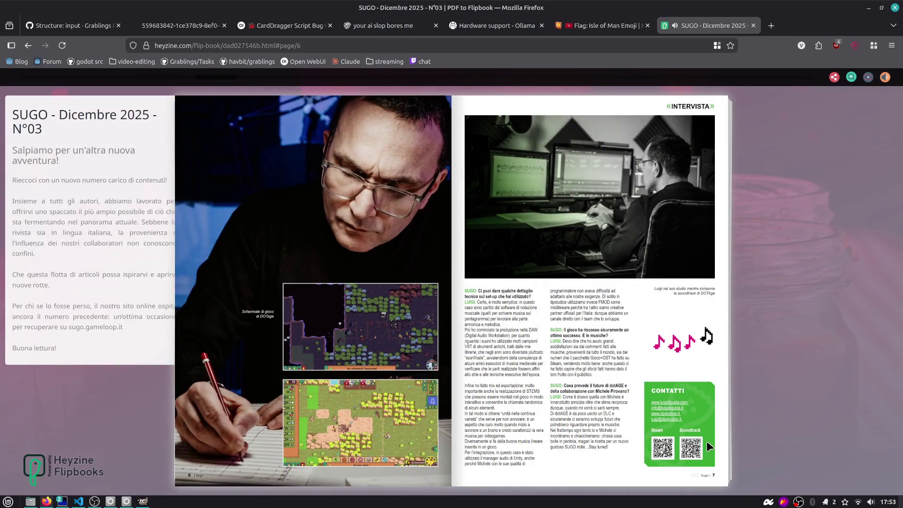
{"action": "left_click", "coordinate": [707, 441]}
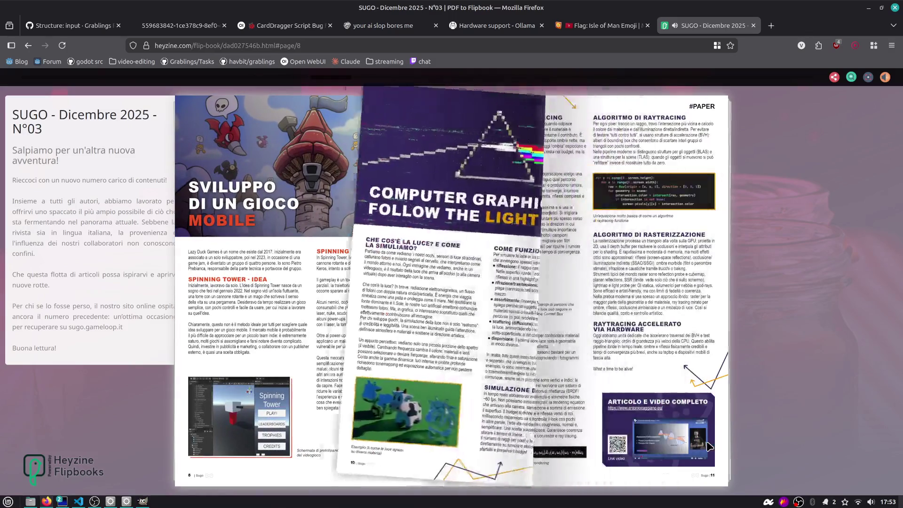
{"action": "left_click", "coordinate": [706, 441]}
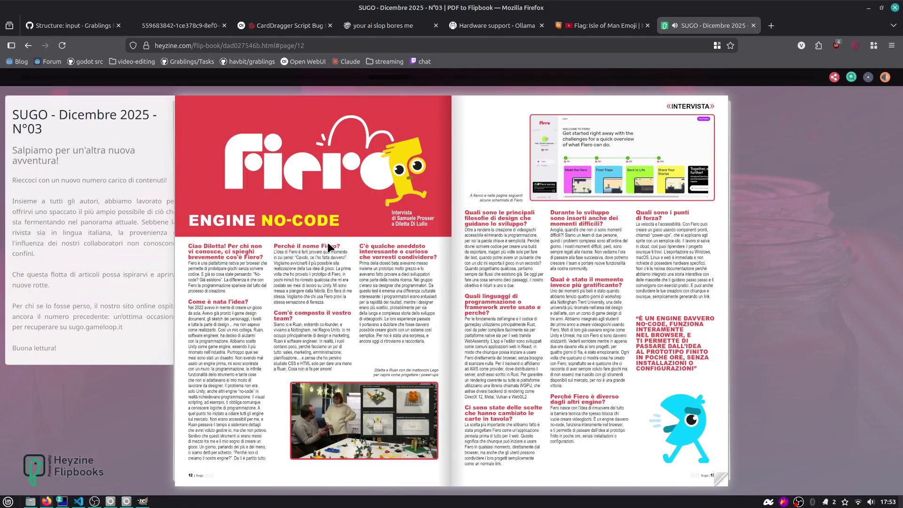
- Search 'fiero code engine' in a new tab and open fierogameengine.com
{"action": "key", "text": "ctrl+t"}
{"action": "type", "text": "fi"}
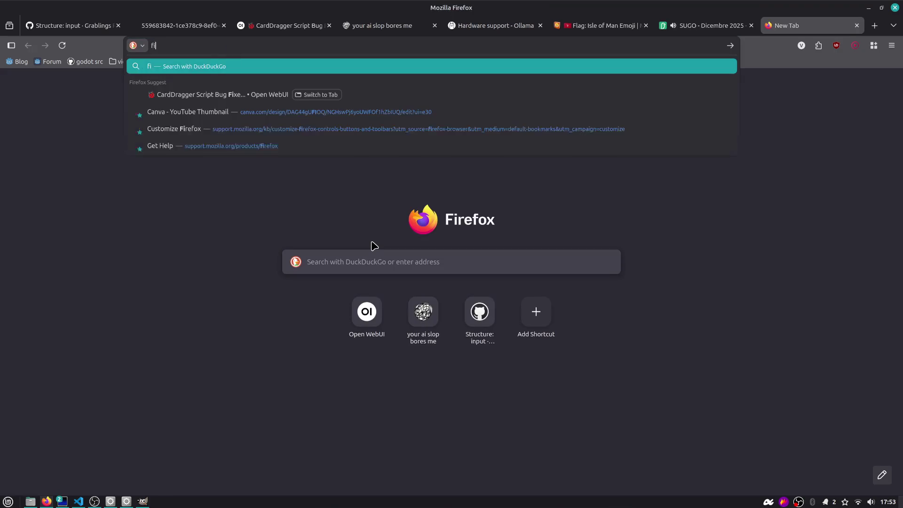
{"action": "type", "text": "ero code engine"}
{"action": "key", "text": "Return"}
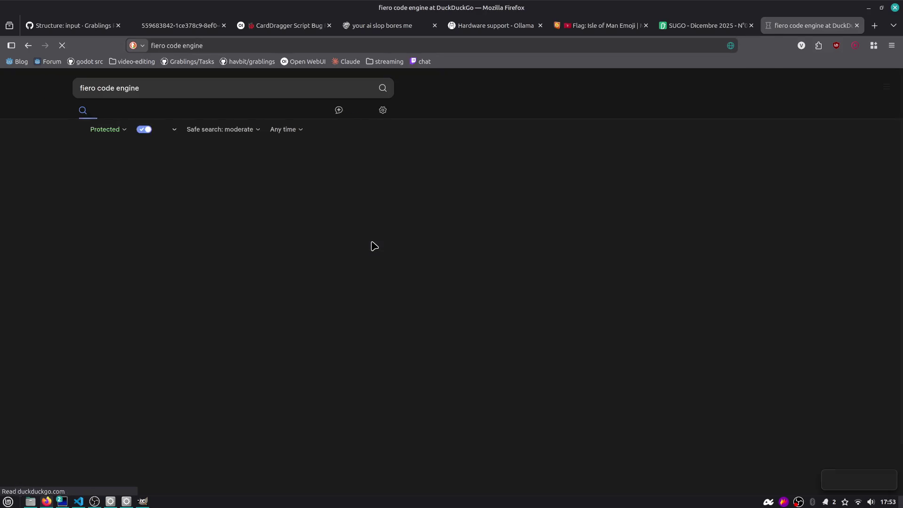
{"action": "left_click", "coordinate": [141, 177]}
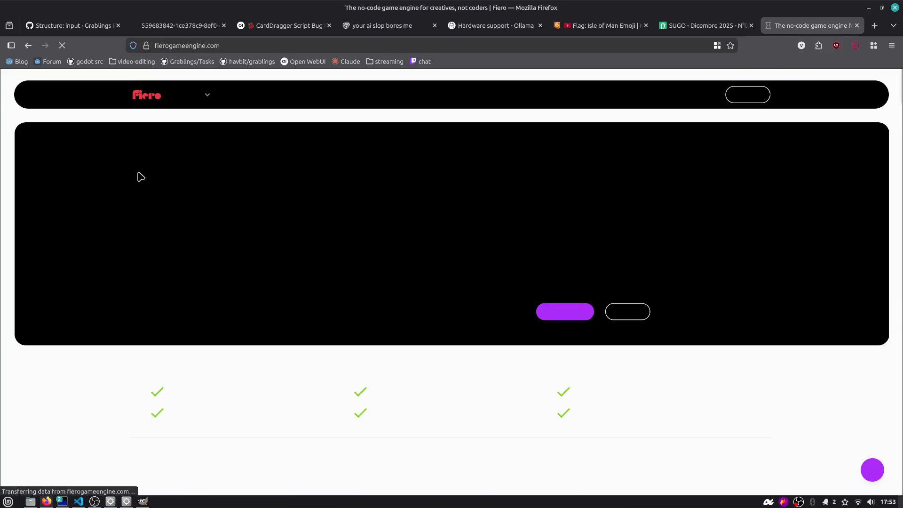
- Step the Fiero demo tour past the intro and Power-Ups to adding character movement
{"action": "scroll", "coordinate": [141, 177], "scroll_direction": "down", "scroll_amount": 2}
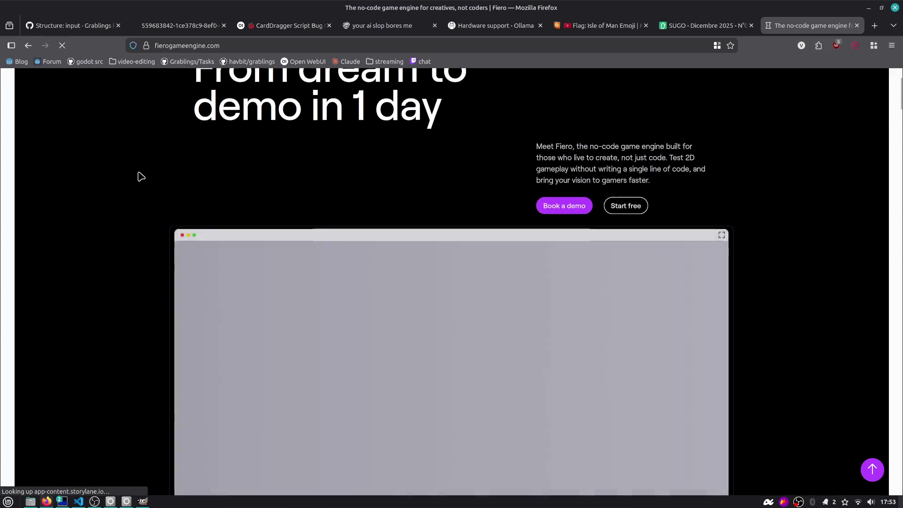
{"action": "scroll", "coordinate": [141, 177], "scroll_direction": "down", "scroll_amount": 2}
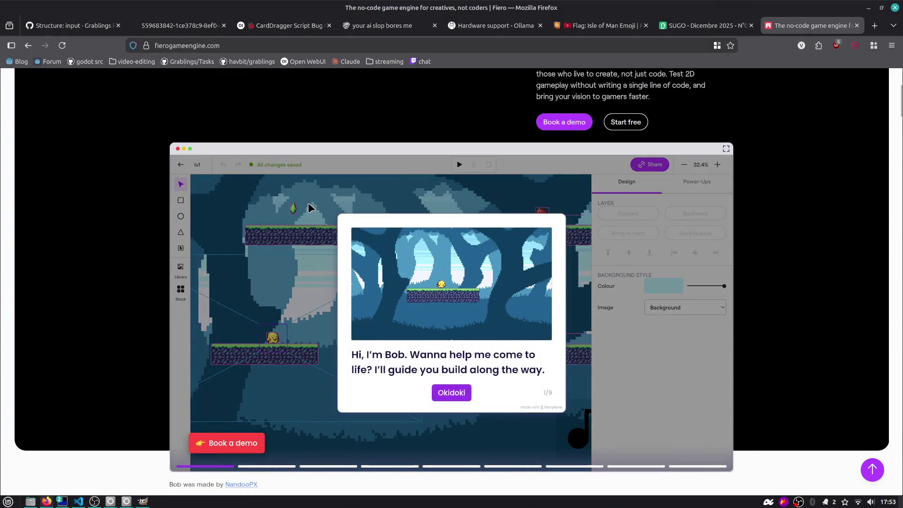
{"action": "scroll", "coordinate": [470, 324], "scroll_direction": "down", "scroll_amount": 2}
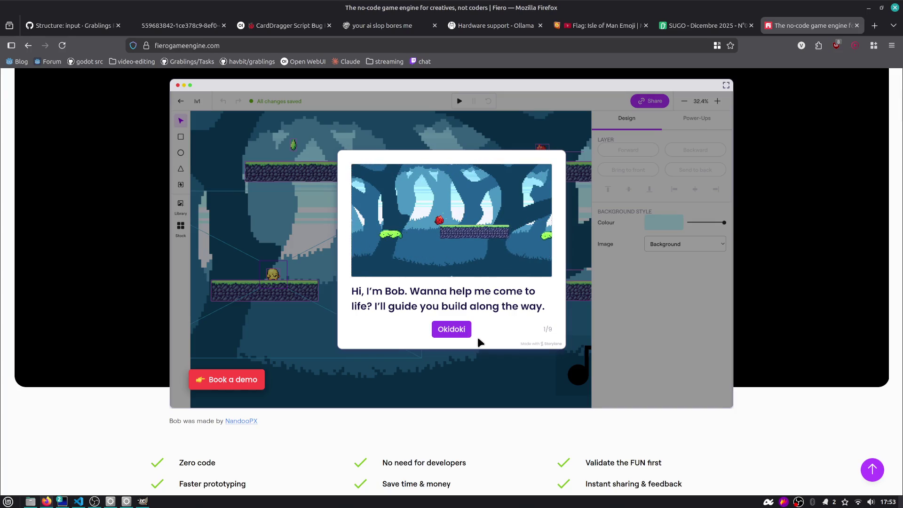
{"action": "key", "text": "Return"}
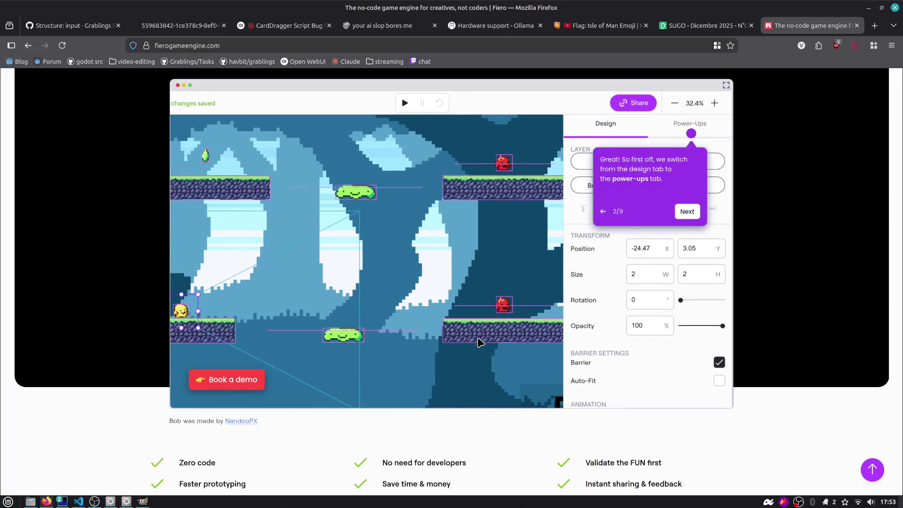
{"action": "left_click", "coordinate": [684, 211]}
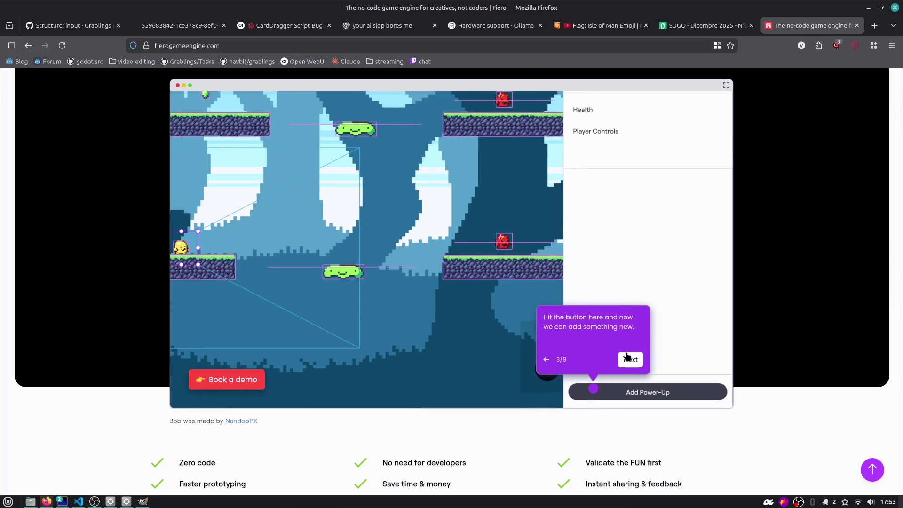
{"action": "left_click", "coordinate": [629, 360]}
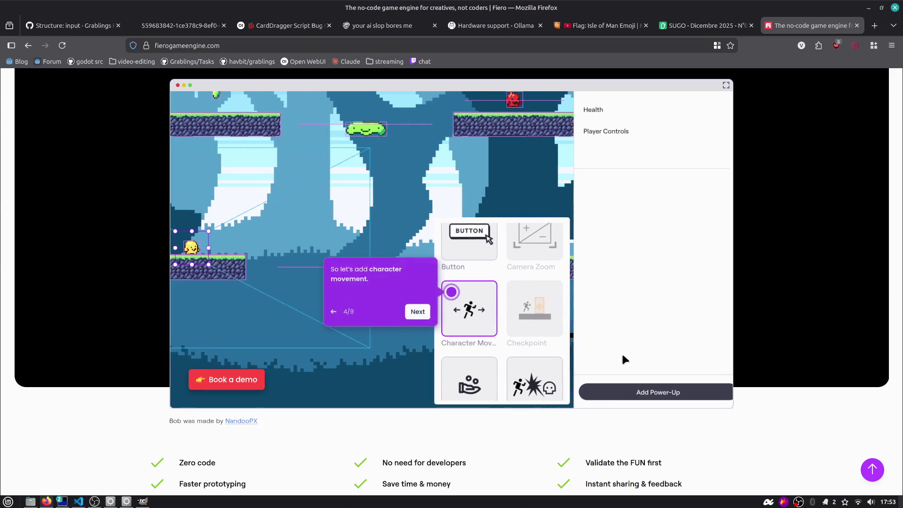
{"action": "left_click", "coordinate": [418, 313]}
{"action": "left_click", "coordinate": [662, 217]}
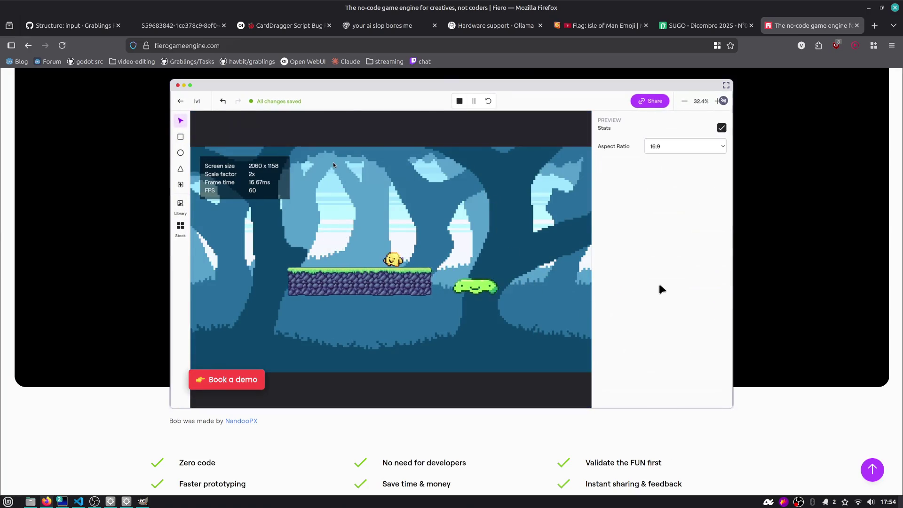
- Open a new empty browser tab with the address bar ready for input
{"action": "scroll", "coordinate": [659, 285], "scroll_direction": "down", "scroll_amount": 3}
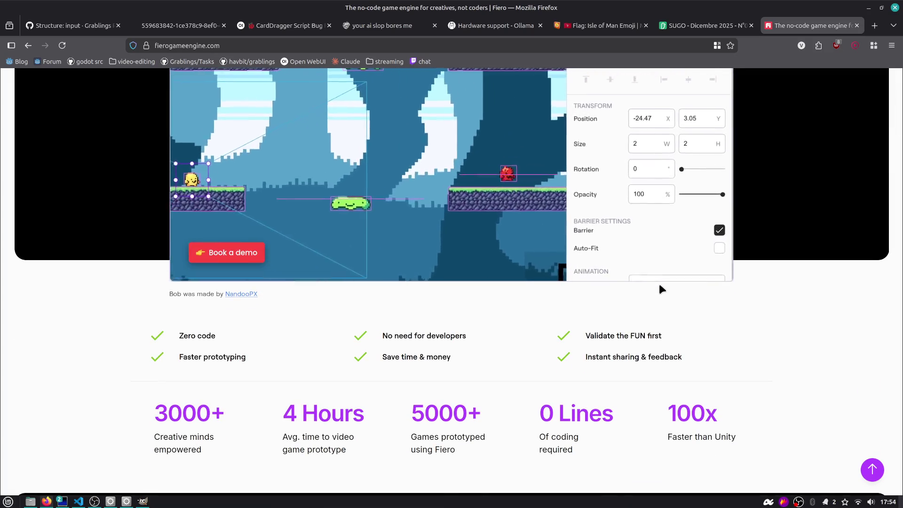
{"action": "scroll", "coordinate": [659, 287], "scroll_direction": "down", "scroll_amount": 2}
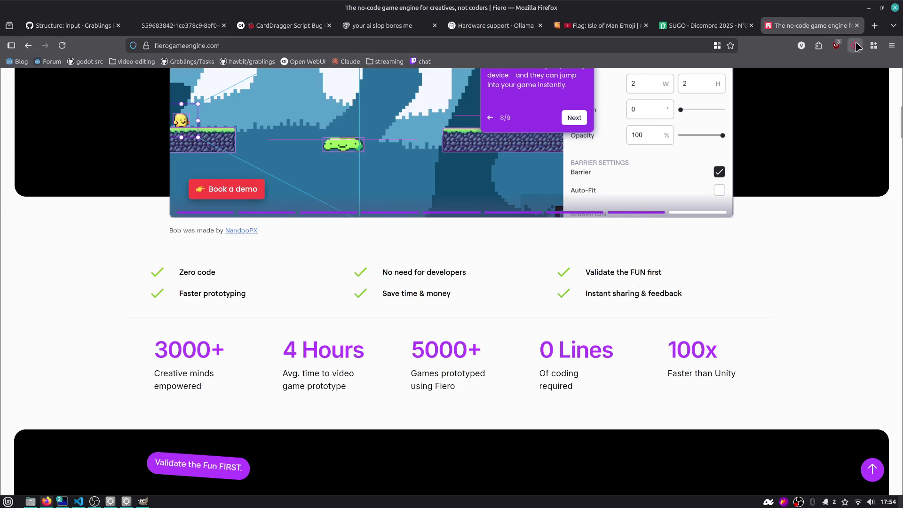
{"action": "left_click", "coordinate": [874, 26]}
{"action": "left_click", "coordinate": [641, 47]}
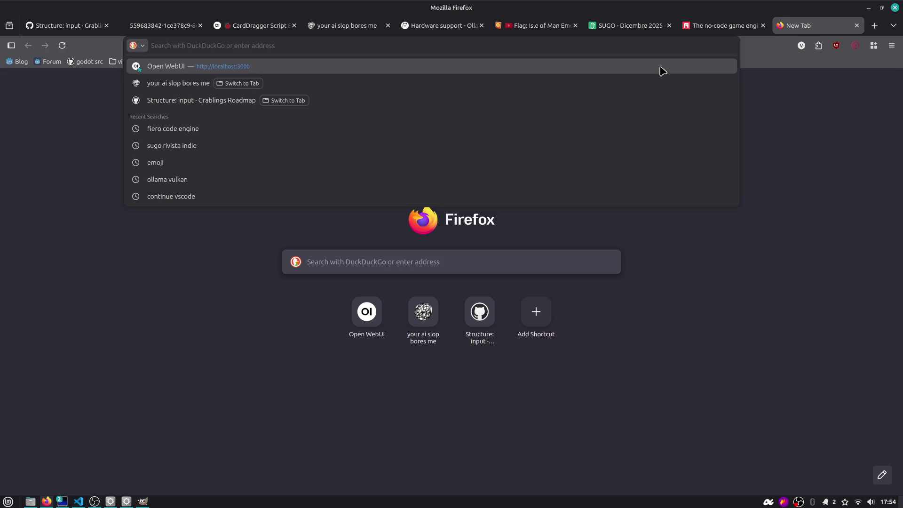
- Go to the autofilled github.com/godotengine page and open the pinned godot repository
{"action": "type", "text": "github.com/godo"}
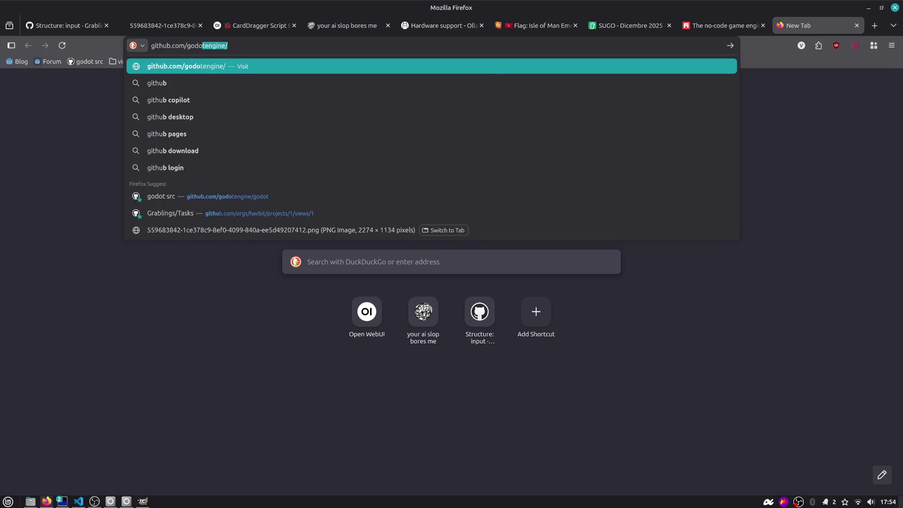
{"action": "key", "text": "Right"}
{"action": "key", "text": "Return"}
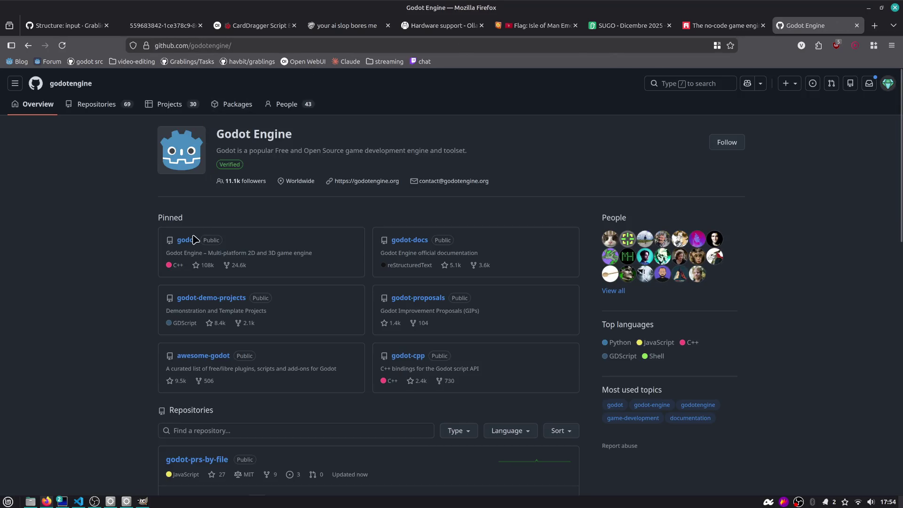
{"action": "left_click", "coordinate": [187, 240]}
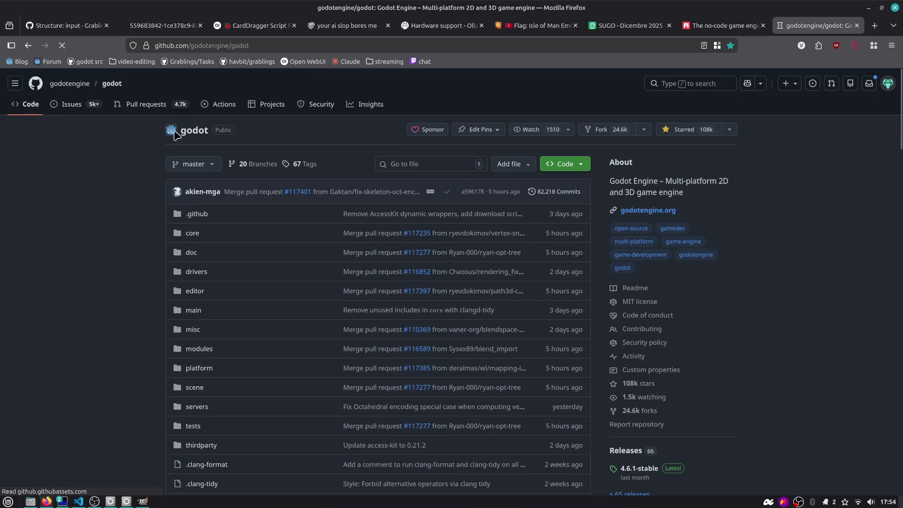
- Search the godot pull requests for 'raytracing' and show the closed results
{"action": "left_click", "coordinate": [148, 107]}
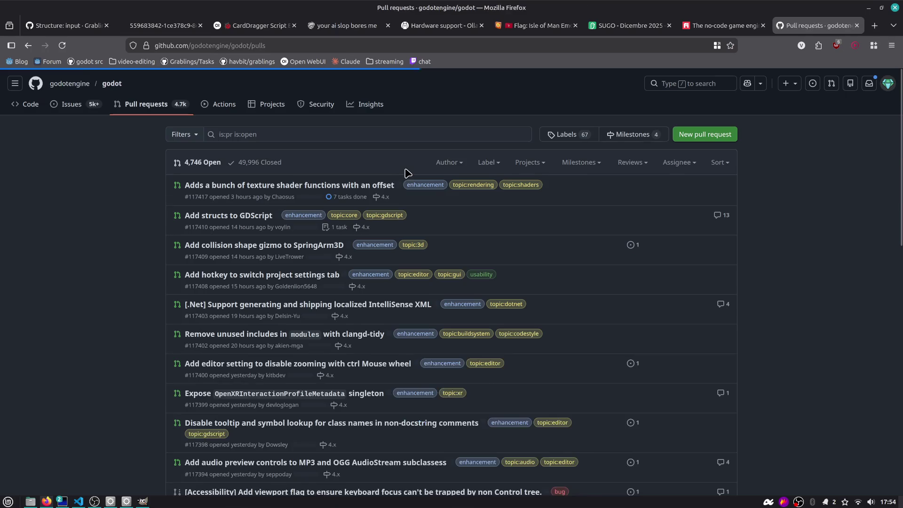
{"action": "left_click", "coordinate": [297, 137]}
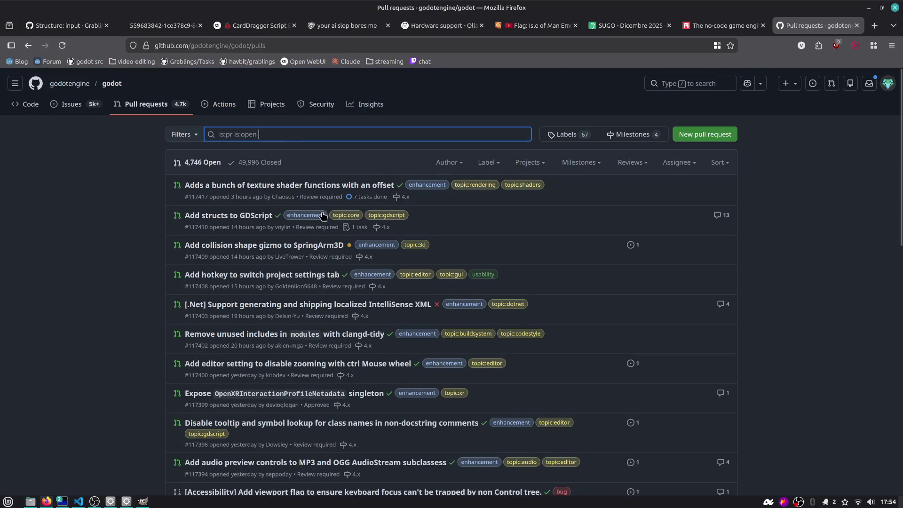
{"action": "type", "text": "rayca"}
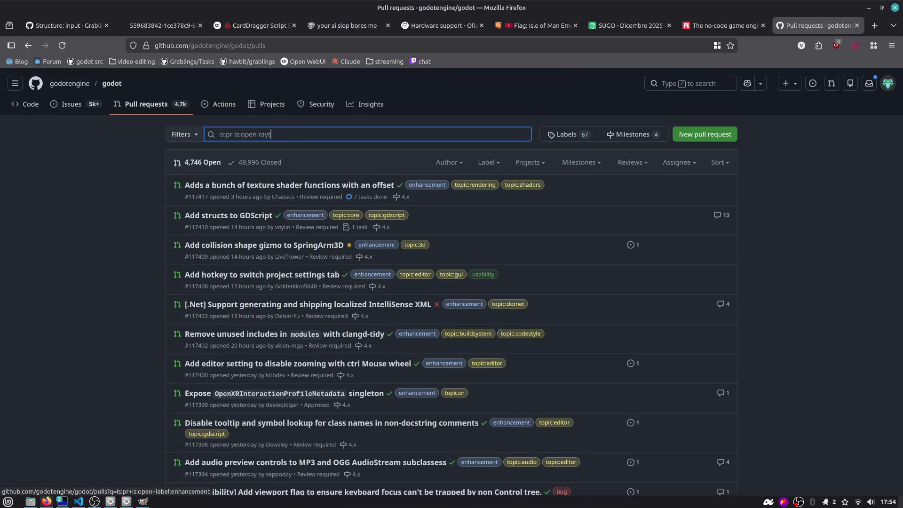
{"action": "key", "text": "Return"}
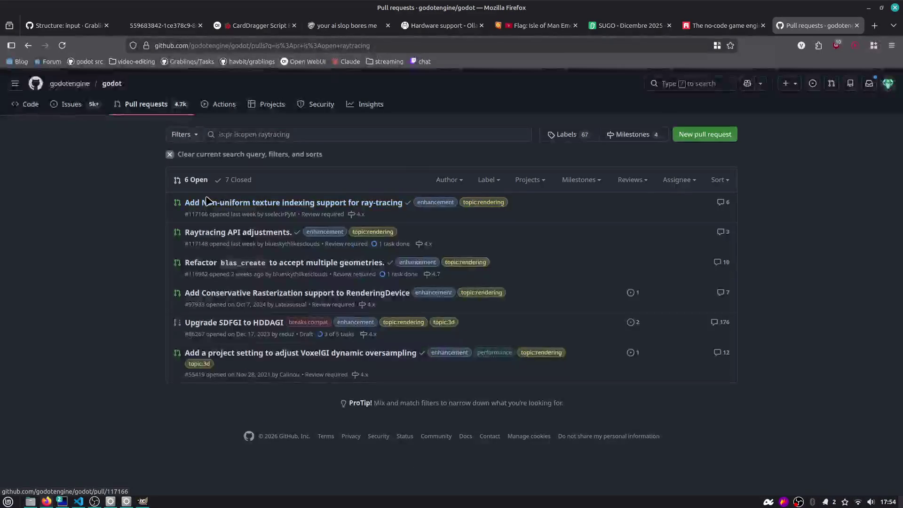
{"action": "left_click", "coordinate": [229, 179]}
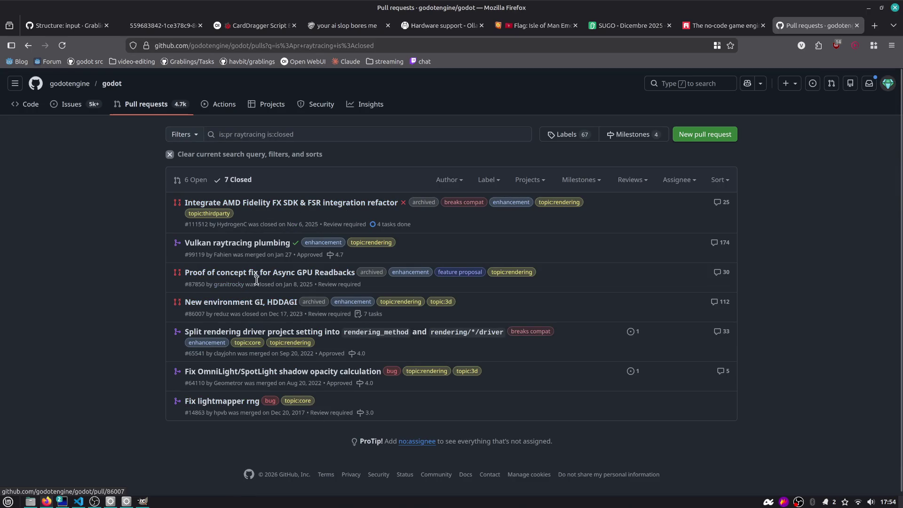
- Refine the search query and open the 'Vulkan raytracing plumbing' pull request
{"action": "mouse_move", "coordinate": [263, 275]}
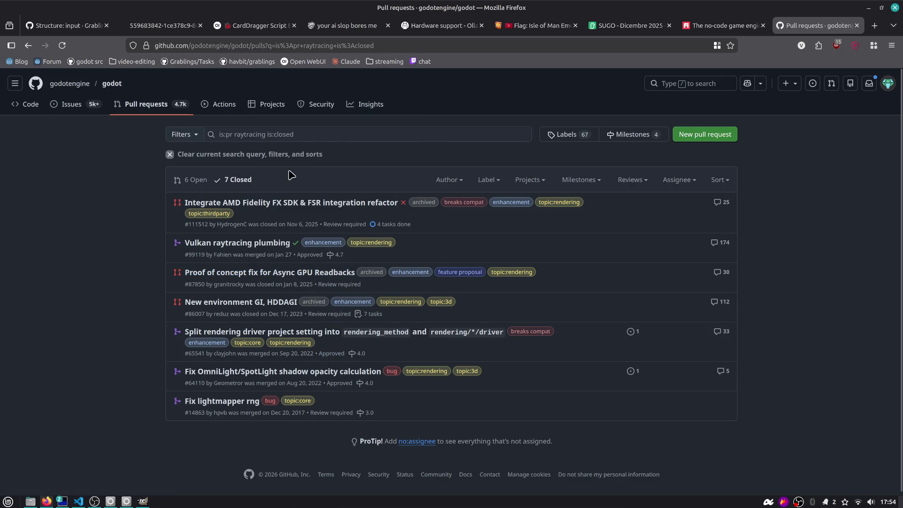
{"action": "left_click", "coordinate": [312, 135]}
{"action": "key", "text": "ctrl+shift+Left"}
{"action": "type", "text": "pl"}
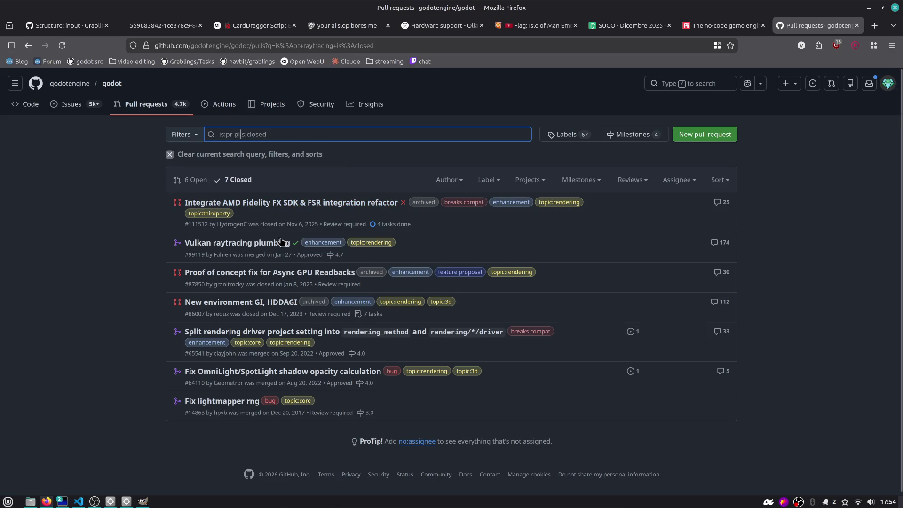
{"action": "left_click", "coordinate": [274, 248]}
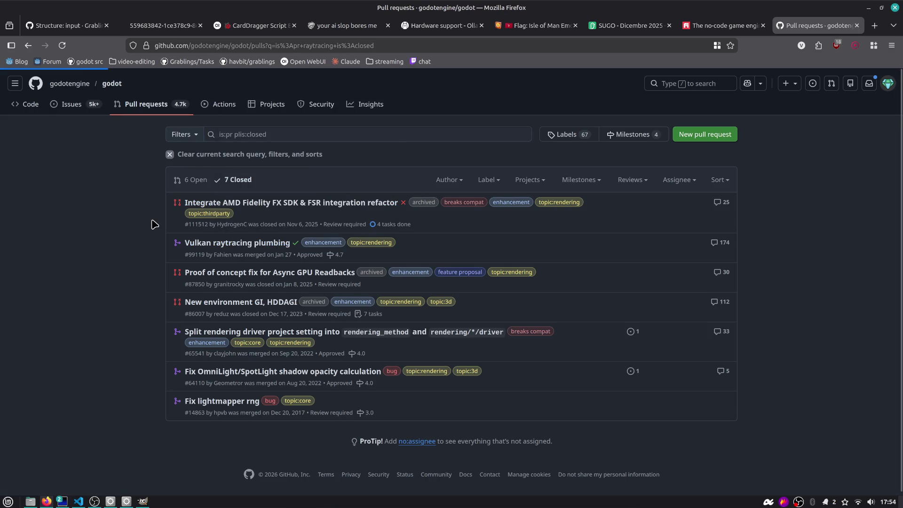
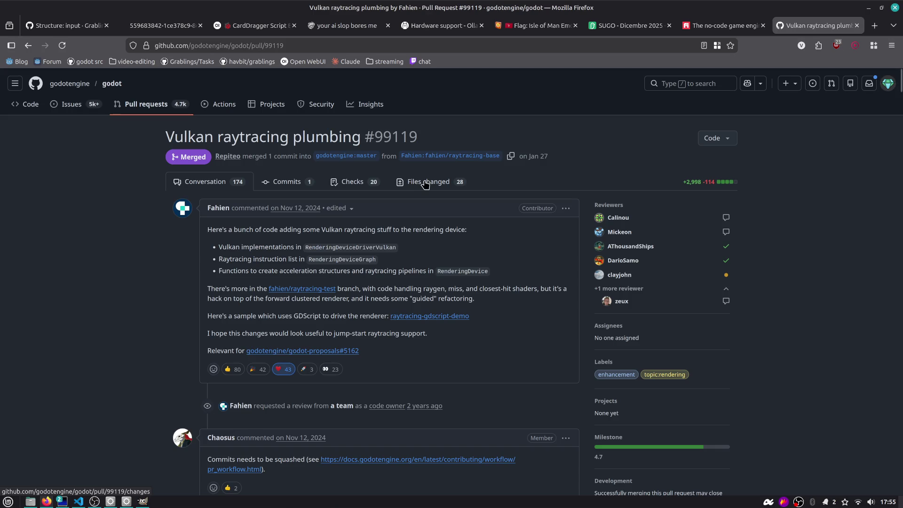
- Skim the Vulkan raytracing plumbing pull request conversation from its end back to the top
{"action": "key", "text": "End"}
{"action": "scroll", "coordinate": [424, 185], "scroll_direction": "up", "scroll_amount": 10}
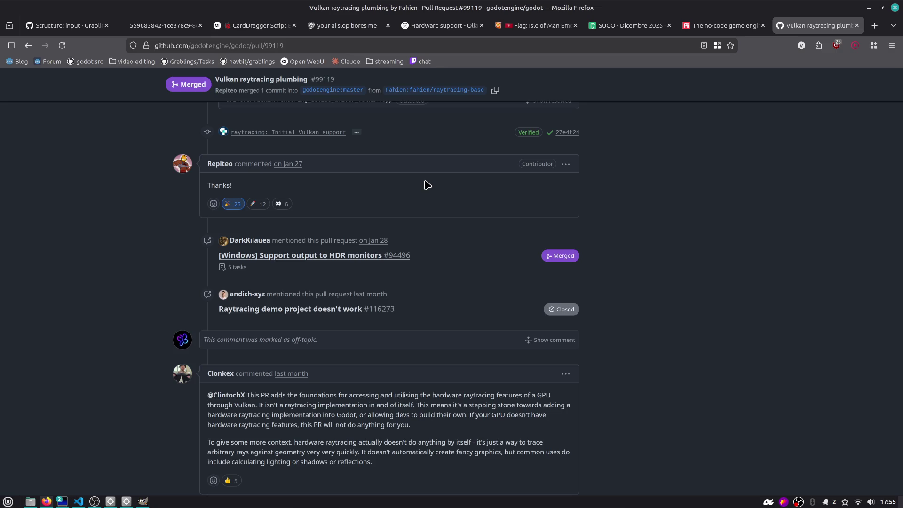
{"action": "scroll", "coordinate": [426, 185], "scroll_direction": "down", "scroll_amount": 8}
{"action": "scroll", "coordinate": [427, 184], "scroll_direction": "up", "scroll_amount": 8}
{"action": "key", "text": "Home"}
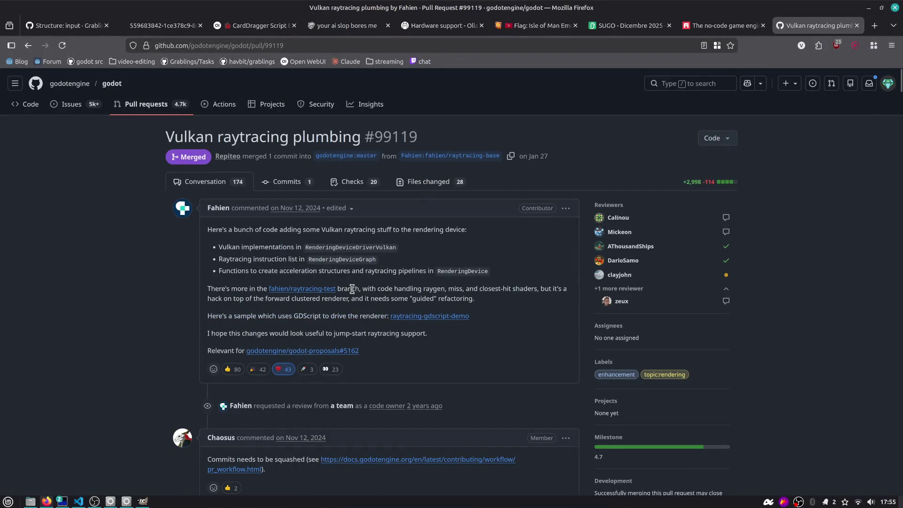
- Look over the pull request's changed files, then bring OBS Studio to the front
{"action": "left_click", "coordinate": [414, 184]}
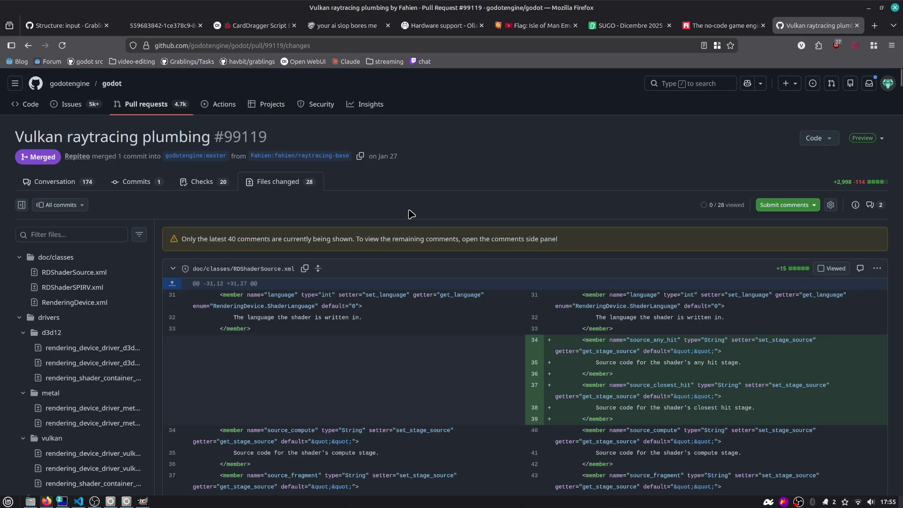
{"action": "scroll", "coordinate": [416, 216], "scroll_direction": "down", "scroll_amount": 3}
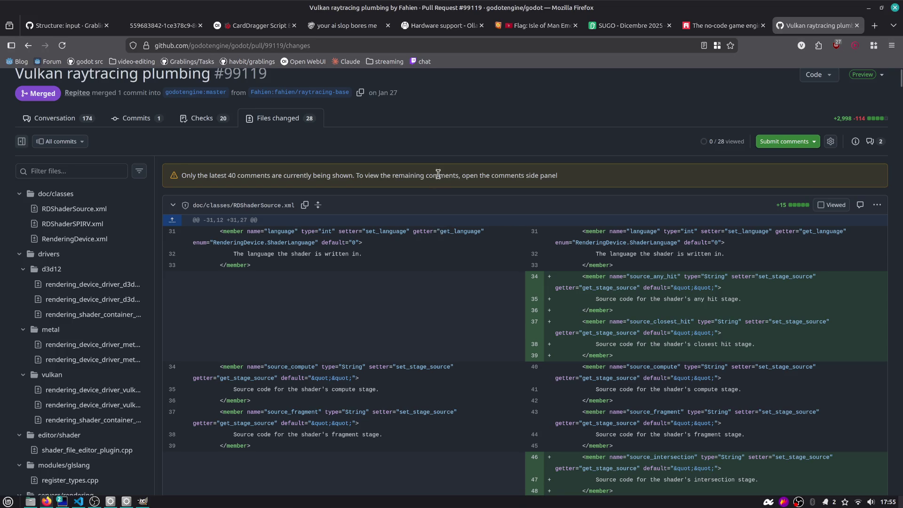
{"action": "scroll", "coordinate": [439, 173], "scroll_direction": "up", "scroll_amount": 2}
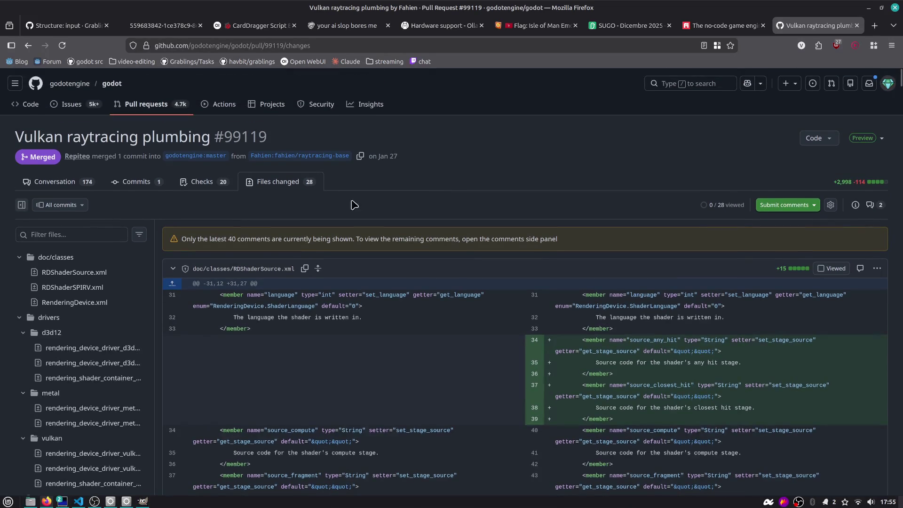
{"action": "key", "text": "alt+Tab"}
{"action": "left_click", "coordinate": [255, 283]}
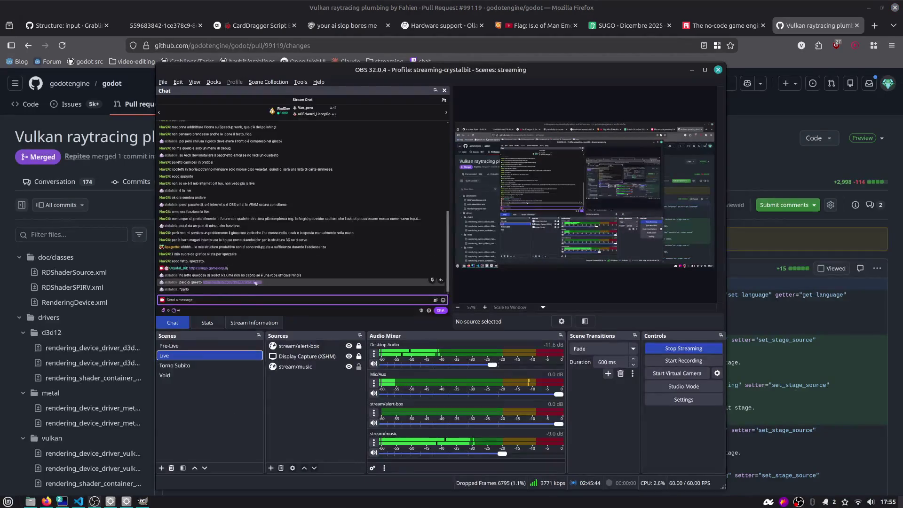
- Copy the NVIDIA-RTX/godot link from the OBS stream chat and load it in a new Firefox tab
{"action": "left_click_drag", "start_coordinate": [255, 282], "coordinate": [199, 292]}
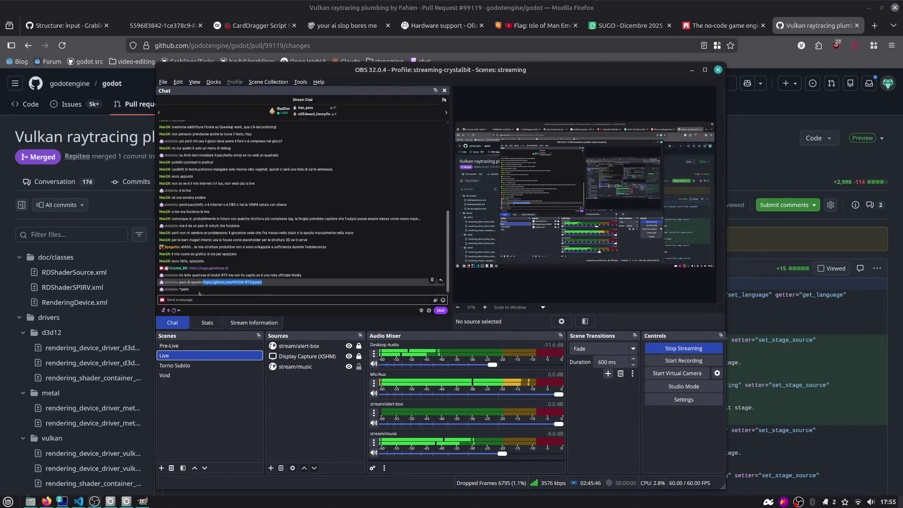
{"action": "key", "text": "ctrl+c"}
{"action": "key", "text": "alt+Tab"}
{"action": "key", "text": "ctrl+t"}
{"action": "key", "text": "ctrl+v"}
{"action": "key", "text": "Return"}
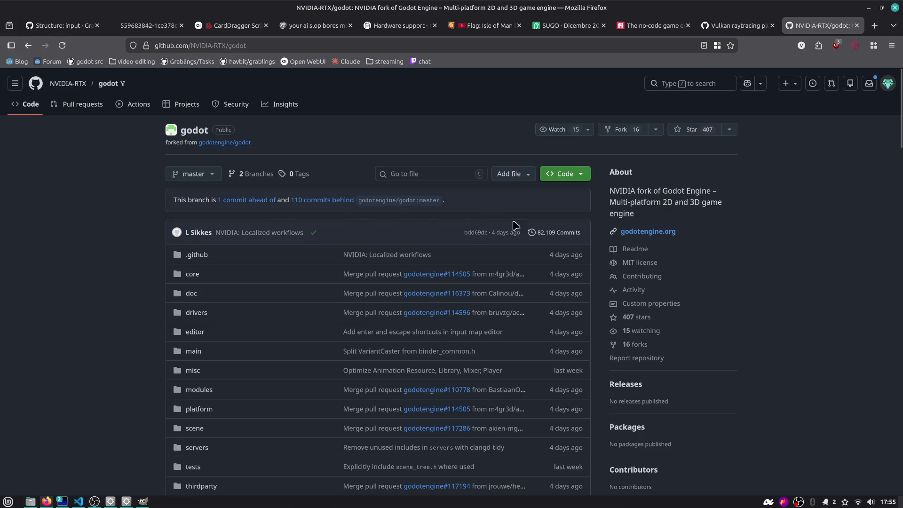
{"action": "left_click", "coordinate": [554, 232]}
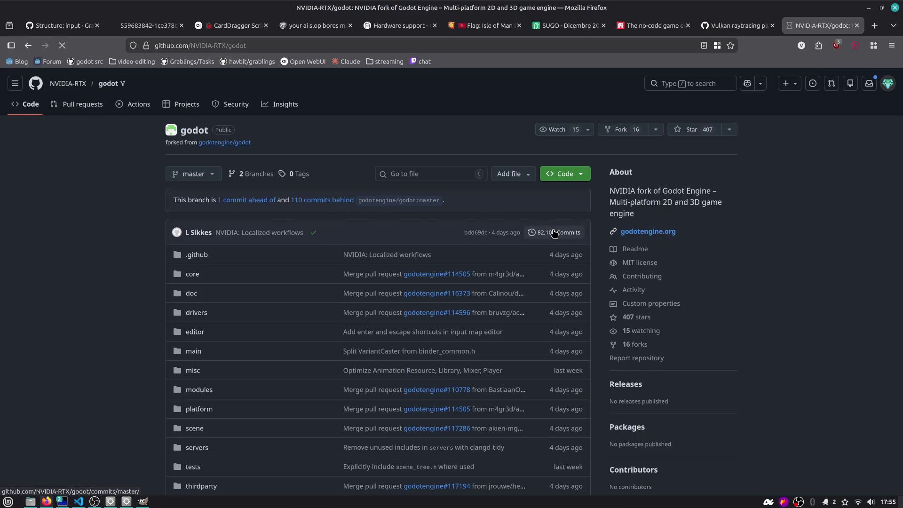
{"action": "scroll", "coordinate": [554, 232], "scroll_direction": "down", "scroll_amount": 7}
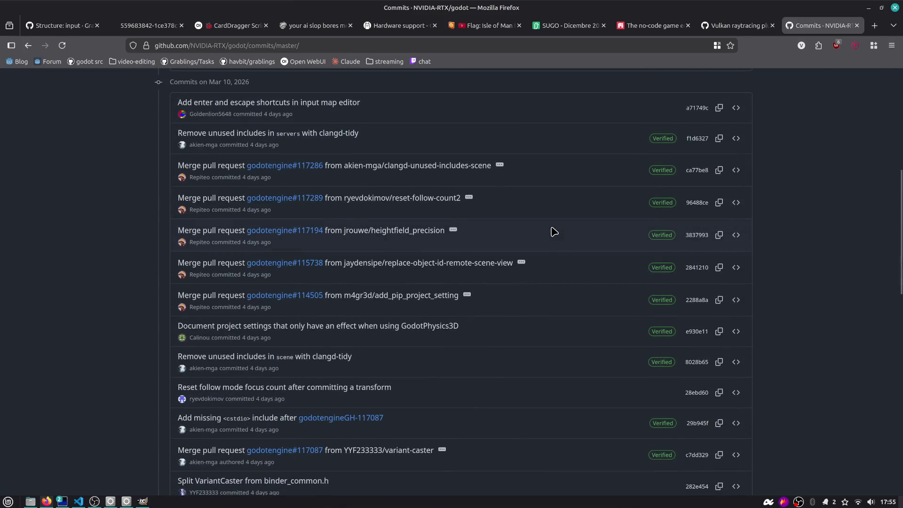
{"action": "scroll", "coordinate": [554, 232], "scroll_direction": "down", "scroll_amount": 7}
{"action": "scroll", "coordinate": [539, 247], "scroll_direction": "down", "scroll_amount": 7}
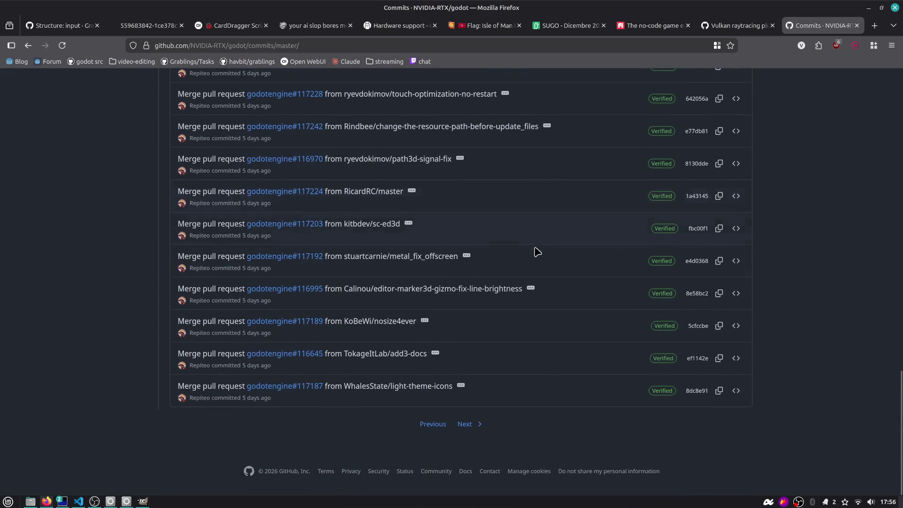
{"action": "left_click", "coordinate": [474, 424]}
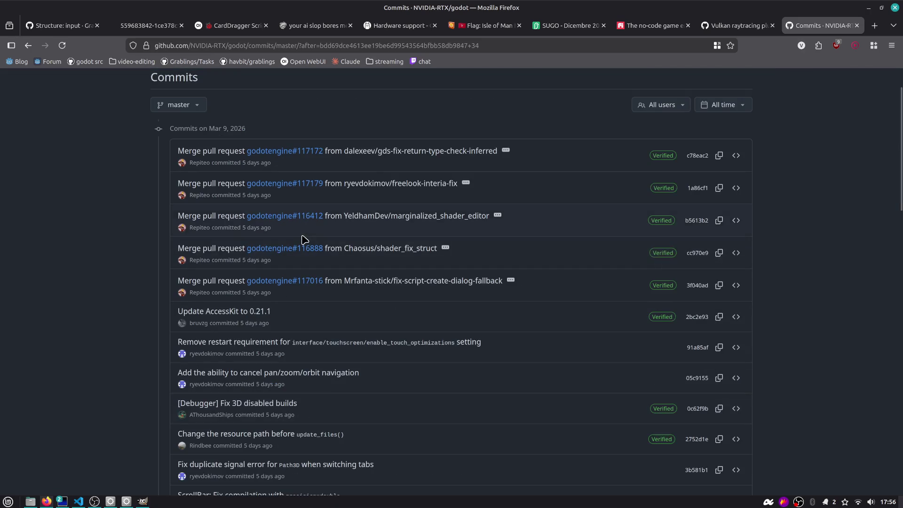
{"action": "scroll", "coordinate": [315, 242], "scroll_direction": "down", "scroll_amount": 5}
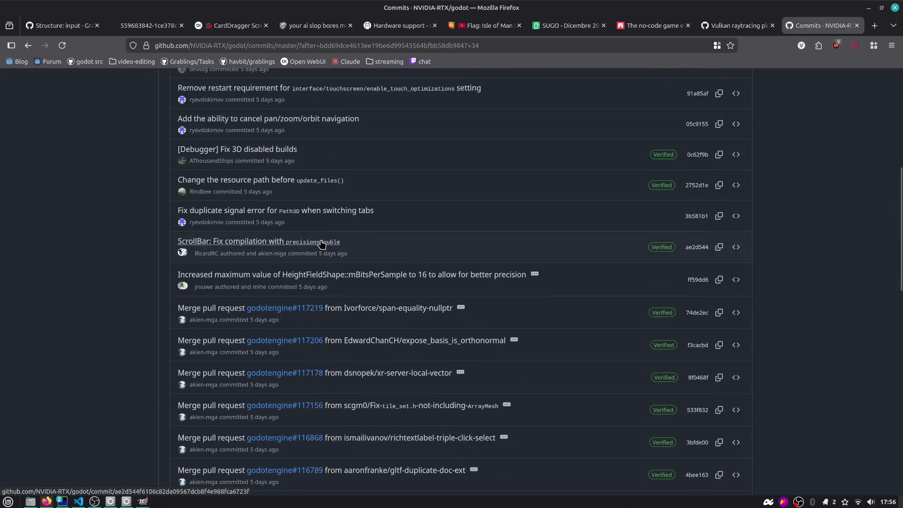
{"action": "scroll", "coordinate": [337, 245], "scroll_direction": "down", "scroll_amount": 8}
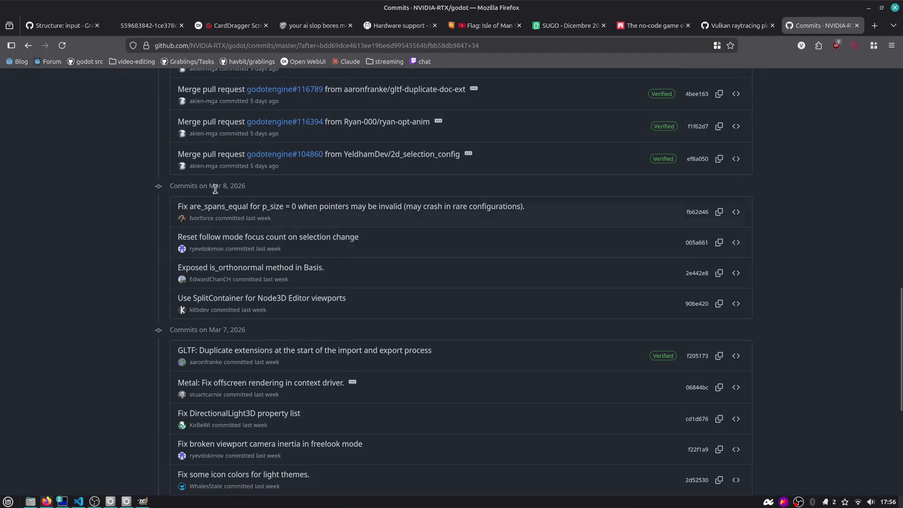
{"action": "left_click", "coordinate": [28, 46]}
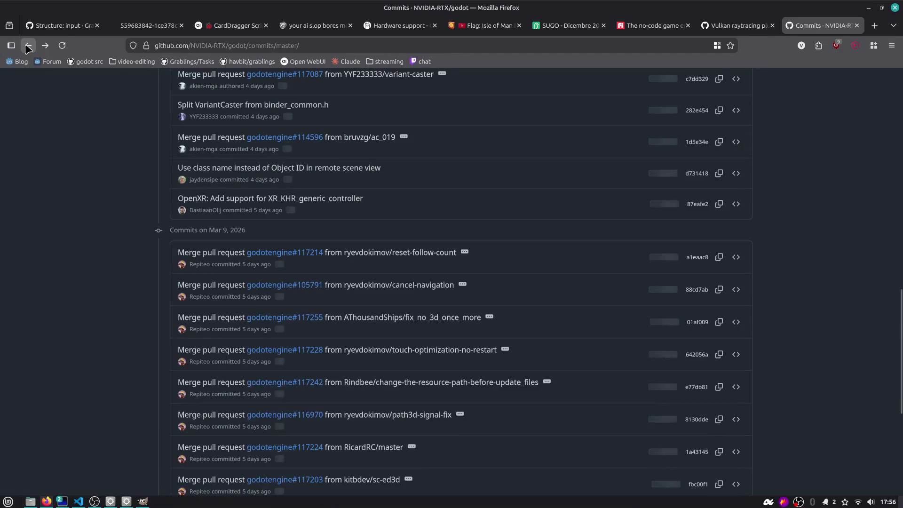
{"action": "left_click", "coordinate": [28, 46]}
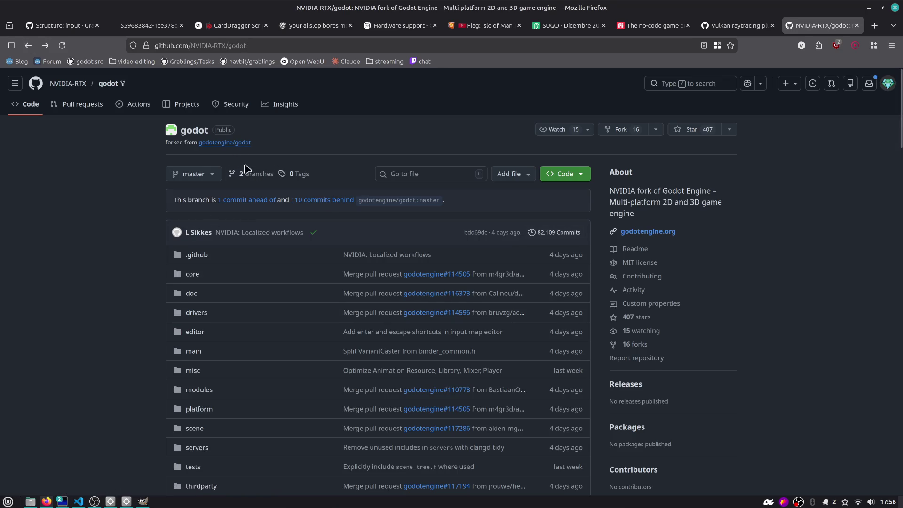
{"action": "left_click", "coordinate": [257, 207]}
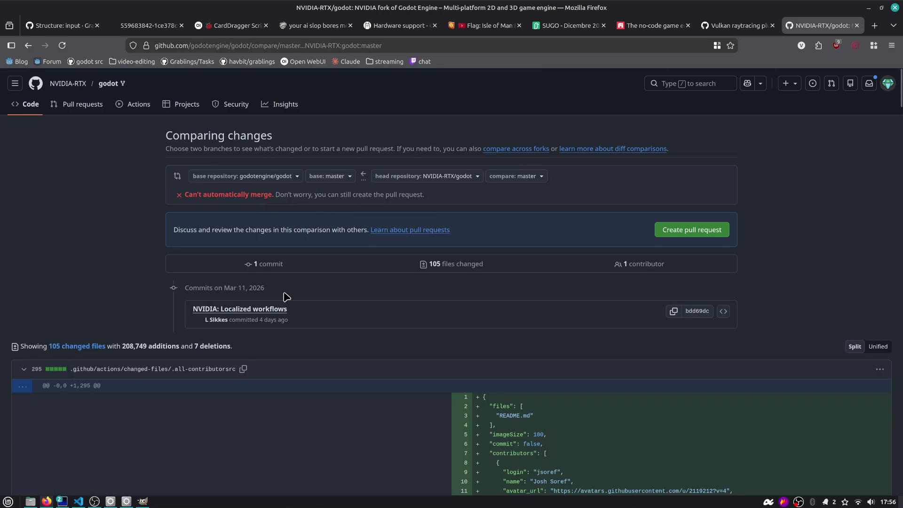
{"action": "scroll", "coordinate": [335, 282], "scroll_direction": "down", "scroll_amount": 4}
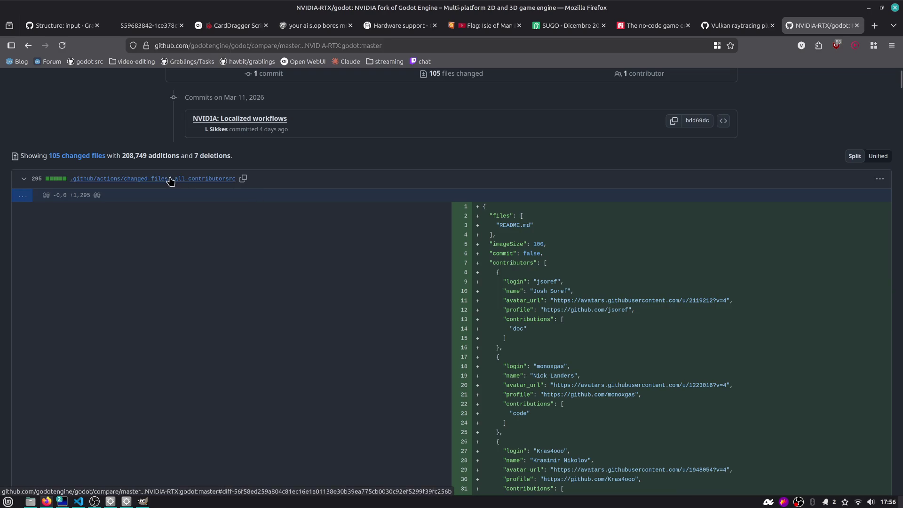
{"action": "scroll", "coordinate": [207, 185], "scroll_direction": "up", "scroll_amount": 4}
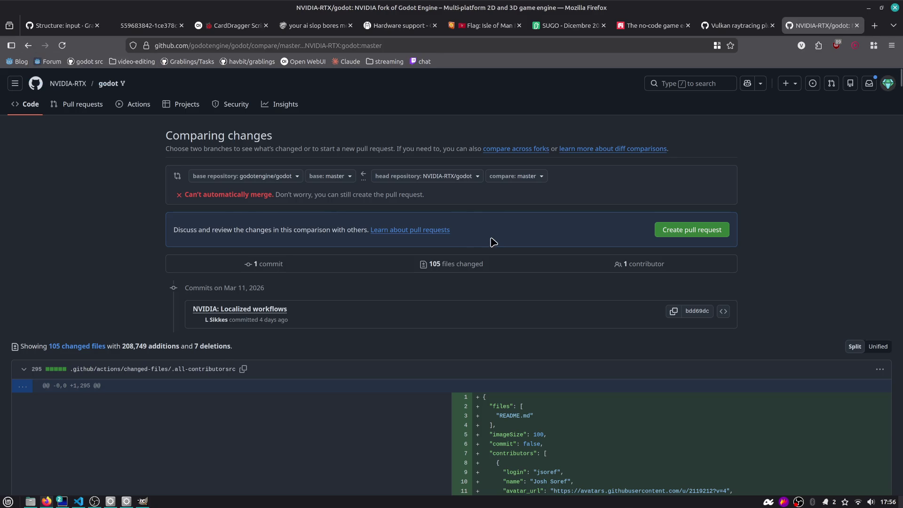
{"action": "scroll", "coordinate": [491, 237], "scroll_direction": "down", "scroll_amount": 5}
{"action": "mouse_move", "coordinate": [899, 94]}
{"action": "left_mouse_down"}
{"action": "mouse_move", "coordinate": [861, 444]}
{"action": "mouse_move", "coordinate": [875, 71]}
{"action": "left_mouse_up"}
{"action": "left_click", "coordinate": [24, 47]}
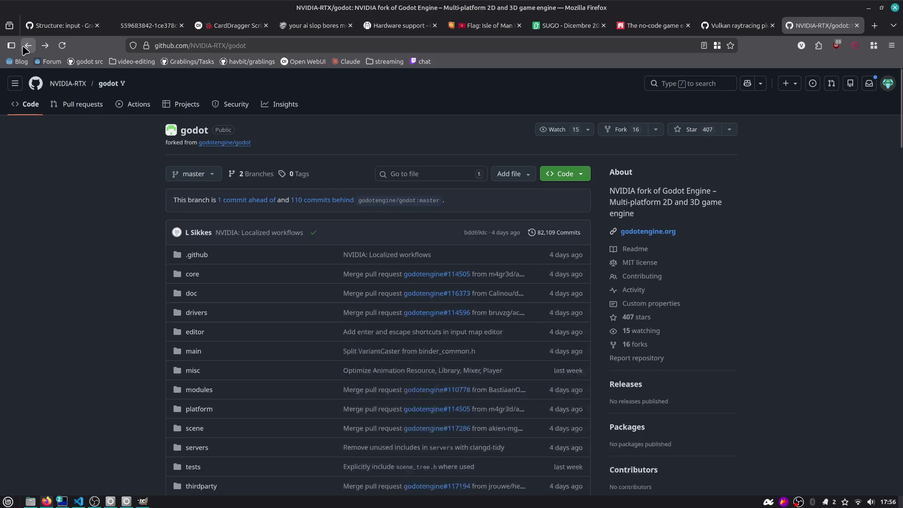
{"action": "scroll", "coordinate": [177, 202], "scroll_direction": "down", "scroll_amount": 20}
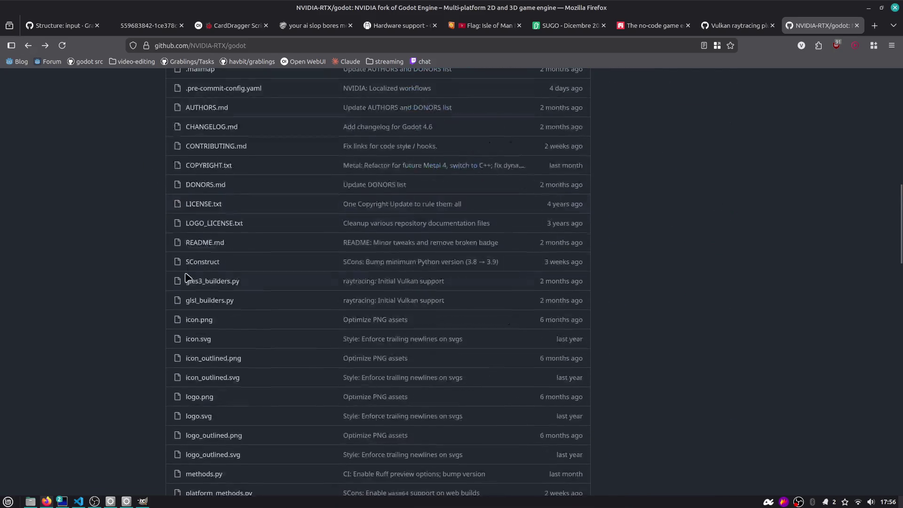
{"action": "scroll", "coordinate": [161, 280], "scroll_direction": "down", "scroll_amount": 10}
{"action": "scroll", "coordinate": [161, 280], "scroll_direction": "up", "scroll_amount": 15}
{"action": "scroll", "coordinate": [138, 242], "scroll_direction": "up", "scroll_amount": 10}
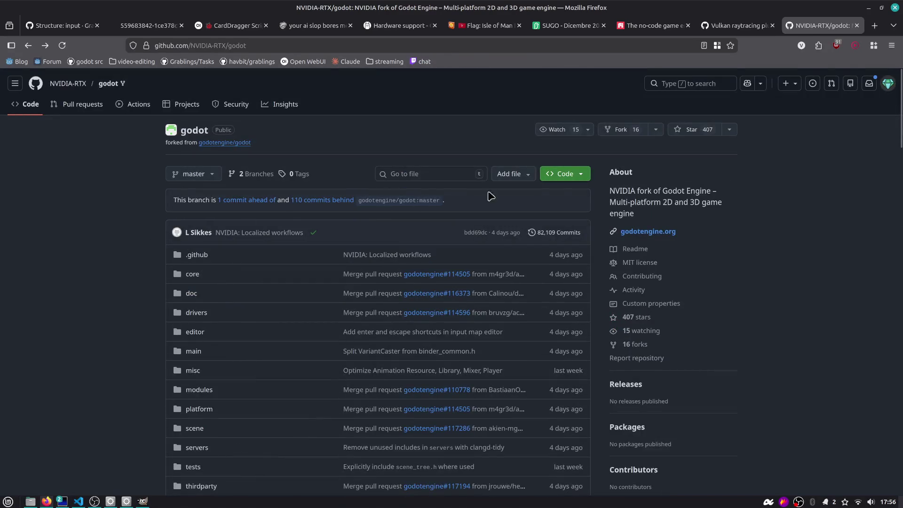
{"action": "key", "text": "ctrl+t"}
- Search 'nvidia godot engine rtx gdc talk' and open the GameFromScratch article on NVIDIA's Godot fork
{"action": "type", "text": "bvudua"}
{"action": "key", "text": "ctrl+a"}
{"action": "key", "text": "BackSpace"}
{"action": "type", "text": "nvidia godot engine rts"}
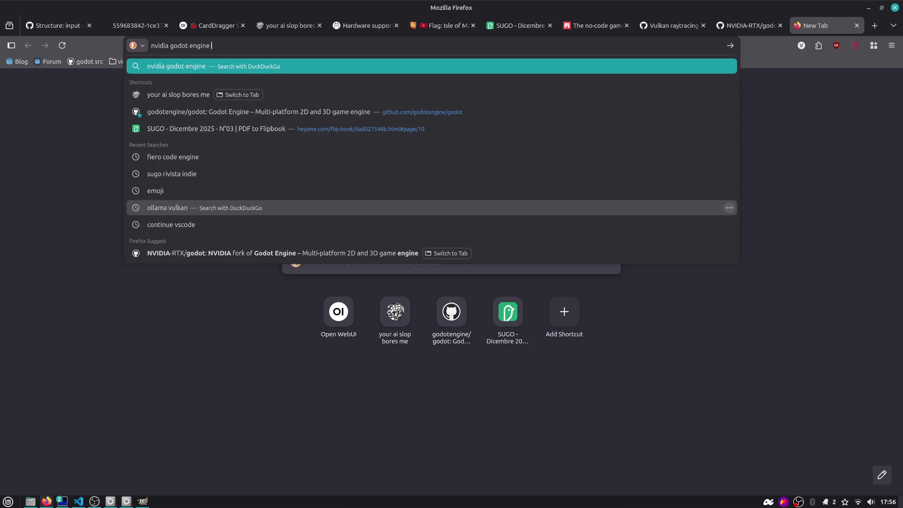
{"action": "key", "text": "BackSpace"}
{"action": "key", "text": "BackSpace"}
{"action": "type", "text": "x gdc talk"}
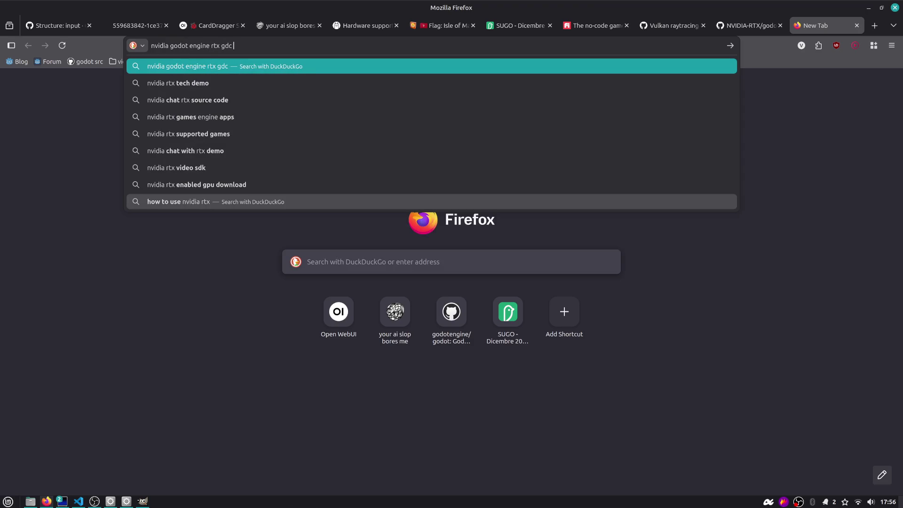
{"action": "key", "text": "Return"}
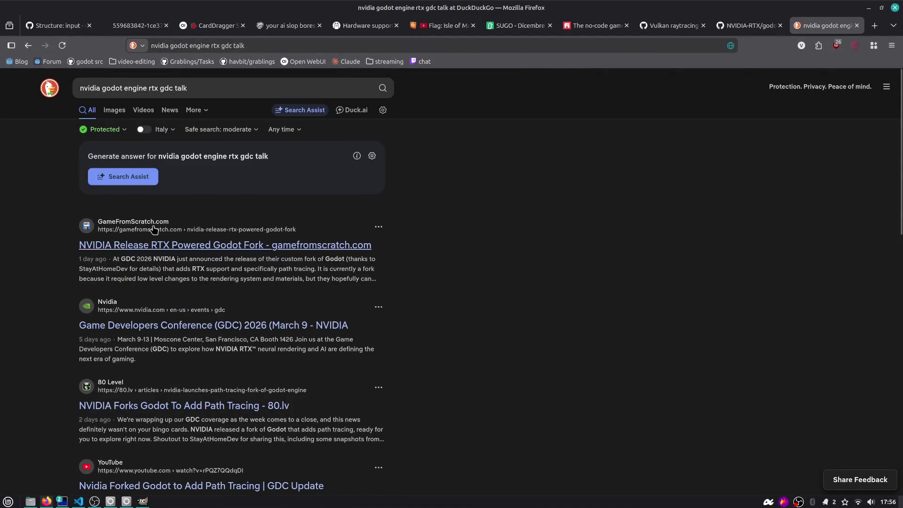
{"action": "left_click", "coordinate": [156, 247]}
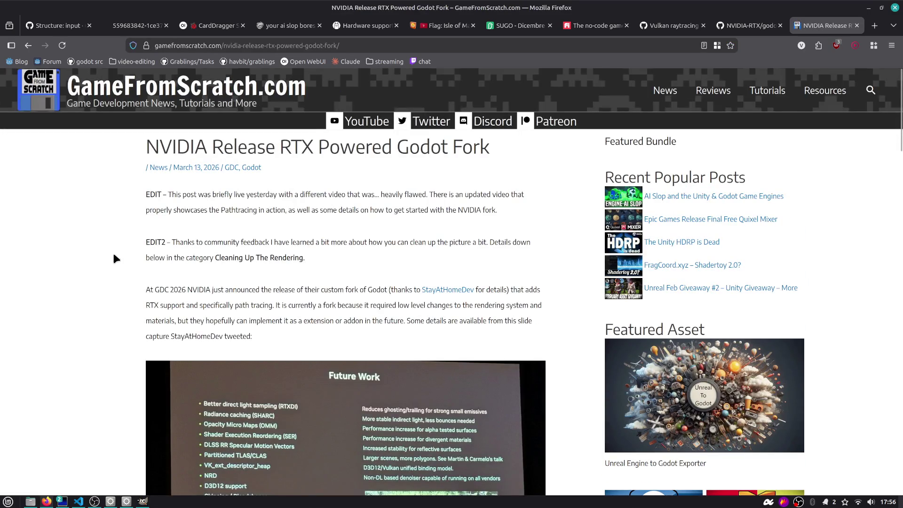
- Highlight the passages on RTX path tracing support and Nvidia's RTX expert writing the code
{"action": "scroll", "coordinate": [120, 255], "scroll_direction": "down", "scroll_amount": 3}
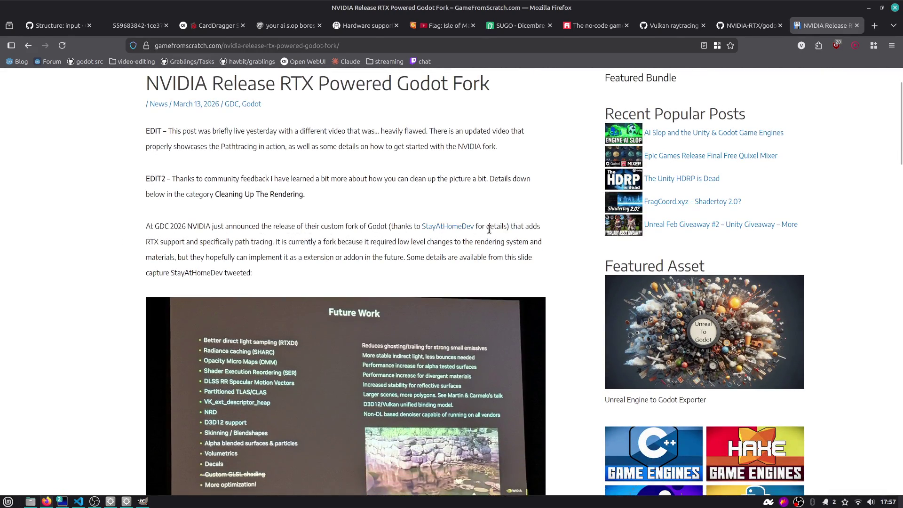
{"action": "left_click_drag", "start_coordinate": [225, 252], "coordinate": [298, 269]}
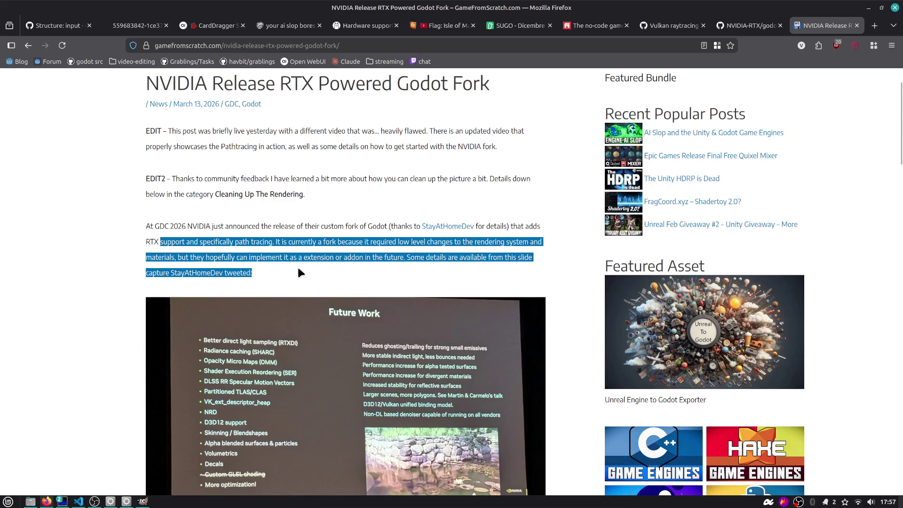
{"action": "scroll", "coordinate": [299, 269], "scroll_direction": "down", "scroll_amount": 5}
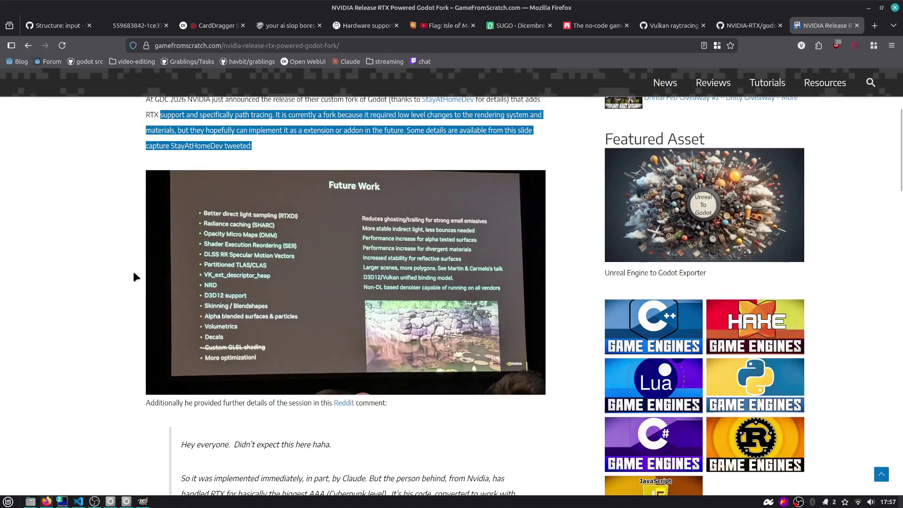
{"action": "scroll", "coordinate": [119, 278], "scroll_direction": "down", "scroll_amount": 10}
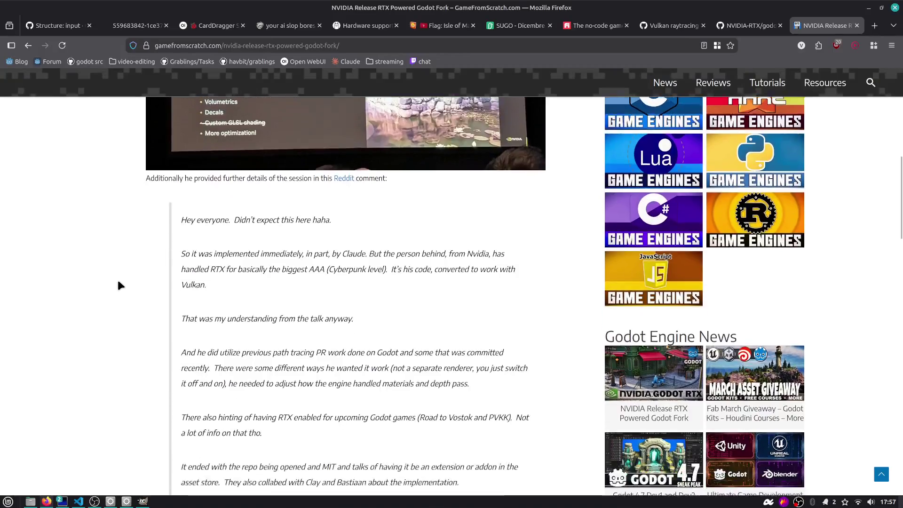
{"action": "left_click_drag", "start_coordinate": [247, 238], "coordinate": [282, 252]}
{"action": "mouse_move", "coordinate": [335, 225]}
{"action": "left_mouse_down"}
{"action": "mouse_move", "coordinate": [457, 233]}
{"action": "mouse_move", "coordinate": [464, 252]}
{"action": "left_mouse_up"}
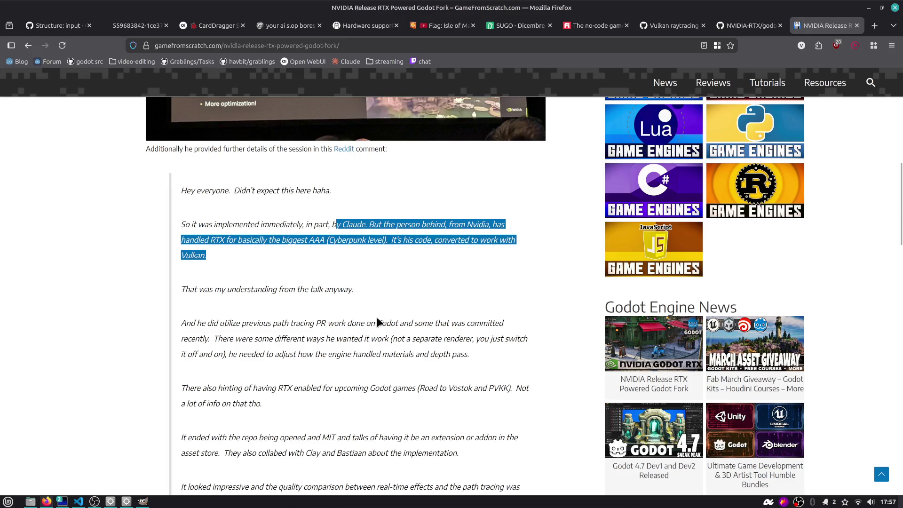
- Scroll through the rest of the article and back up to the GDC Future Work slide
{"action": "scroll", "coordinate": [377, 318], "scroll_direction": "down", "scroll_amount": 5}
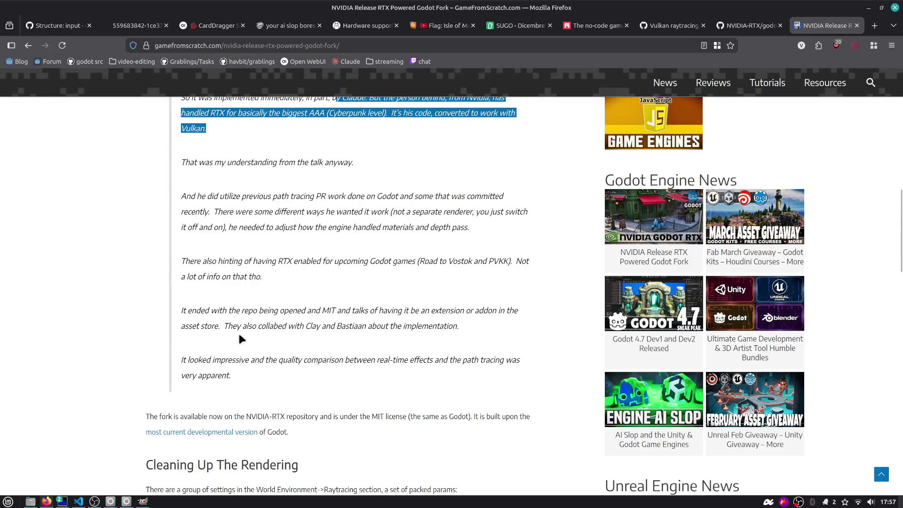
{"action": "scroll", "coordinate": [241, 334], "scroll_direction": "down", "scroll_amount": 1}
{"action": "scroll", "coordinate": [268, 336], "scroll_direction": "down", "scroll_amount": 4}
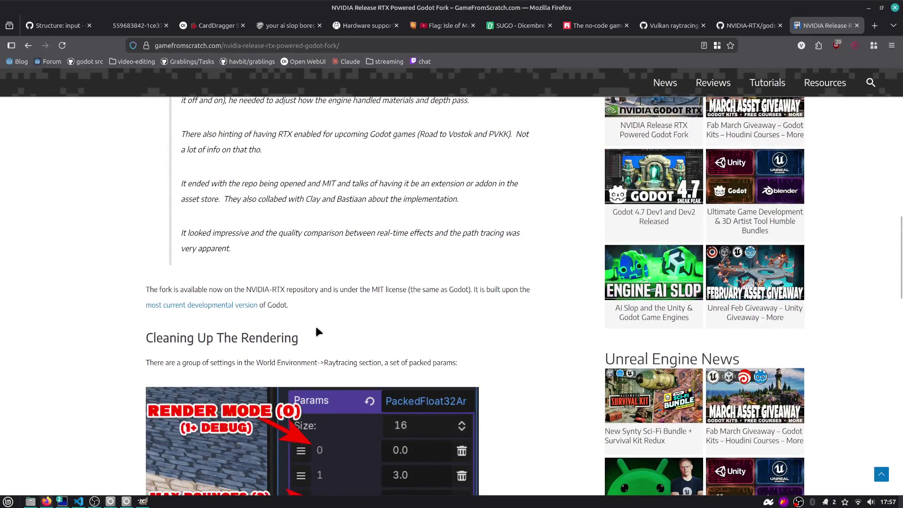
{"action": "scroll", "coordinate": [323, 322], "scroll_direction": "down", "scroll_amount": 8}
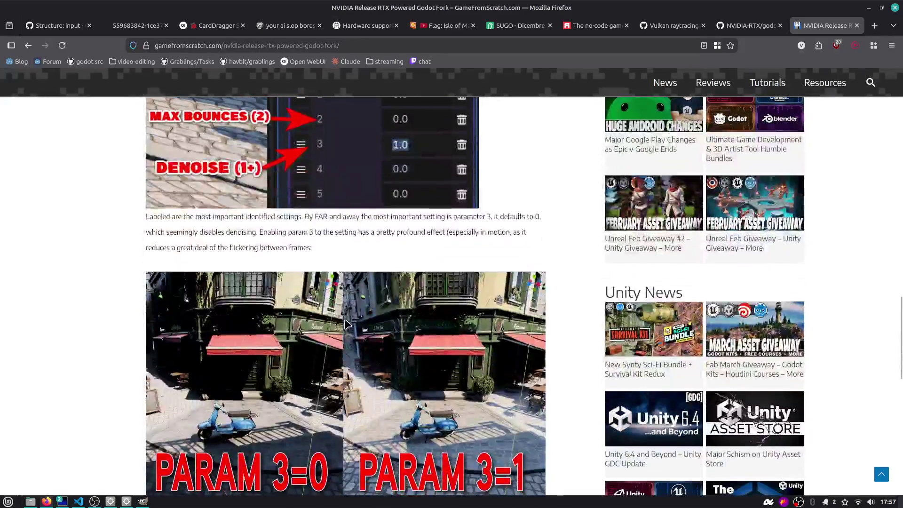
{"action": "scroll", "coordinate": [346, 324], "scroll_direction": "down", "scroll_amount": 10}
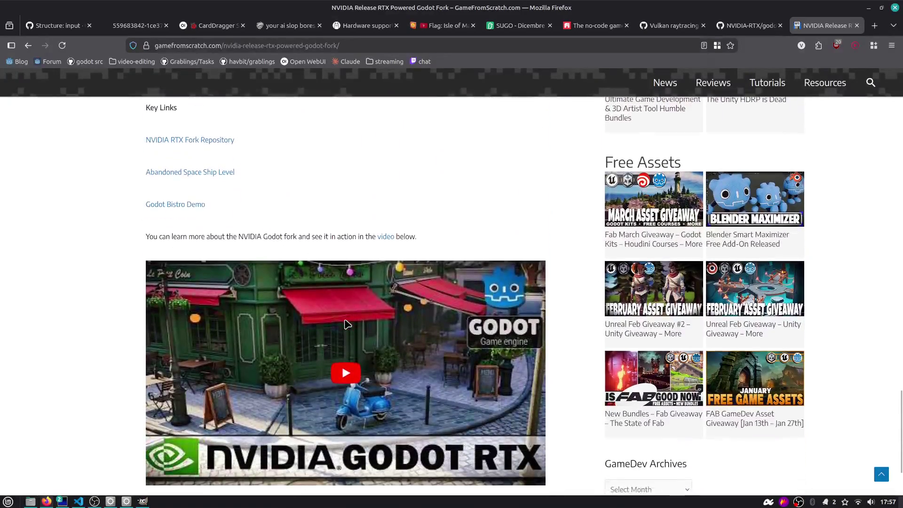
{"action": "scroll", "coordinate": [346, 324], "scroll_direction": "down", "scroll_amount": 3}
{"action": "scroll", "coordinate": [300, 306], "scroll_direction": "up", "scroll_amount": 10}
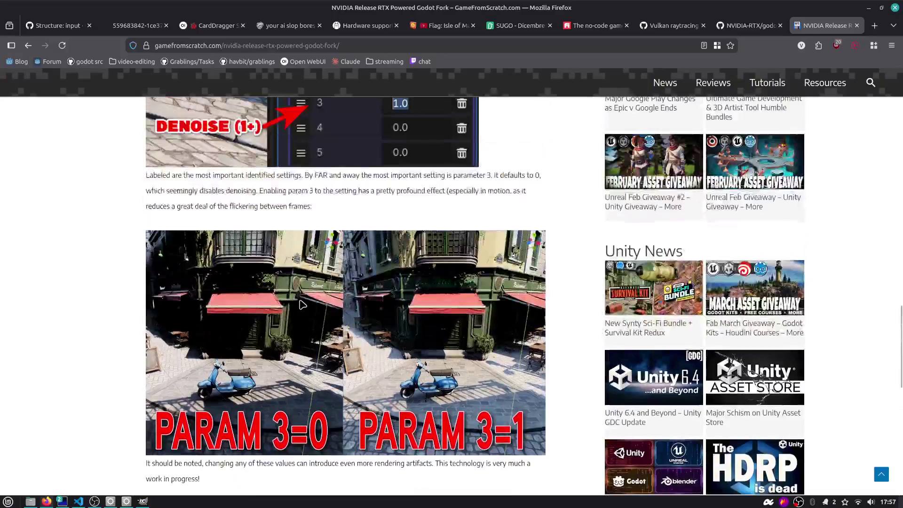
{"action": "scroll", "coordinate": [302, 305], "scroll_direction": "up", "scroll_amount": 15}
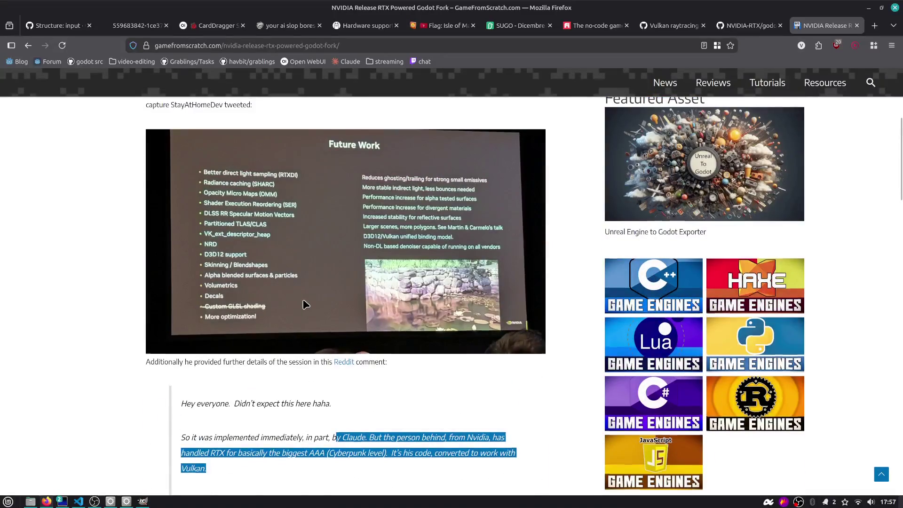
{"action": "scroll", "coordinate": [305, 305], "scroll_direction": "up", "scroll_amount": 5}
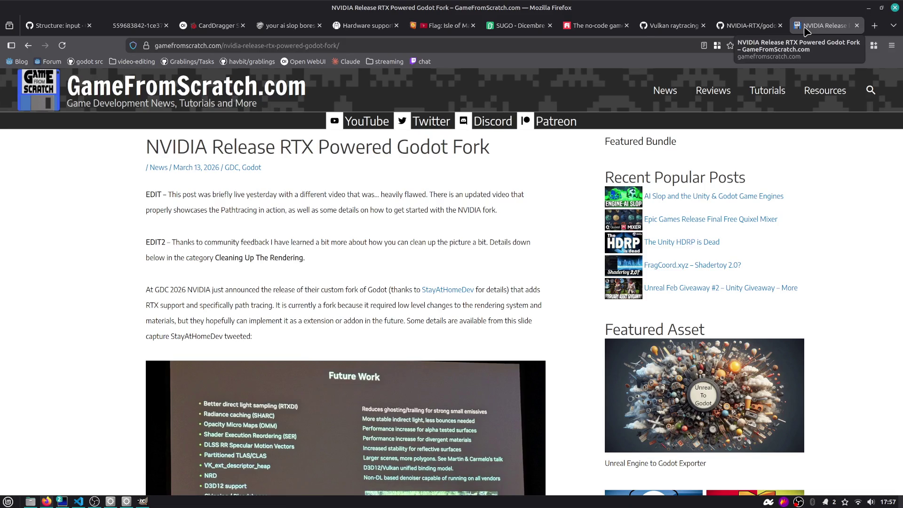
- Search 'rocket chat godot' and open the Godot article on the new contributors communication platform
{"action": "left_click", "coordinate": [648, 45]}
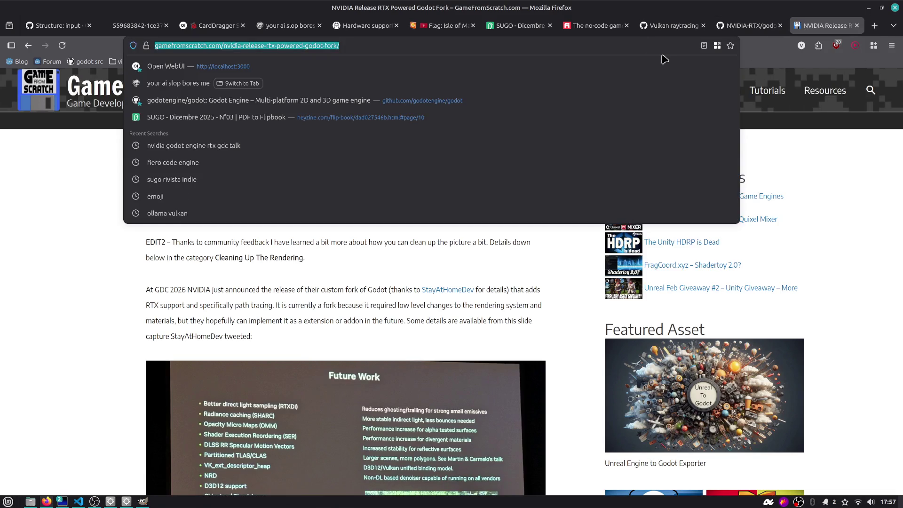
{"action": "type", "text": "rocket chat godot"}
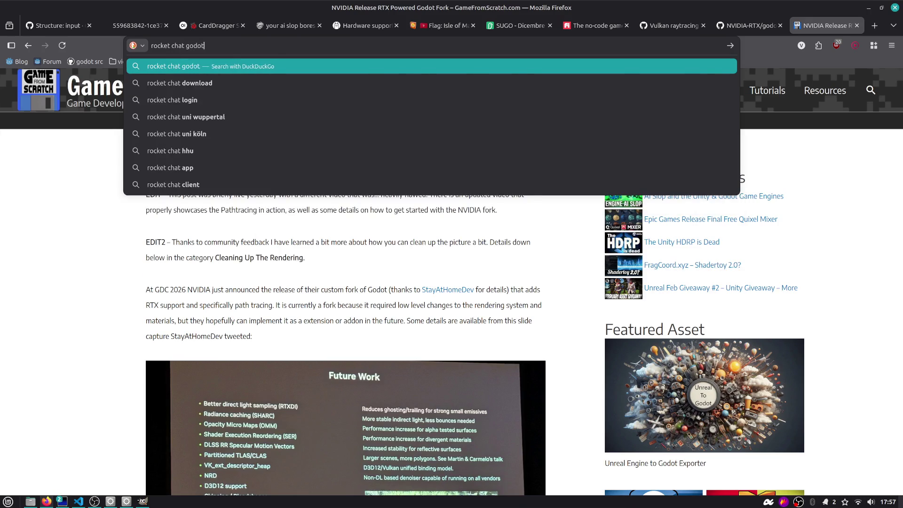
{"action": "key", "text": "Return"}
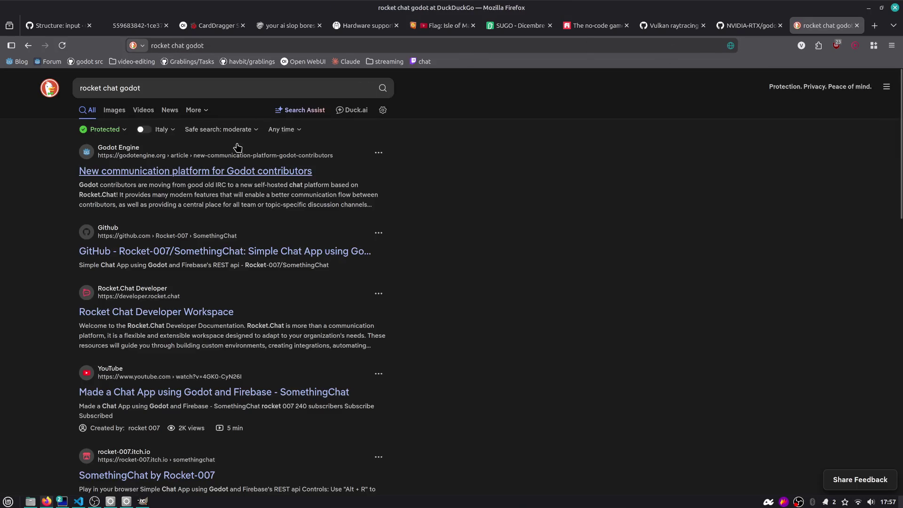
{"action": "left_click", "coordinate": [201, 173]}
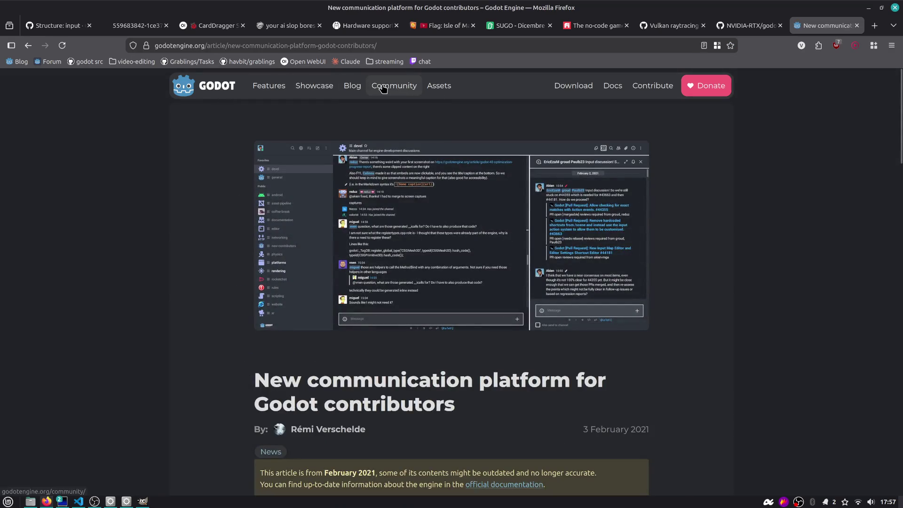
- Go to the Godot Community page and scroll through its listings
{"action": "left_click", "coordinate": [394, 86]}
{"action": "scroll", "coordinate": [282, 216], "scroll_direction": "down", "scroll_amount": 5}
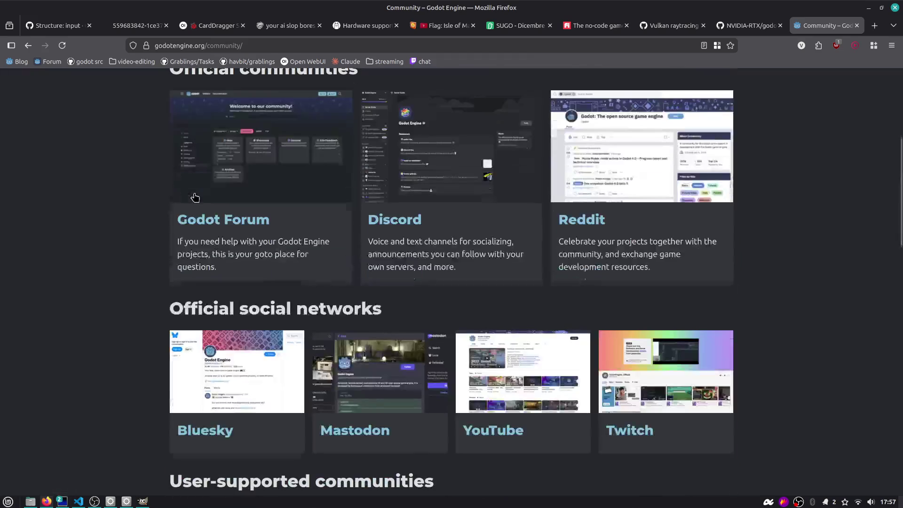
{"action": "scroll", "coordinate": [530, 306], "scroll_direction": "down", "scroll_amount": 6}
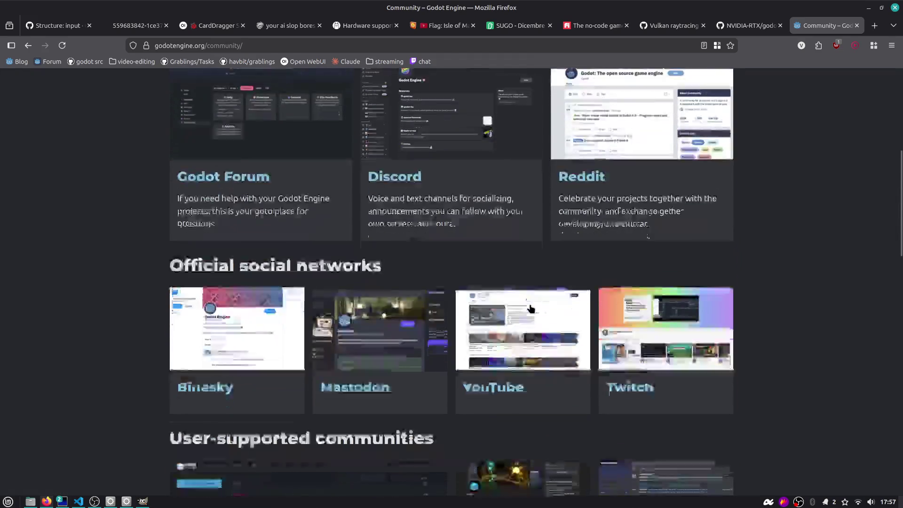
{"action": "scroll", "coordinate": [530, 303], "scroll_direction": "down", "scroll_amount": 3}
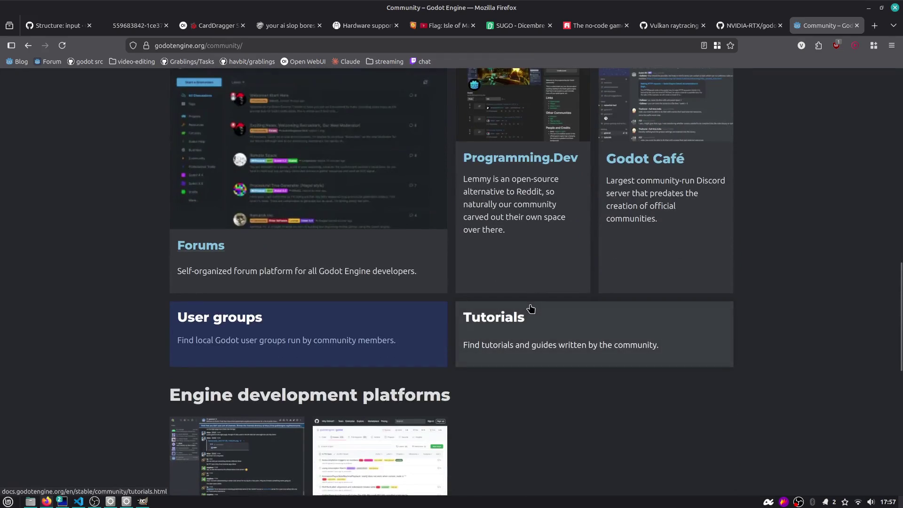
{"action": "scroll", "coordinate": [663, 162], "scroll_direction": "up", "scroll_amount": 4}
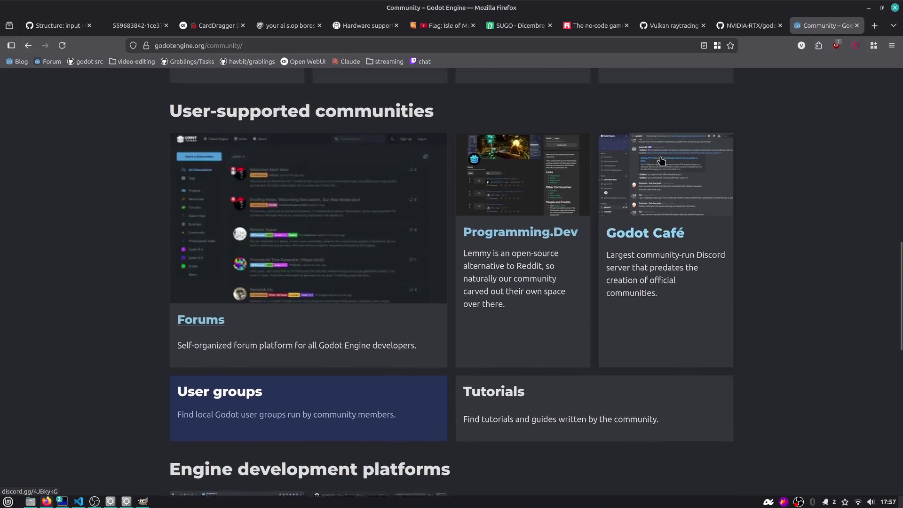
- Find 'chat' on the page, highlight Rocket.Chat in the Godot Contributors Chat card, then close the page
{"action": "key", "text": "ctrl+f"}
{"action": "type", "text": "chat"}
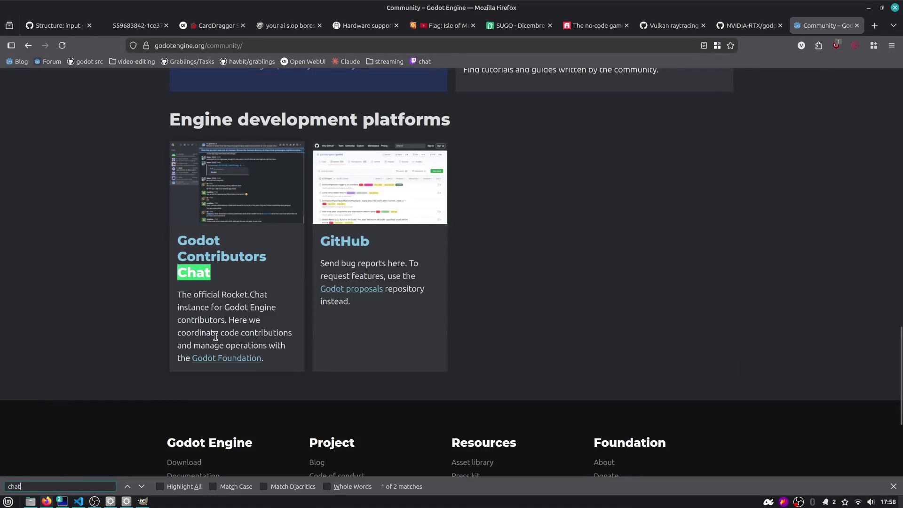
{"action": "left_click_drag", "start_coordinate": [227, 294], "coordinate": [285, 297]}
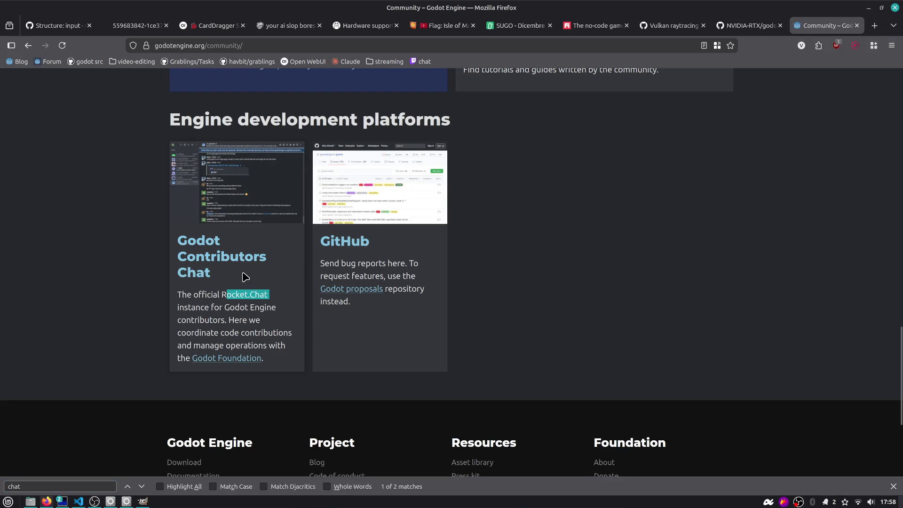
{"action": "middle_click", "coordinate": [816, 29]}
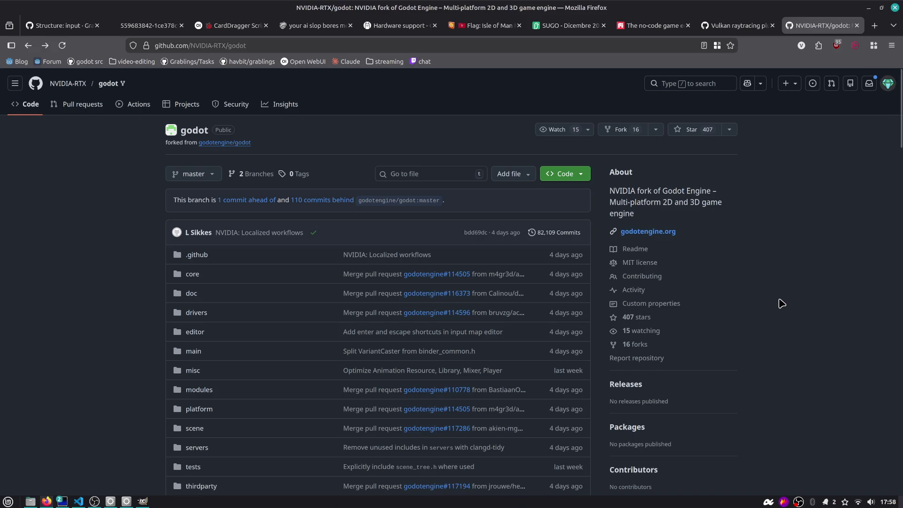
- Scroll through the NVIDIA-RTX/godot repository page, then close its tab
{"action": "scroll", "coordinate": [225, 172], "scroll_direction": "down", "scroll_amount": 3}
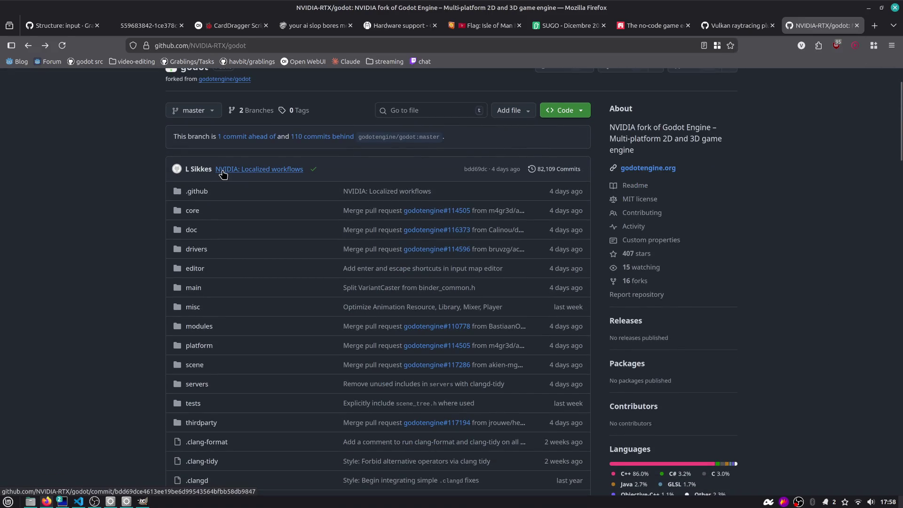
{"action": "scroll", "coordinate": [222, 174], "scroll_direction": "down", "scroll_amount": 3}
{"action": "scroll", "coordinate": [221, 174], "scroll_direction": "up", "scroll_amount": 3}
{"action": "mouse_move", "coordinate": [215, 176]}
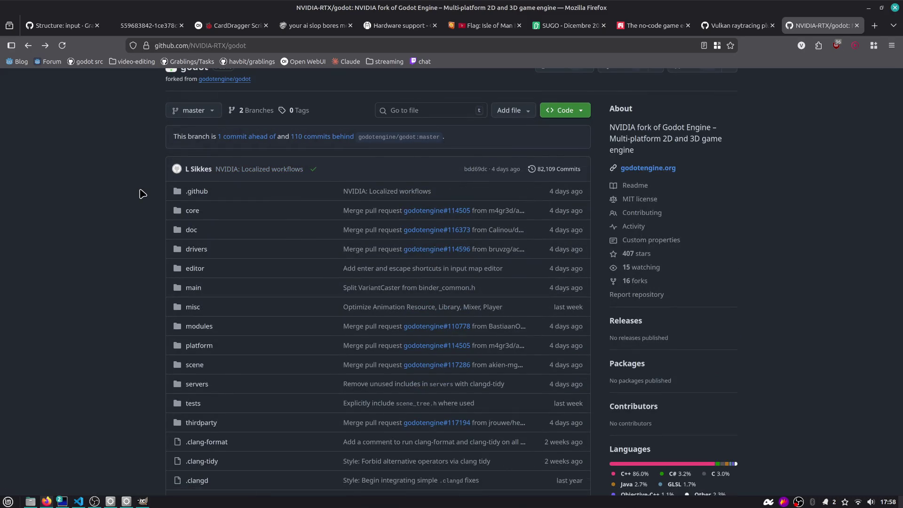
{"action": "scroll", "coordinate": [143, 194], "scroll_direction": "down", "scroll_amount": 5}
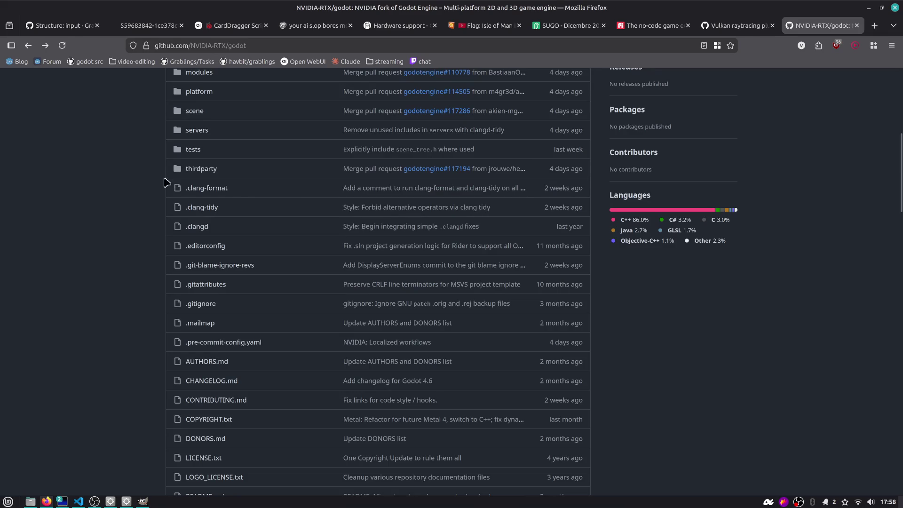
{"action": "middle_click", "coordinate": [801, 27]}
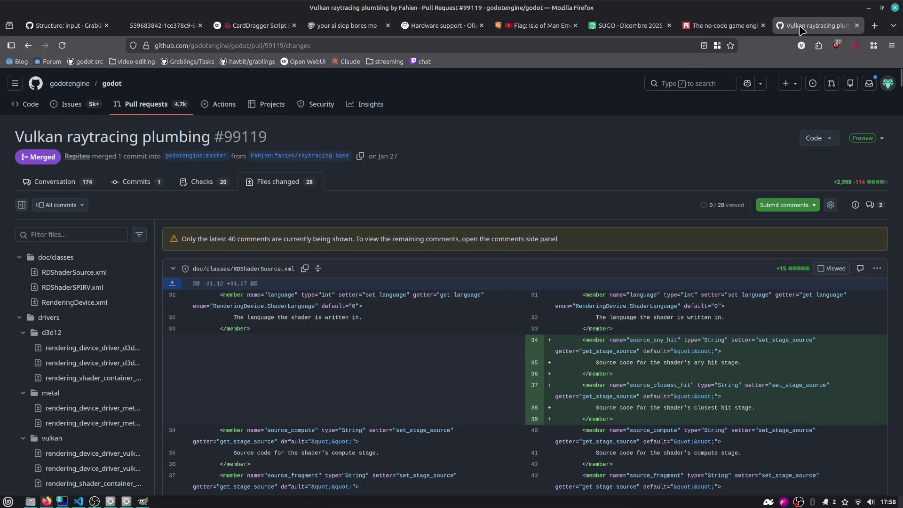
- Jump to the end of PR #99119's diff at the glsl_builders.py shader changes, then leave the PR
{"action": "mouse_move", "coordinate": [89, 25]}
{"action": "left_click_drag", "start_coordinate": [899, 78], "coordinate": [867, 375]}
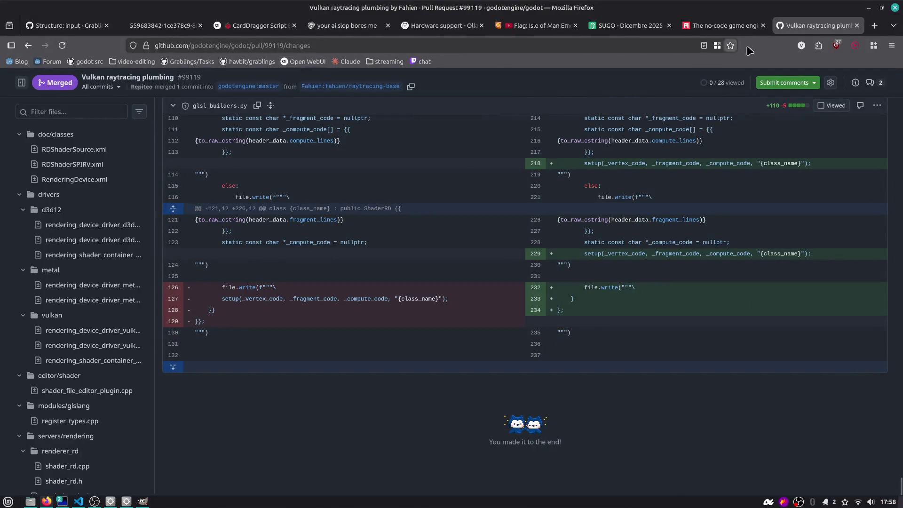
{"action": "key", "text": "ctrl+Page_Up"}
- Cycle through the Structure, PNG image, CardDragger, ai slop and Fiero tabs, ending on the SUGO flipbook
{"action": "left_click", "coordinate": [70, 26]}
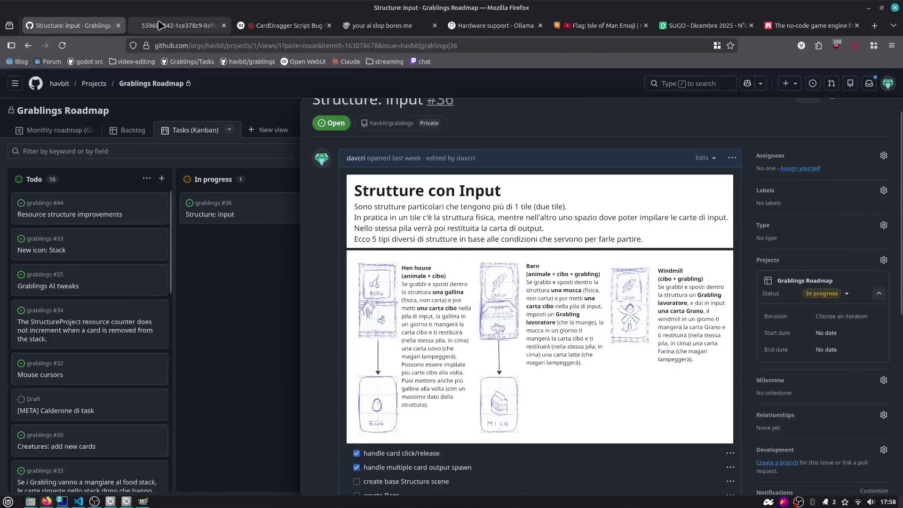
{"action": "left_click", "coordinate": [221, 27]}
{"action": "left_click", "coordinate": [266, 27]}
{"action": "left_click", "coordinate": [372, 27]}
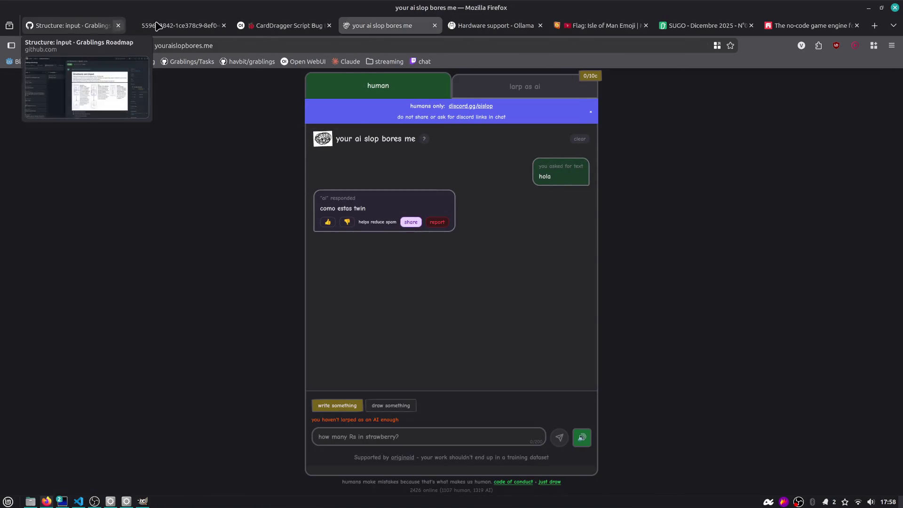
{"action": "left_click", "coordinate": [809, 26]}
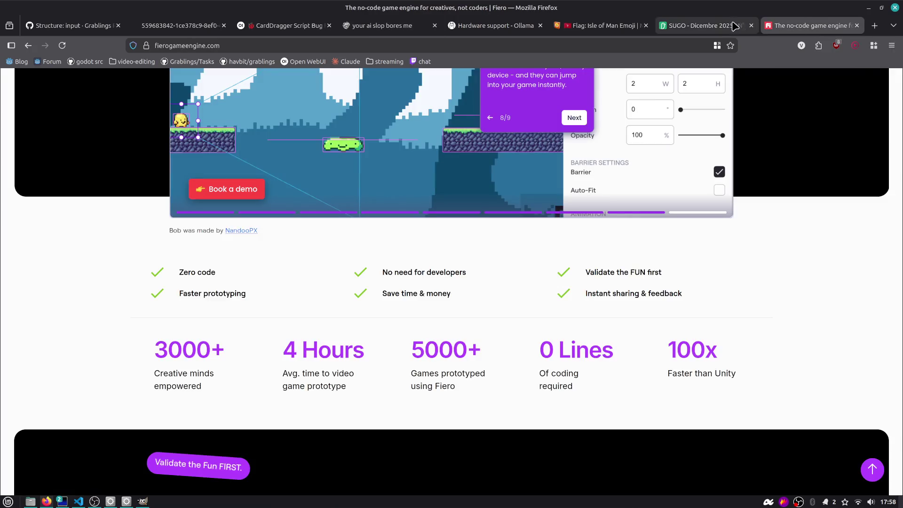
{"action": "left_click", "coordinate": [705, 25]}
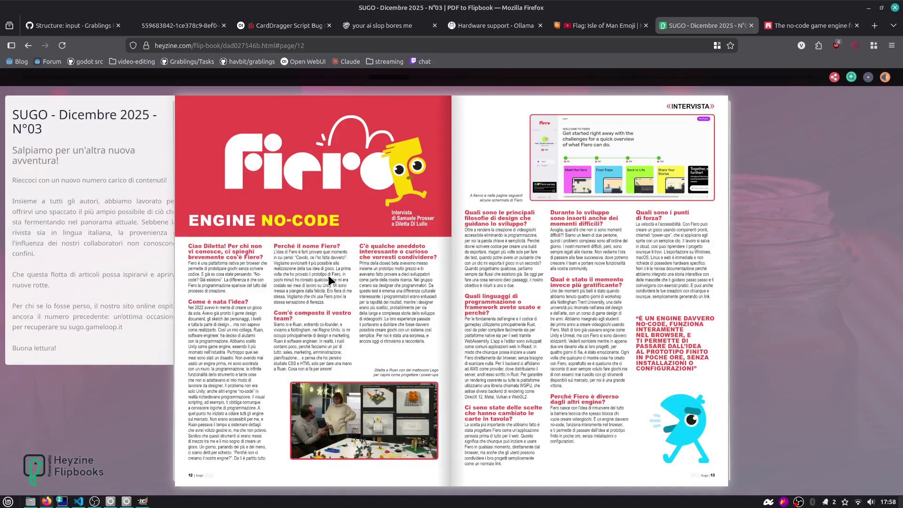
- Flip the SUGO Dicembre 2025 flipbook from the editorial through pages 24–25 to the back cover
{"action": "left_click", "coordinate": [172, 474]}
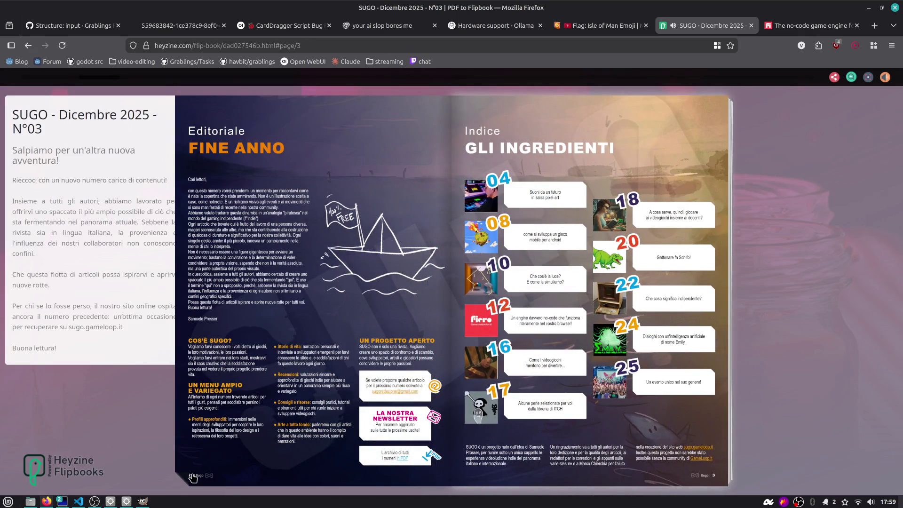
{"action": "left_click", "coordinate": [718, 478]}
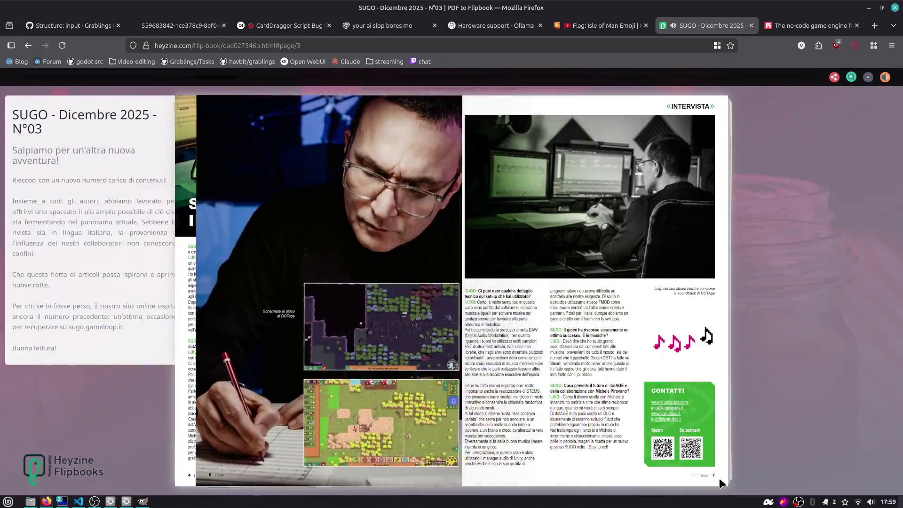
{"action": "left_click", "coordinate": [720, 483]}
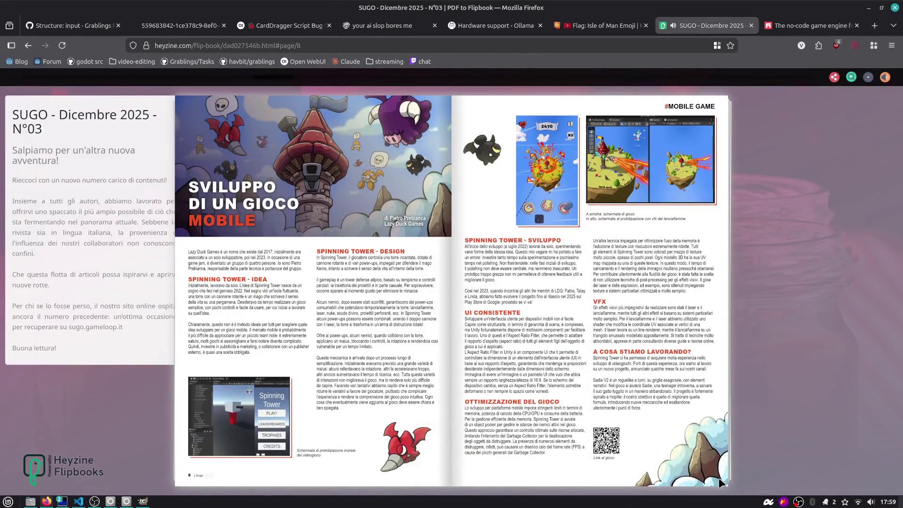
{"action": "left_click", "coordinate": [720, 482]}
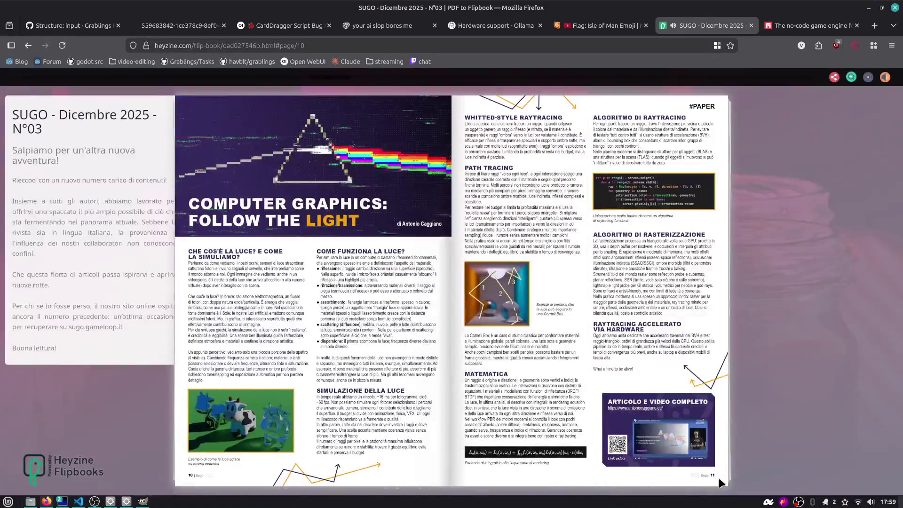
{"action": "left_click", "coordinate": [721, 482]}
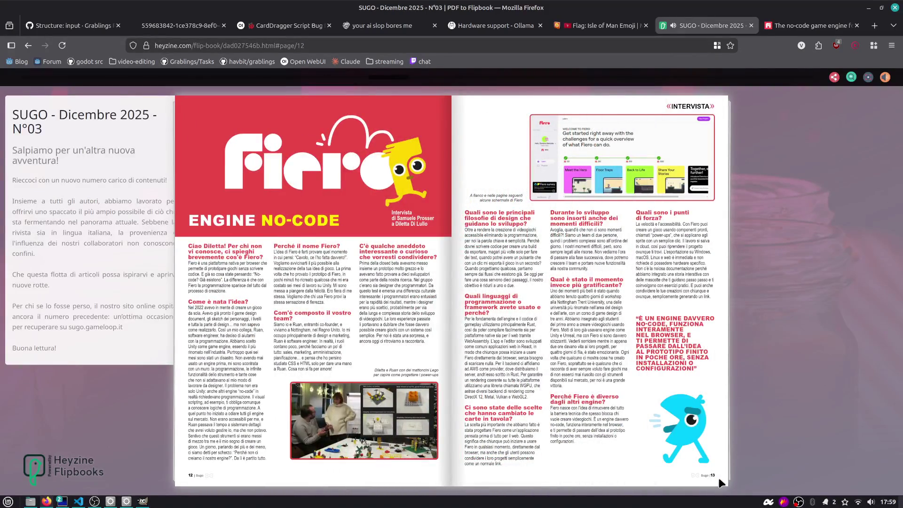
{"action": "left_click", "coordinate": [719, 479]}
{"action": "left_click", "coordinate": [719, 479]}
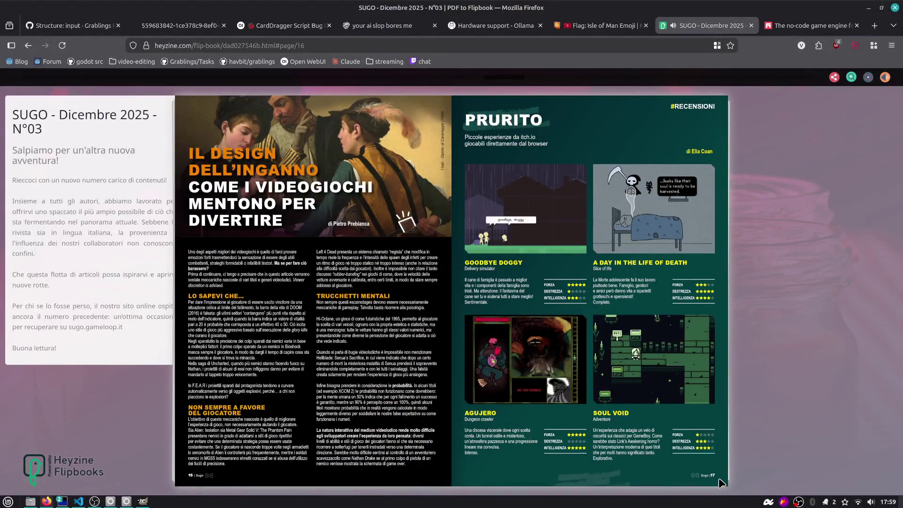
{"action": "left_click", "coordinate": [719, 479]}
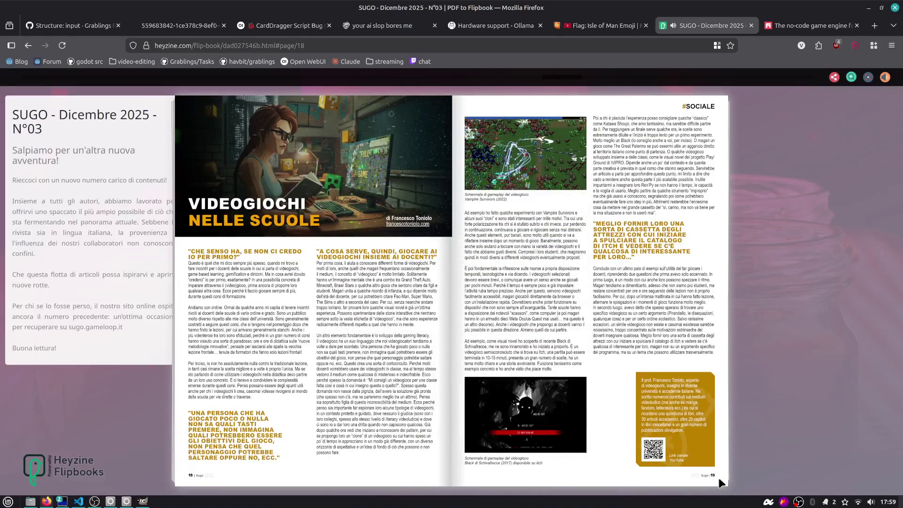
{"action": "left_click", "coordinate": [719, 478]}
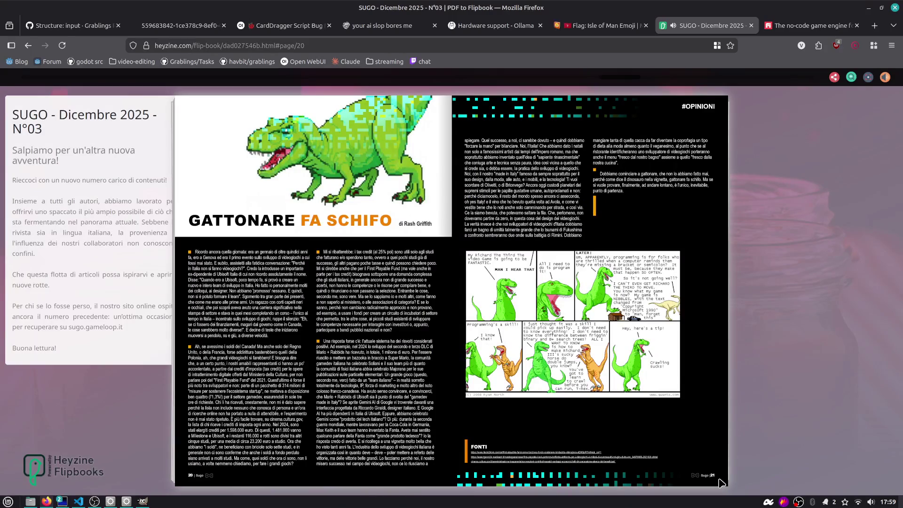
{"action": "left_click", "coordinate": [720, 479]}
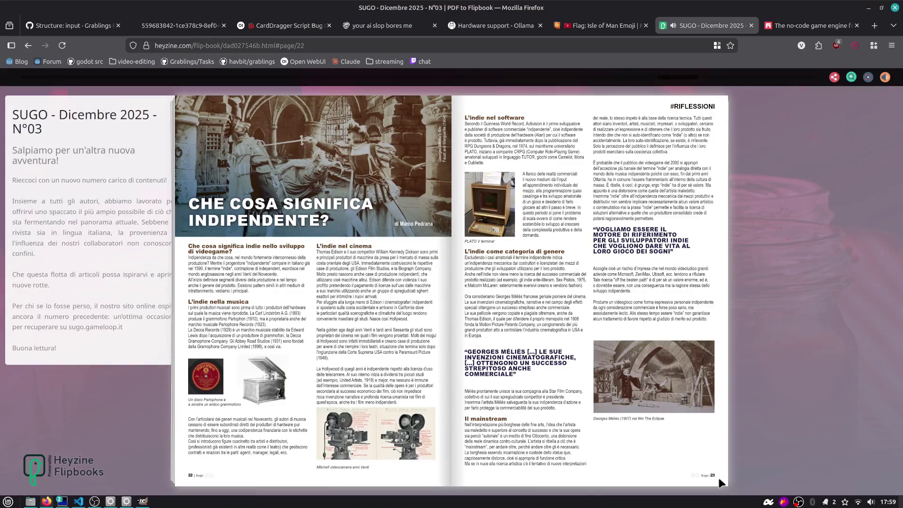
{"action": "left_click", "coordinate": [719, 478]}
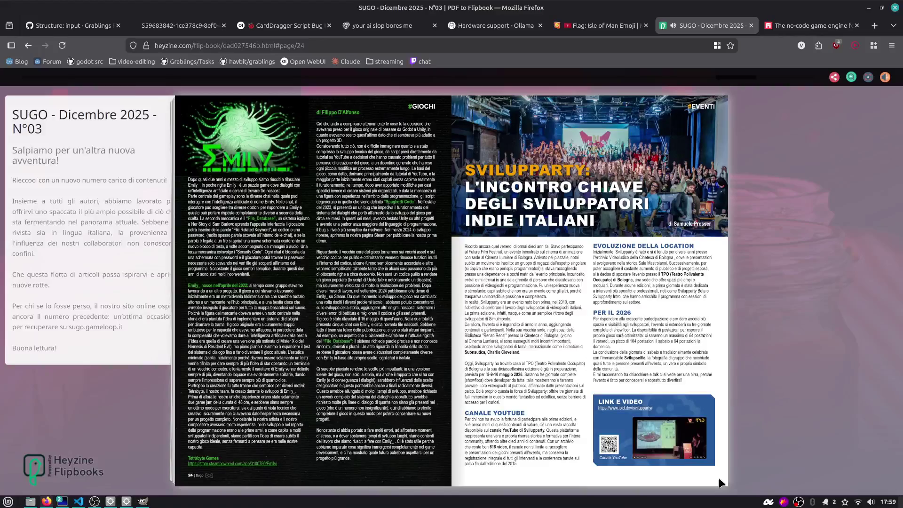
{"action": "left_click", "coordinate": [719, 477]}
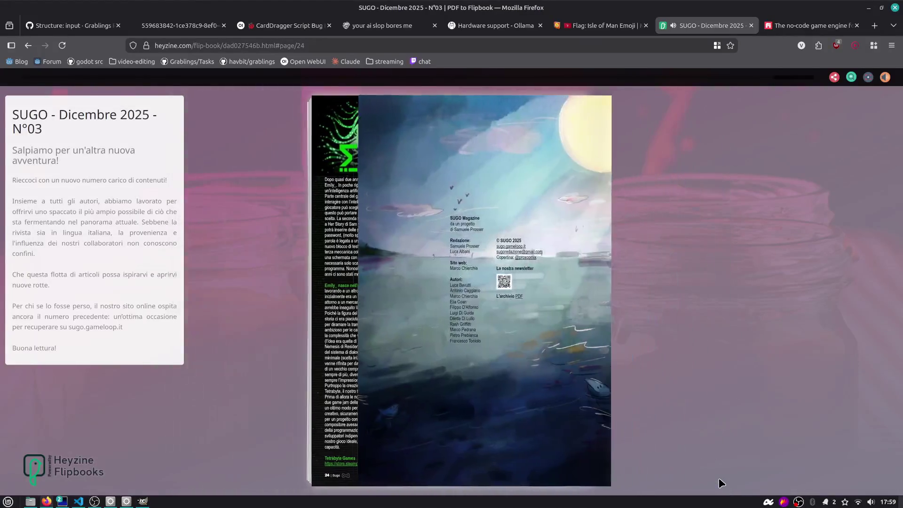
- Flip back through the flipbook to the PRURITO review spread on pages 16–17
{"action": "left_click", "coordinate": [322, 470]}
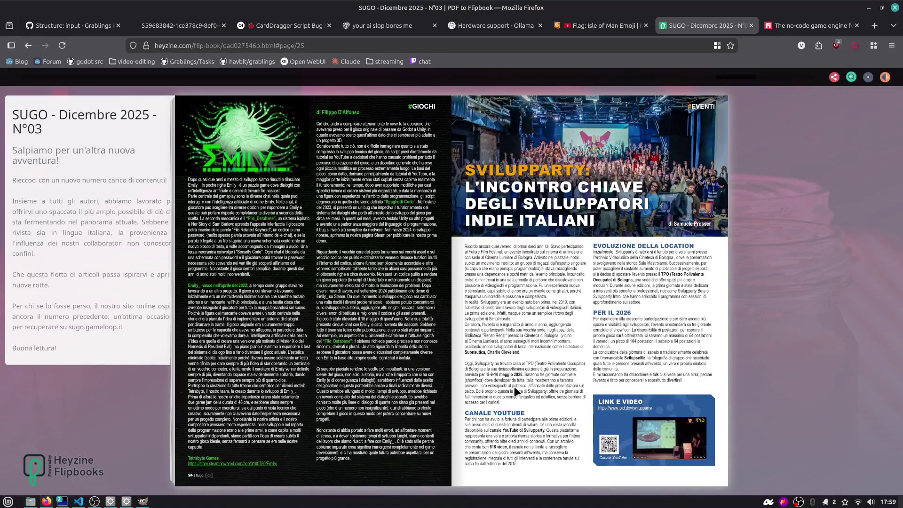
{"action": "left_click", "coordinate": [188, 484]}
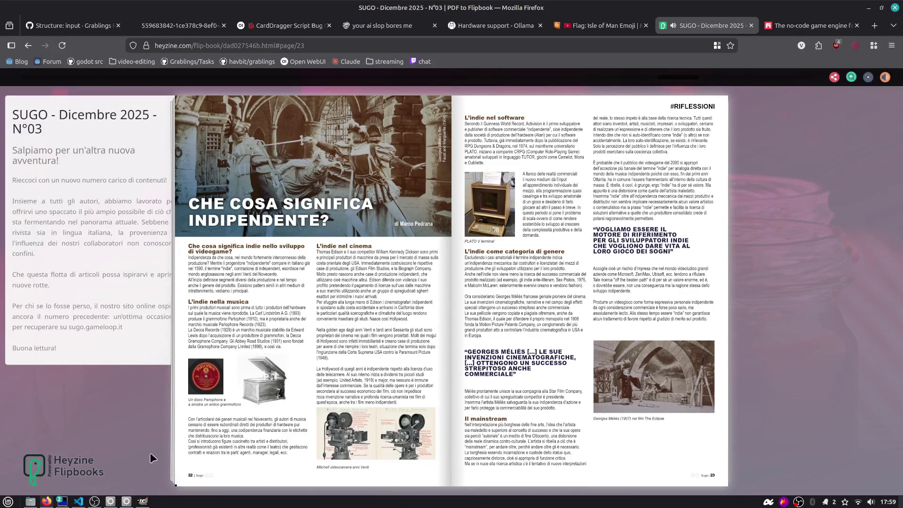
{"action": "left_click", "coordinate": [186, 480]}
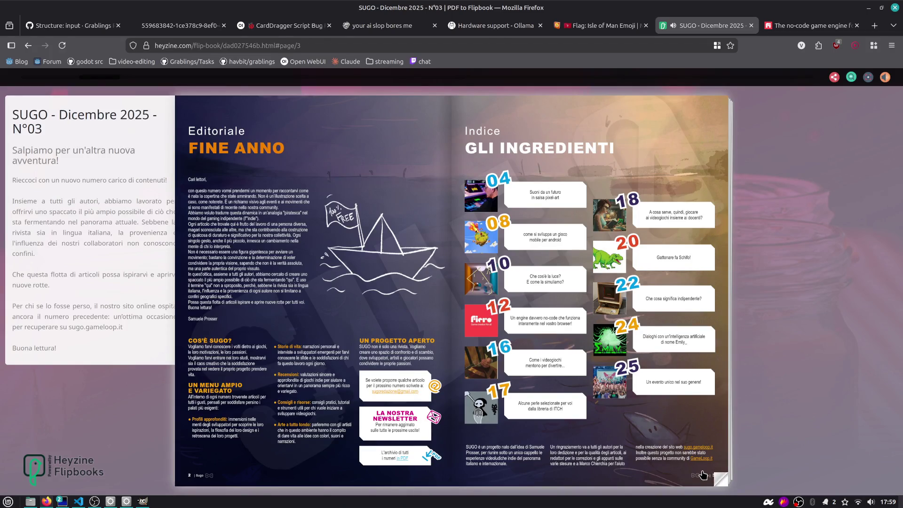
{"action": "left_click", "coordinate": [721, 472]}
{"action": "left_click", "coordinate": [720, 472]}
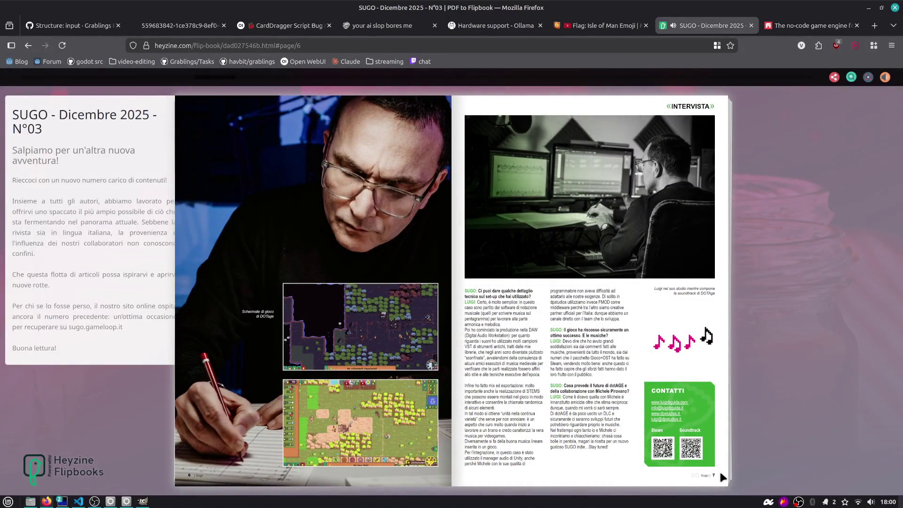
{"action": "left_click", "coordinate": [720, 472]}
{"action": "left_click", "coordinate": [720, 472]}
{"action": "left_click", "coordinate": [721, 472]}
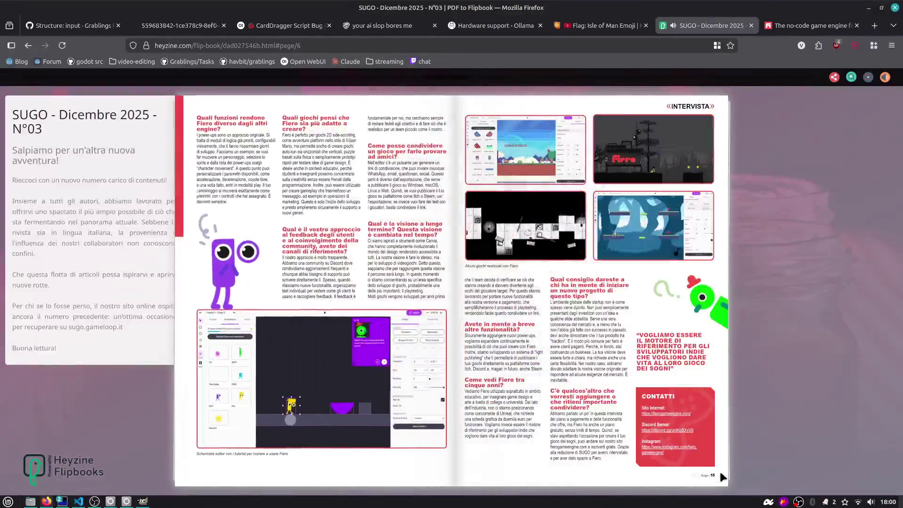
{"action": "left_click", "coordinate": [721, 472]}
{"action": "left_click", "coordinate": [720, 472]}
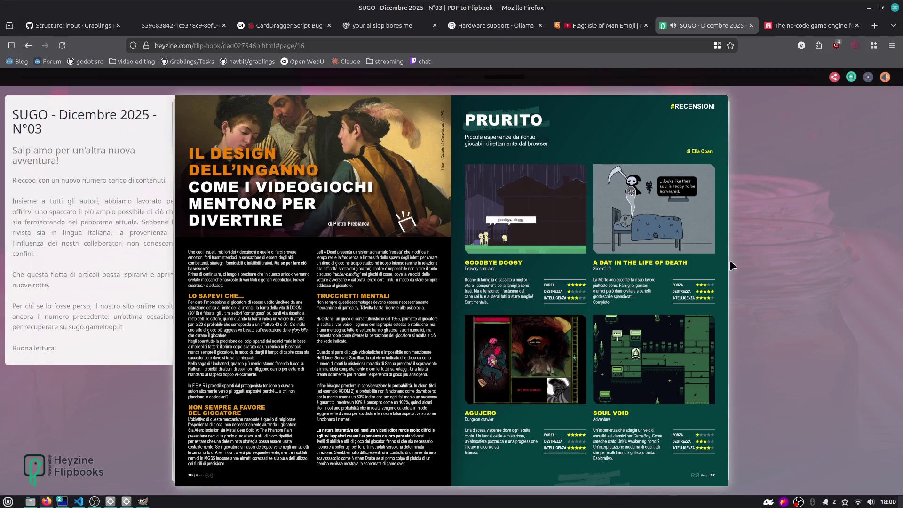
- Zoom into the spread, pan to the Goodbye Doggy review, and open its game link in a new tab
{"action": "left_click", "coordinate": [851, 77]}
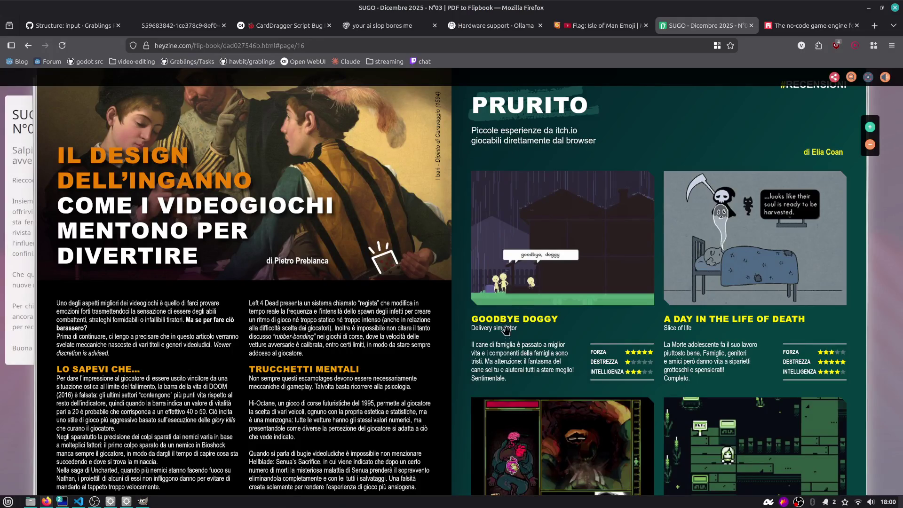
{"action": "left_click_drag", "start_coordinate": [491, 354], "coordinate": [619, 317]}
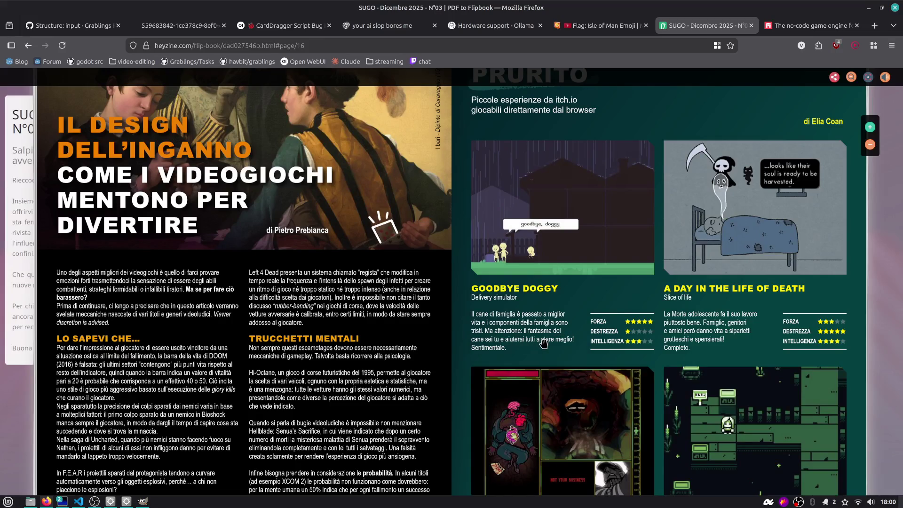
{"action": "mouse_move", "coordinate": [544, 346]}
{"action": "left_mouse_down"}
{"action": "mouse_move", "coordinate": [550, 338]}
{"action": "mouse_move", "coordinate": [537, 290]}
{"action": "left_mouse_up"}
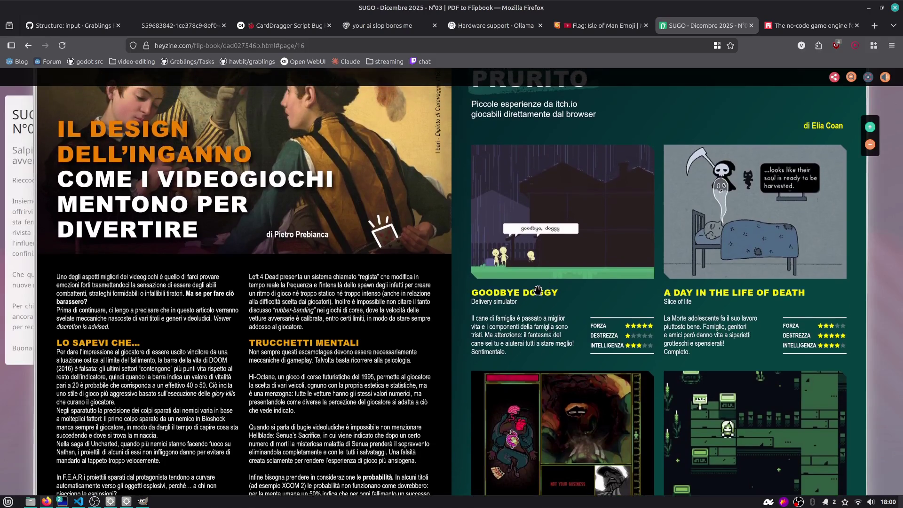
{"action": "left_click", "coordinate": [545, 266]}
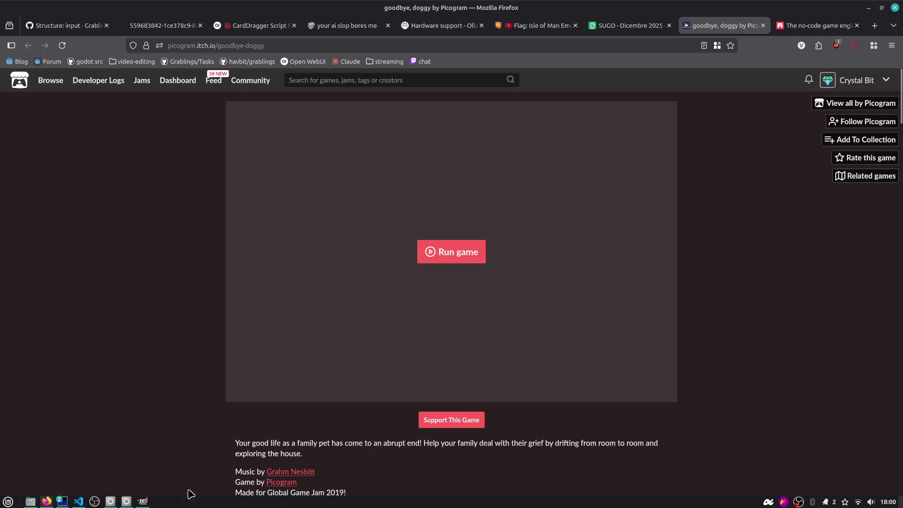
- Mute the stream music track in OBS, then launch goodbye, doggy on its itch.io page
{"action": "left_click", "coordinate": [799, 502]}
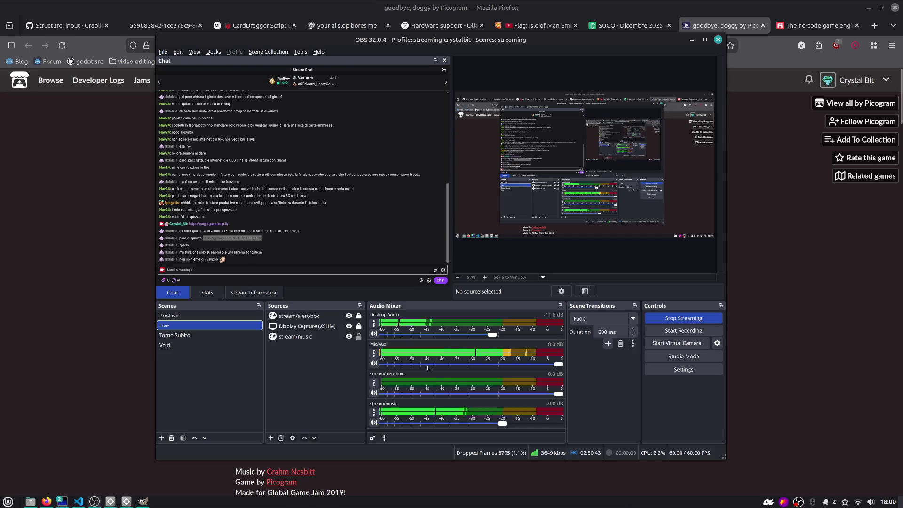
{"action": "left_click", "coordinate": [375, 423]}
{"action": "left_click", "coordinate": [788, 262]}
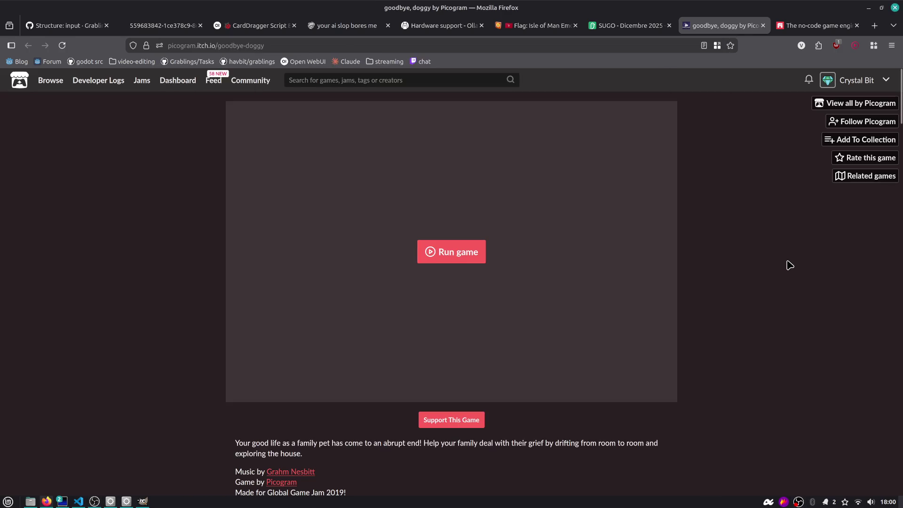
{"action": "key", "text": "alt+Tab"}
{"action": "left_click", "coordinate": [471, 252]}
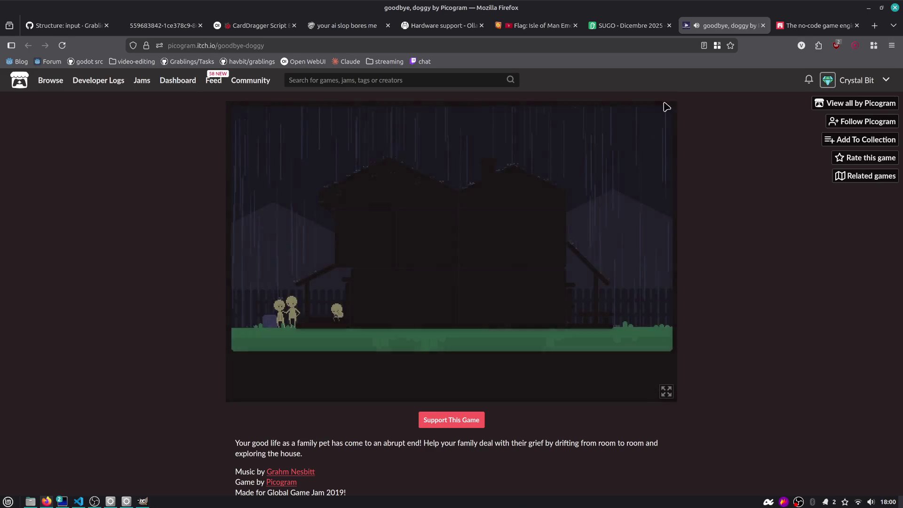
{"action": "left_click", "coordinate": [871, 501]}
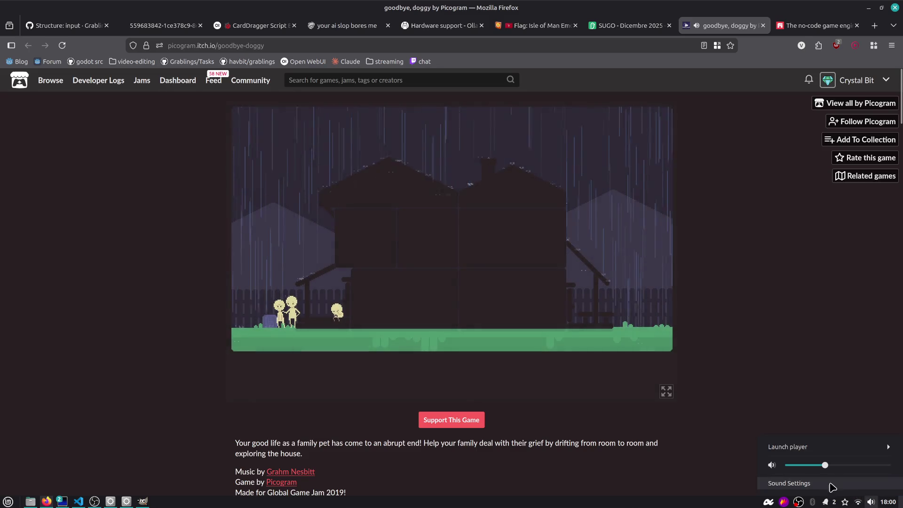
- Drop Firefox's application volume from 100% to 68% in Sound Settings, then return to the game
{"action": "left_click", "coordinate": [790, 483]}
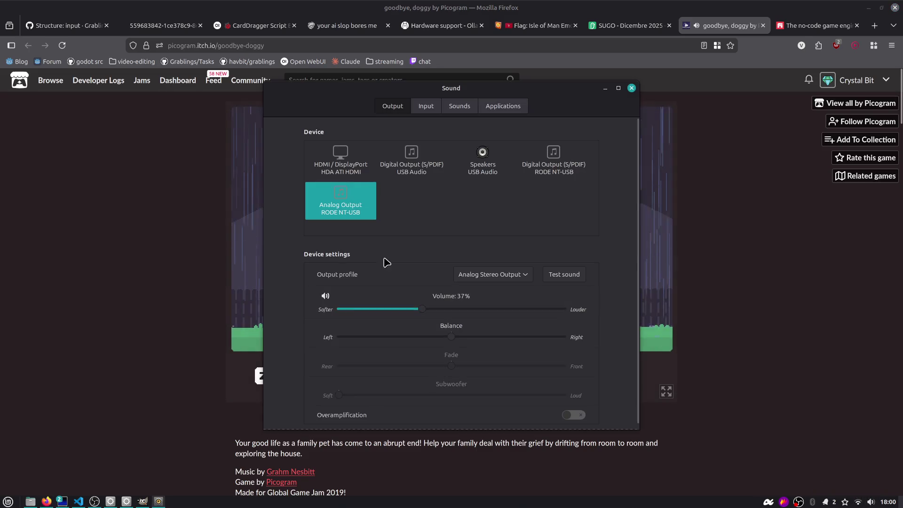
{"action": "left_click", "coordinate": [491, 105]}
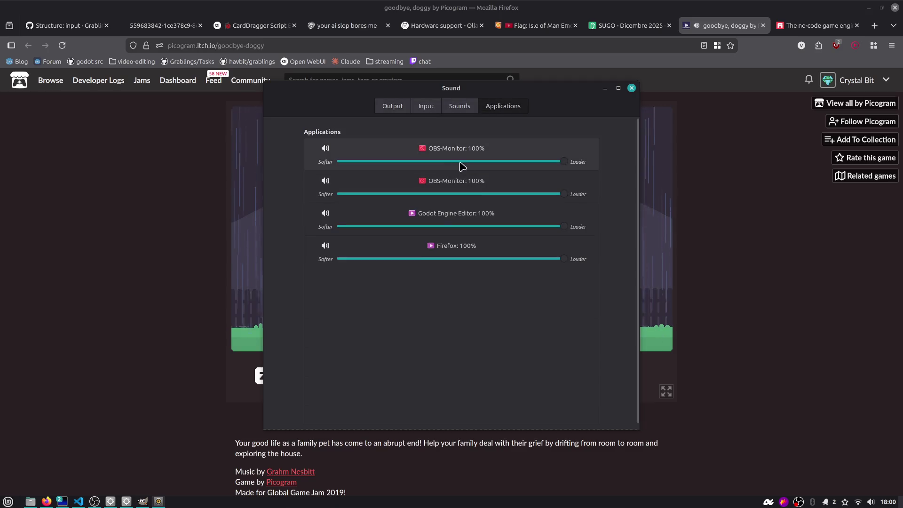
{"action": "left_click_drag", "start_coordinate": [521, 263], "coordinate": [499, 266]}
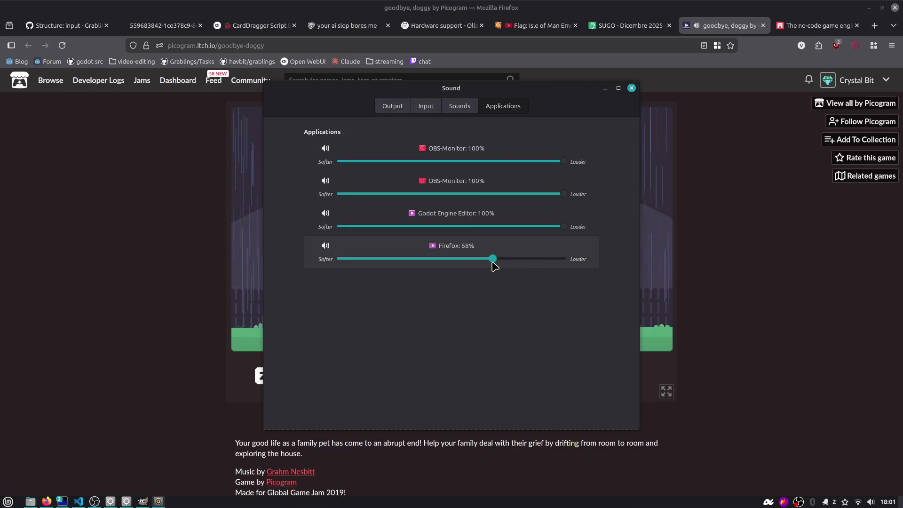
{"action": "key", "text": "alt+Tab"}
{"action": "key", "text": "alt+Tab"}
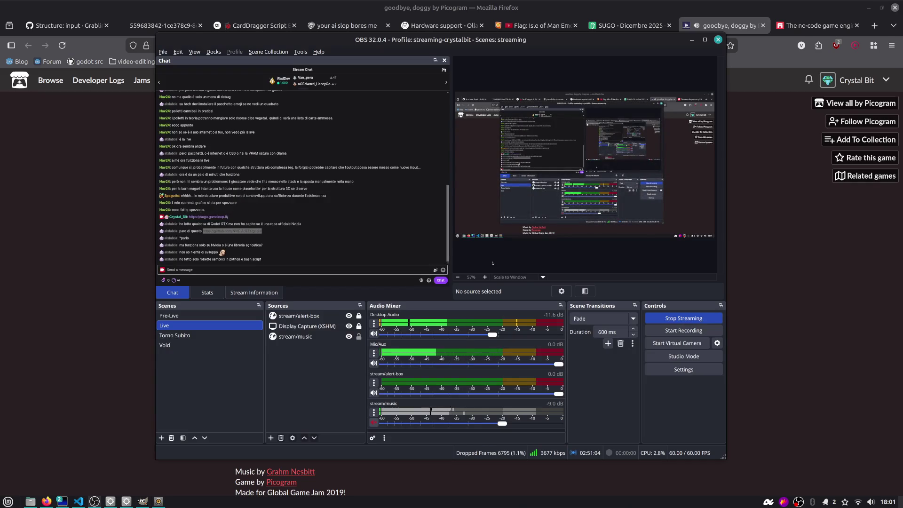
{"action": "key", "text": "alt+Tab"}
{"action": "key", "text": "alt+Tab"}
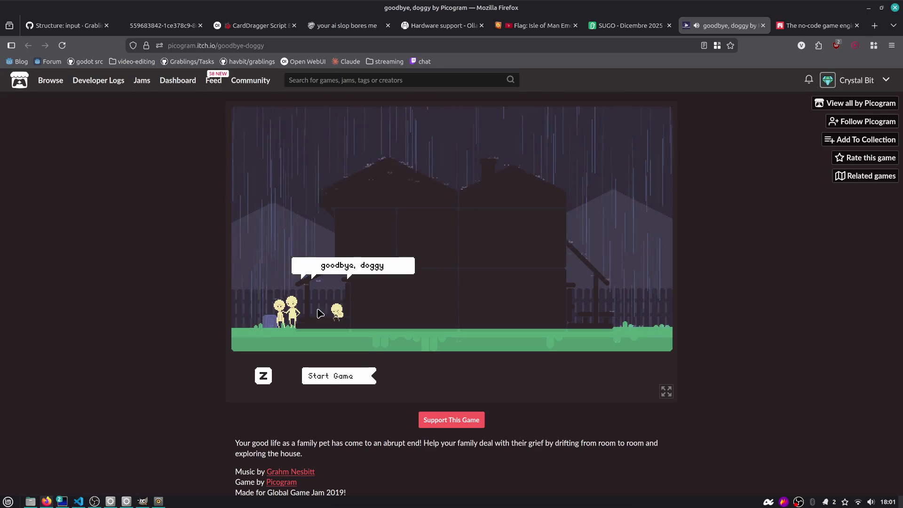
- Restart the game by reloading the page and turn Firefox's volume down to 66%
{"action": "left_click", "coordinate": [343, 369]}
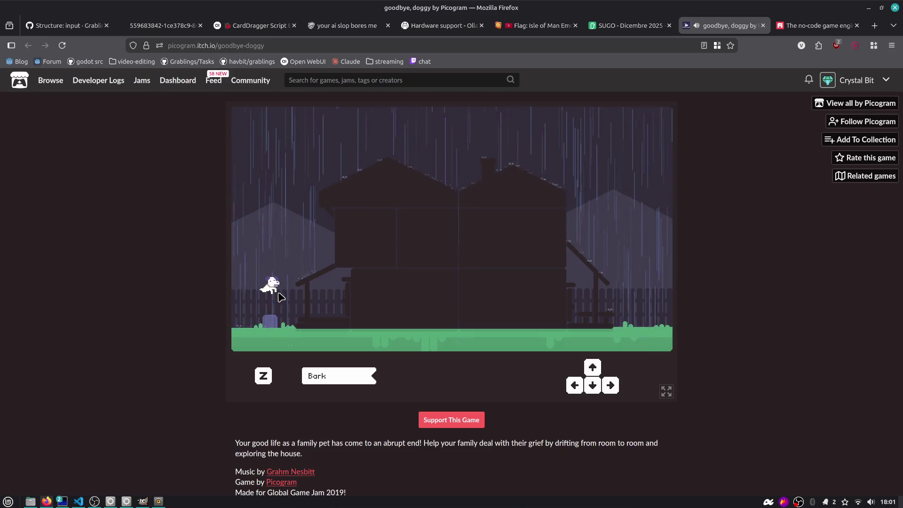
{"action": "left_click", "coordinate": [62, 45]}
{"action": "left_click", "coordinate": [448, 248]}
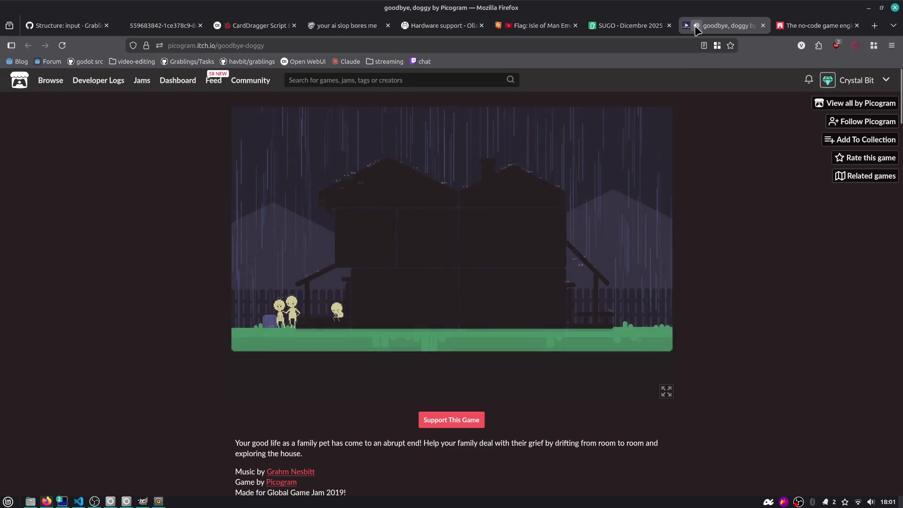
{"action": "key", "text": "alt+Tab"}
{"action": "key", "text": "alt+Tab"}
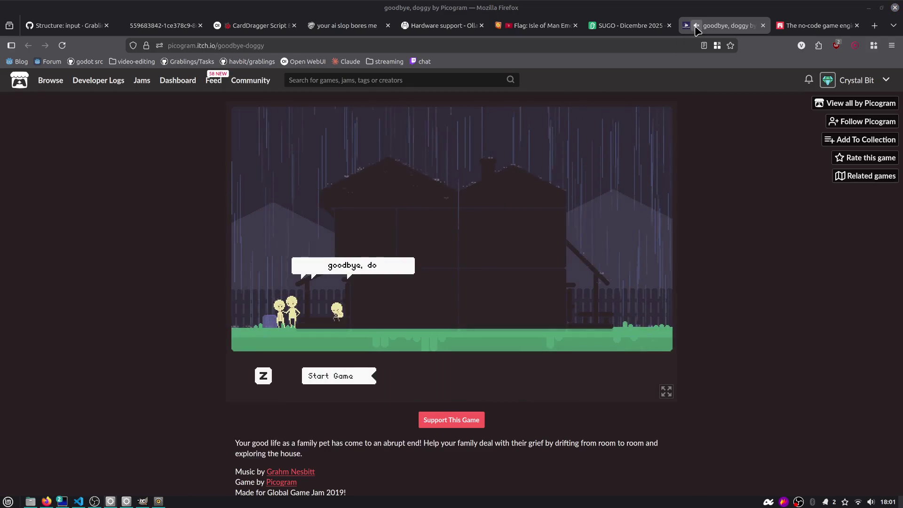
{"action": "key", "text": "alt+Tab"}
{"action": "key", "text": "alt+Tab"}
{"action": "left_click_drag", "start_coordinate": [541, 259], "coordinate": [489, 266]}
{"action": "key", "text": "alt+Tab"}
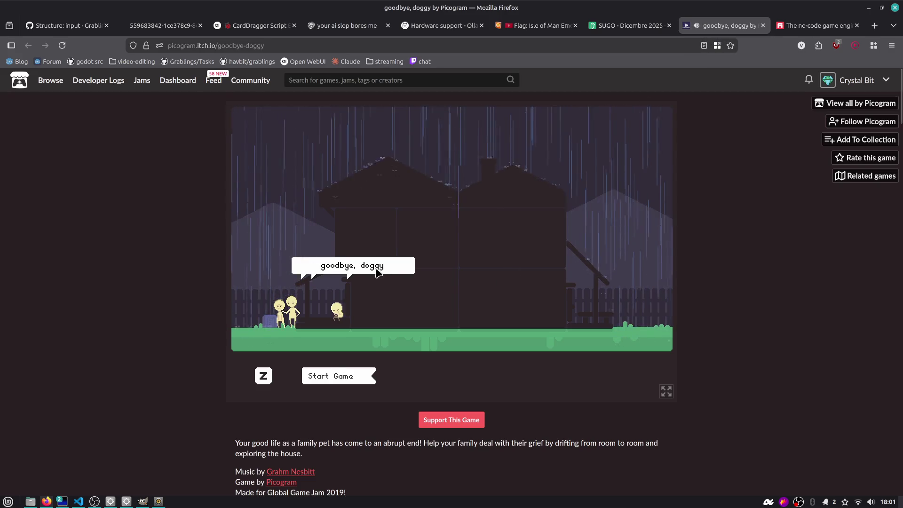
- Start the game past its title screen and zoom the page to 140% for a bigger view
{"action": "key", "text": "z"}
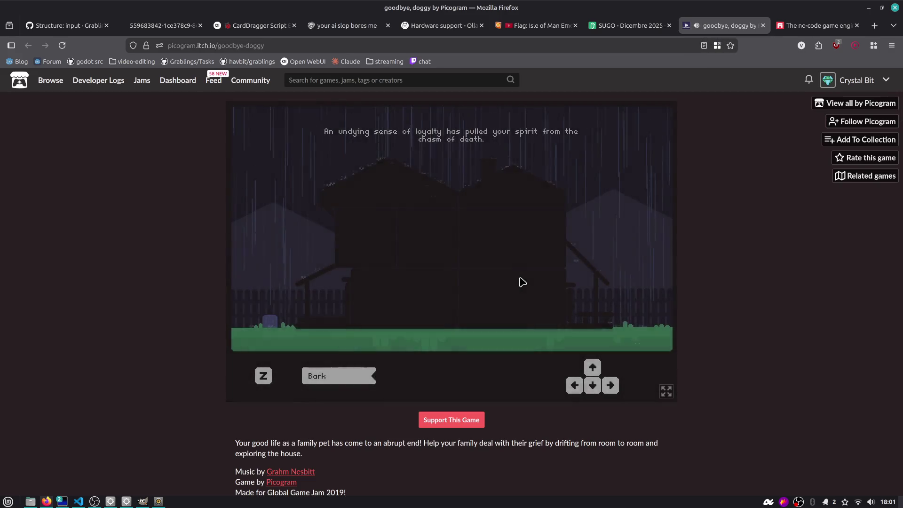
{"action": "left_click", "coordinate": [666, 391]}
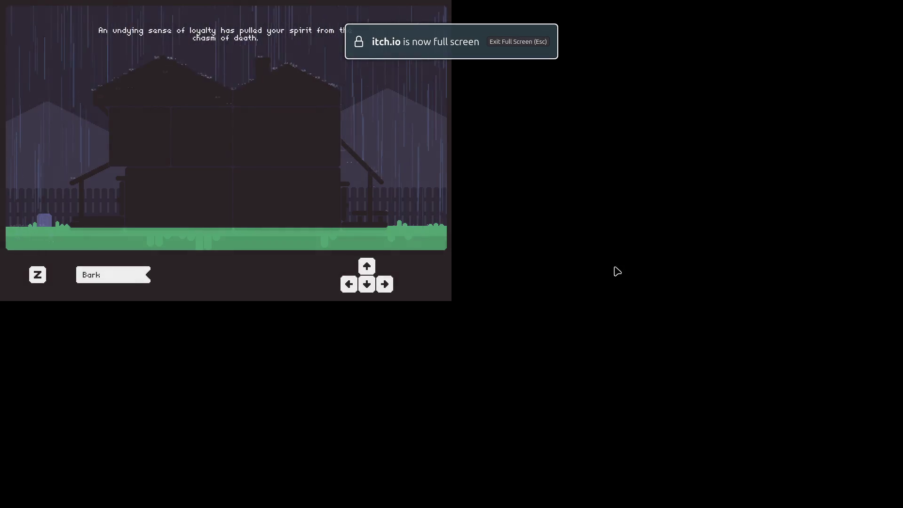
{"action": "key", "text": "Escape"}
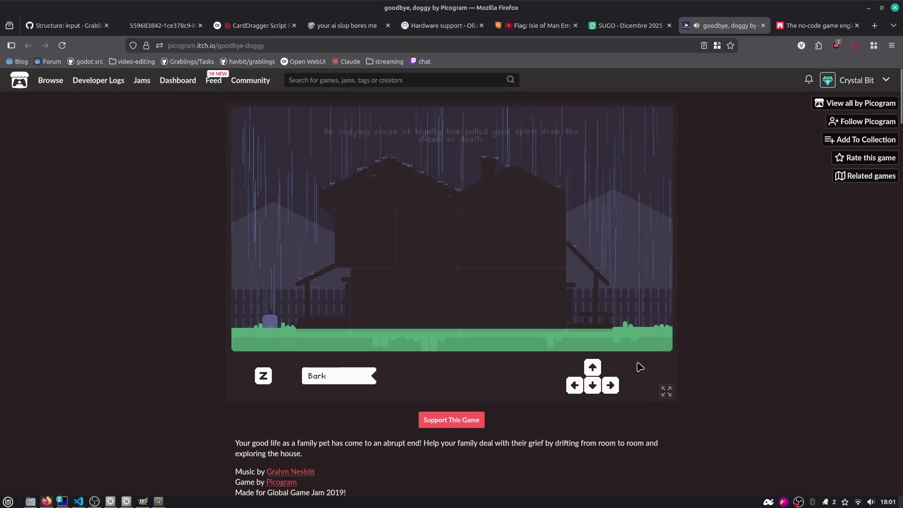
{"action": "left_click", "coordinate": [661, 394]}
{"action": "key", "text": "Escape"}
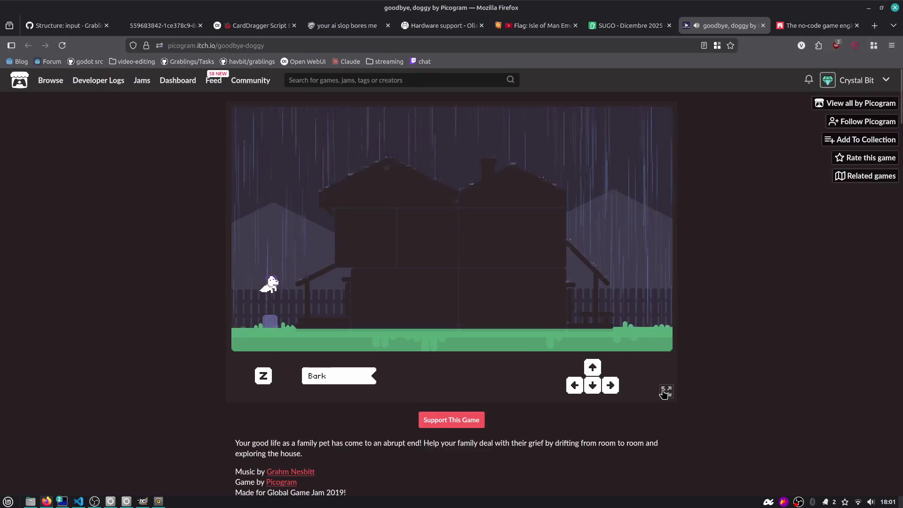
{"action": "key", "text": "ctrl+plus"}
{"action": "key", "text": "ctrl+plus"}
{"action": "key", "text": "ctrl+plus"}
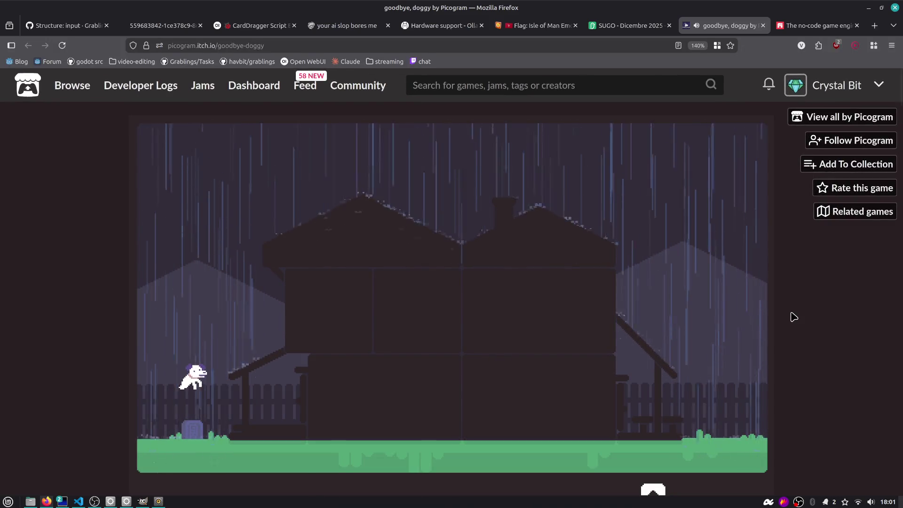
- Guide the dog's spirit through the kitchen, upstairs bedroom and green bathroom, then back down
{"action": "key", "text": "Right"}
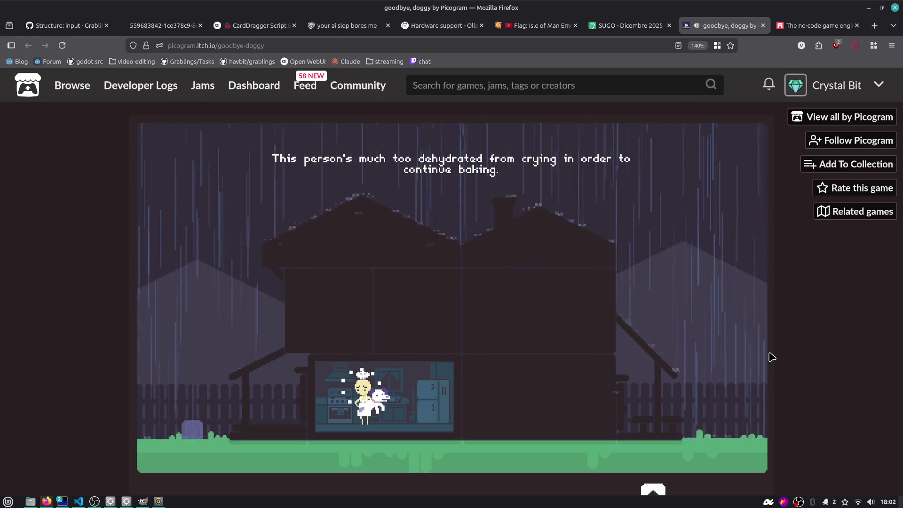
{"action": "key", "text": "Right"}
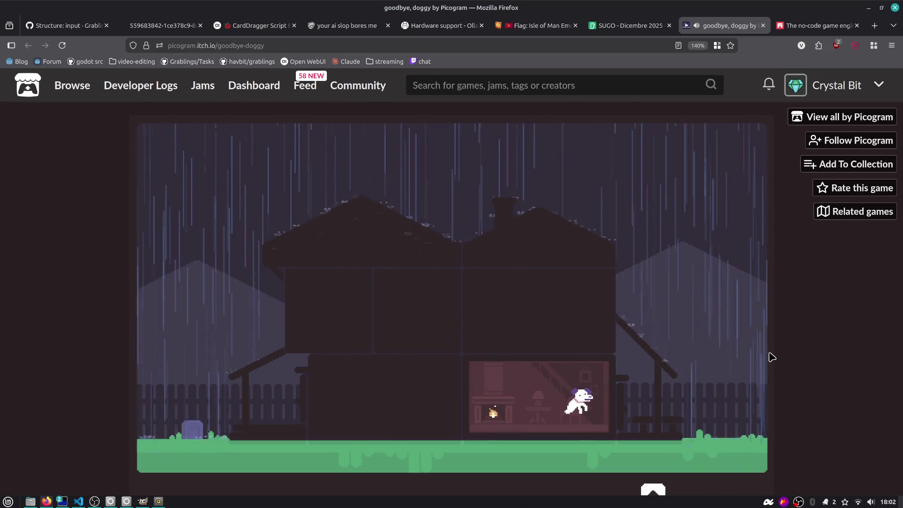
{"action": "key", "text": "Up"}
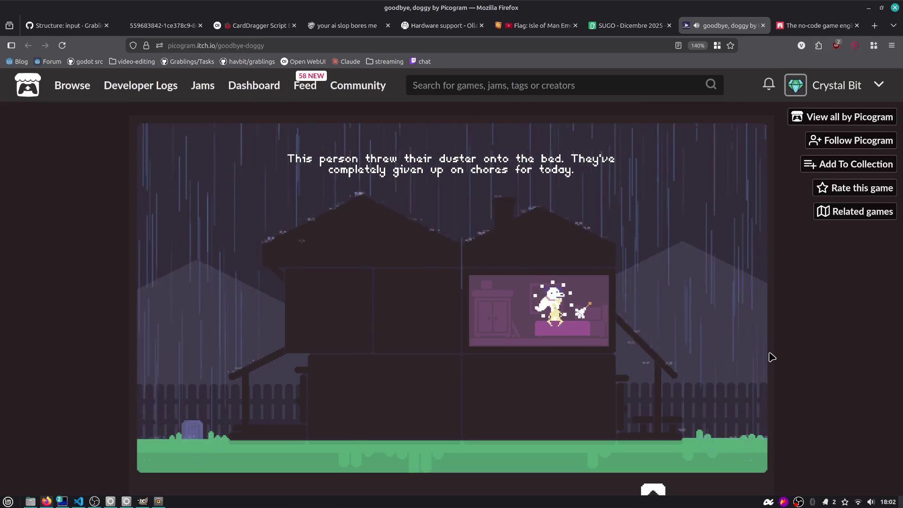
{"action": "key", "text": "Left"}
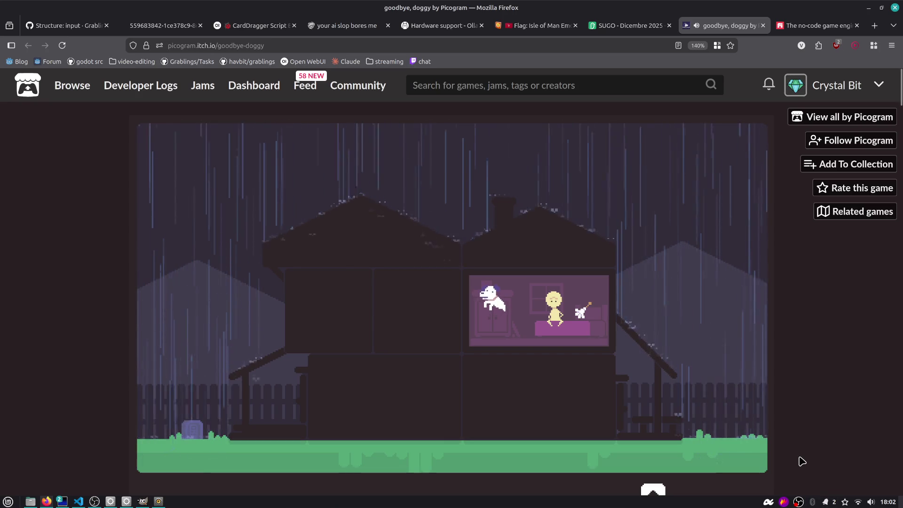
{"action": "key", "text": "alt+Tab"}
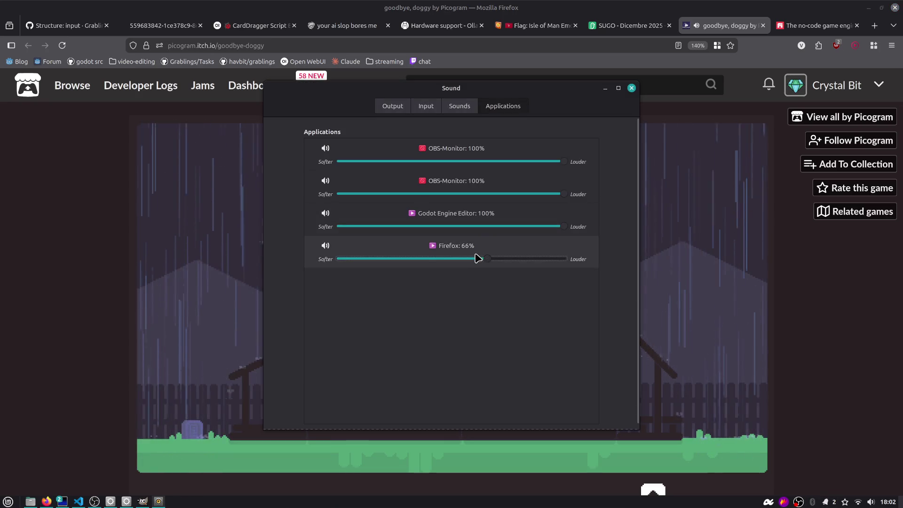
{"action": "left_click", "coordinate": [707, 301]}
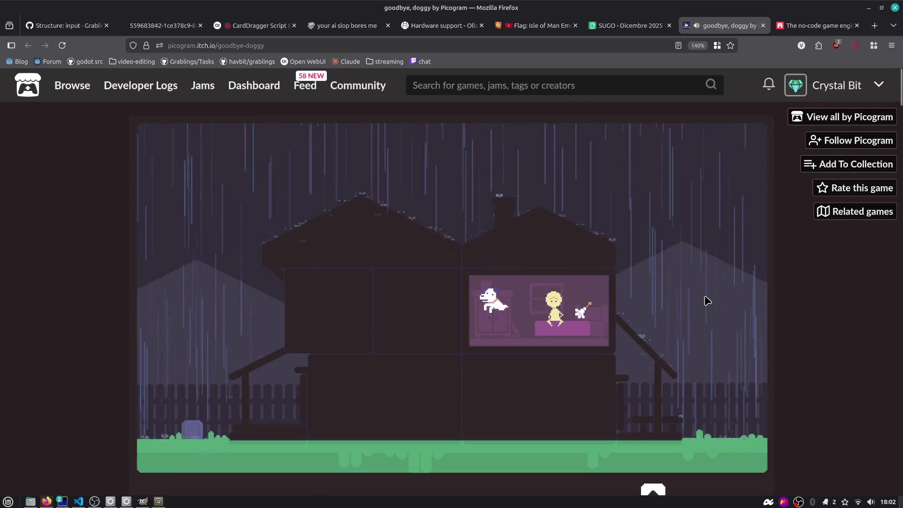
{"action": "key", "text": "Left"}
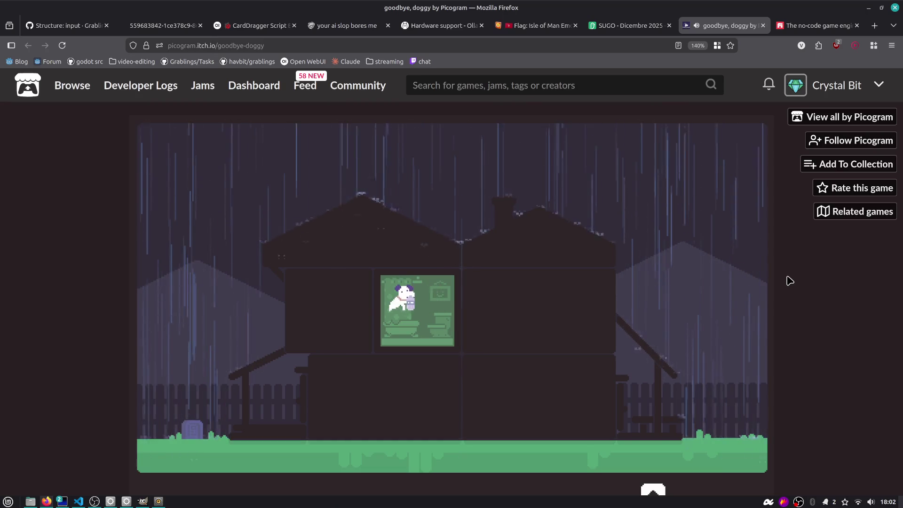
{"action": "key", "text": "Right"}
{"action": "key", "text": "Down"}
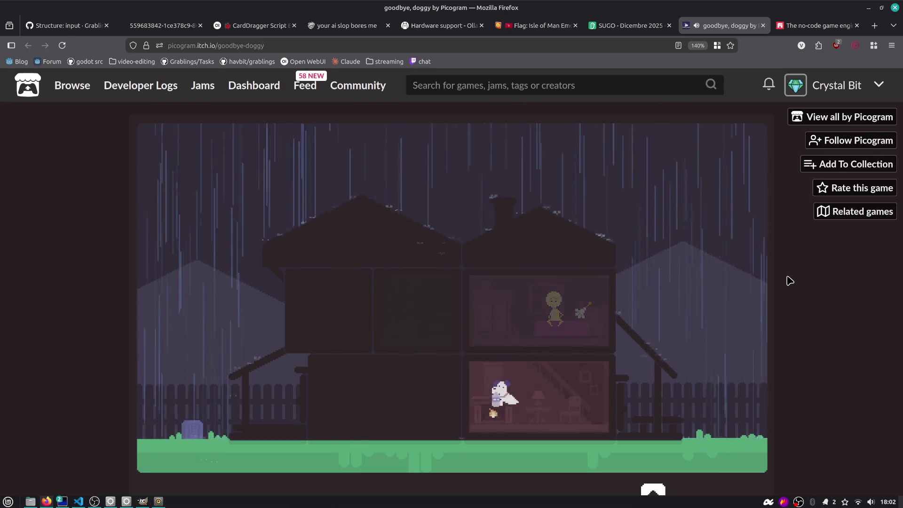
- Visit the living room and bedroom, interacting with the people in each
{"action": "key", "text": "Left"}
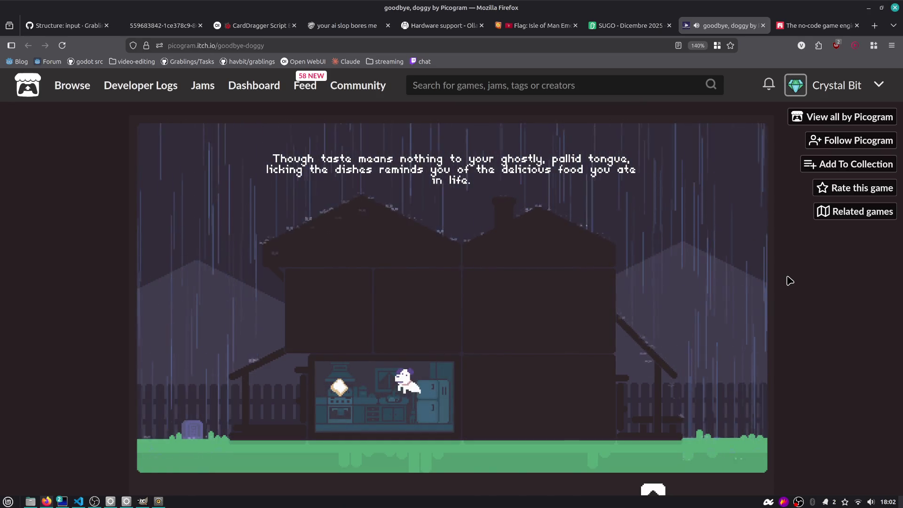
{"action": "key", "text": "Right"}
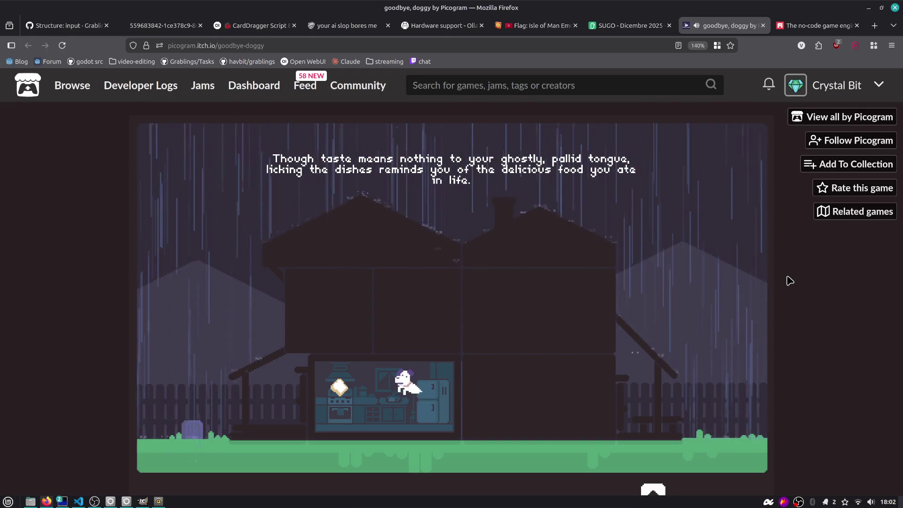
{"action": "key", "text": "Right"}
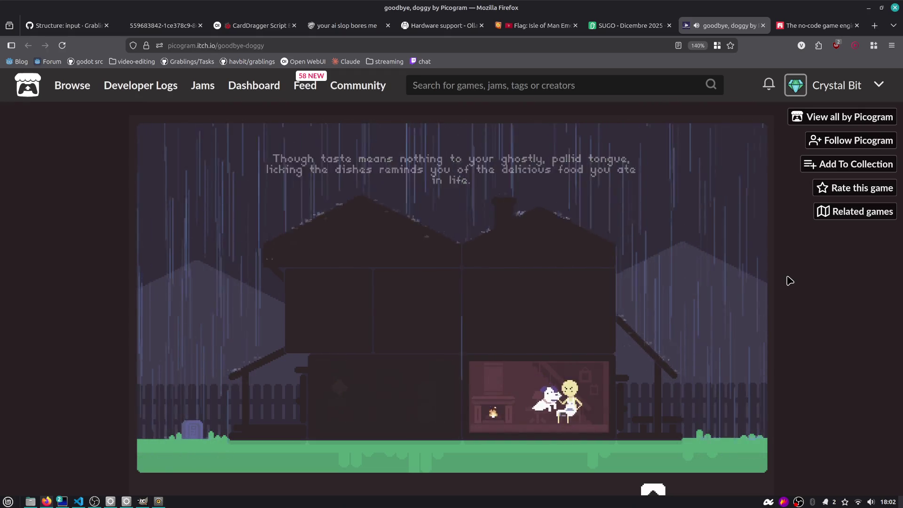
{"action": "key", "text": "Up"}
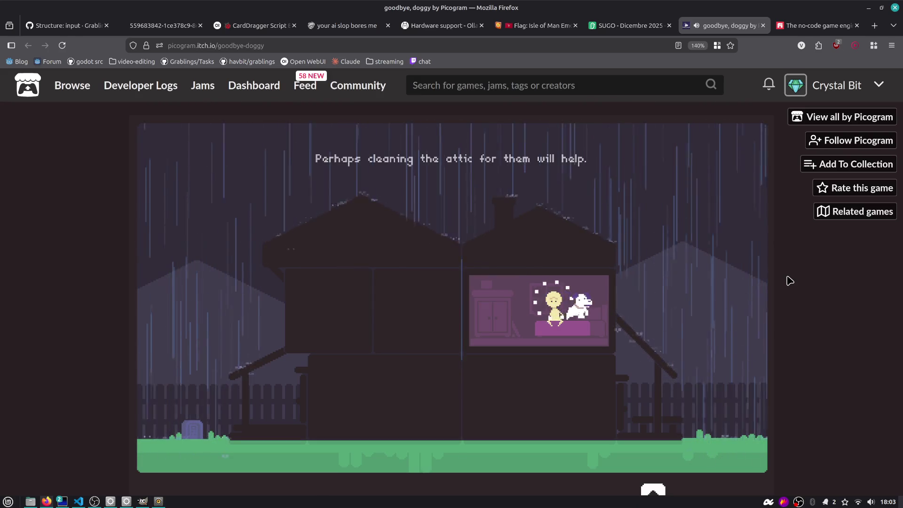
{"action": "key", "text": "Left"}
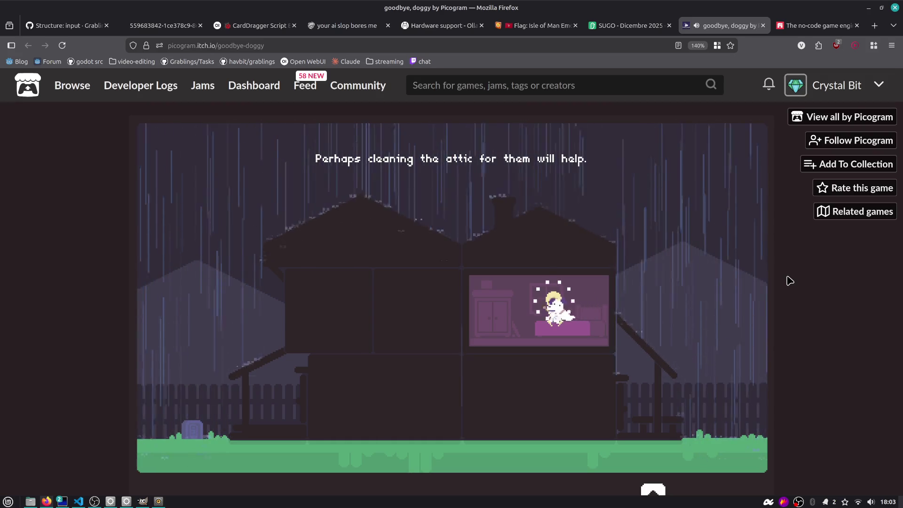
{"action": "key", "text": "Right"}
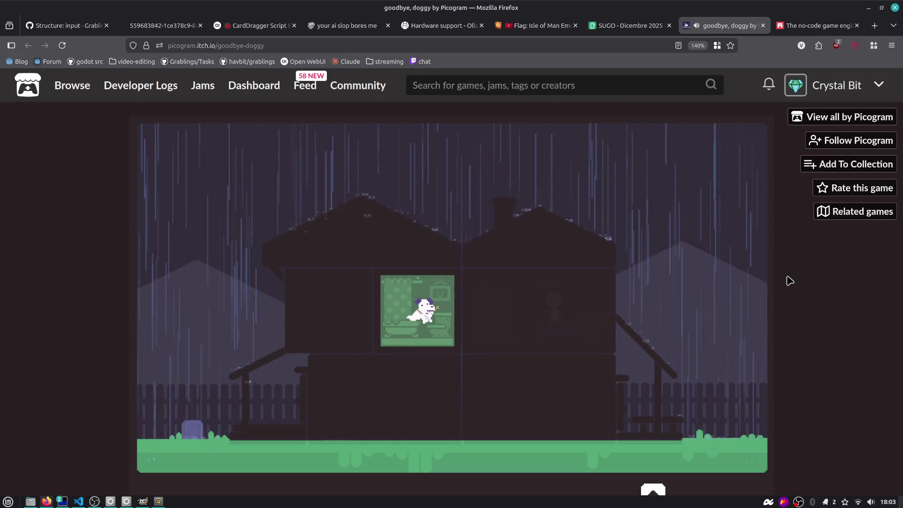
{"action": "key", "text": "Right"}
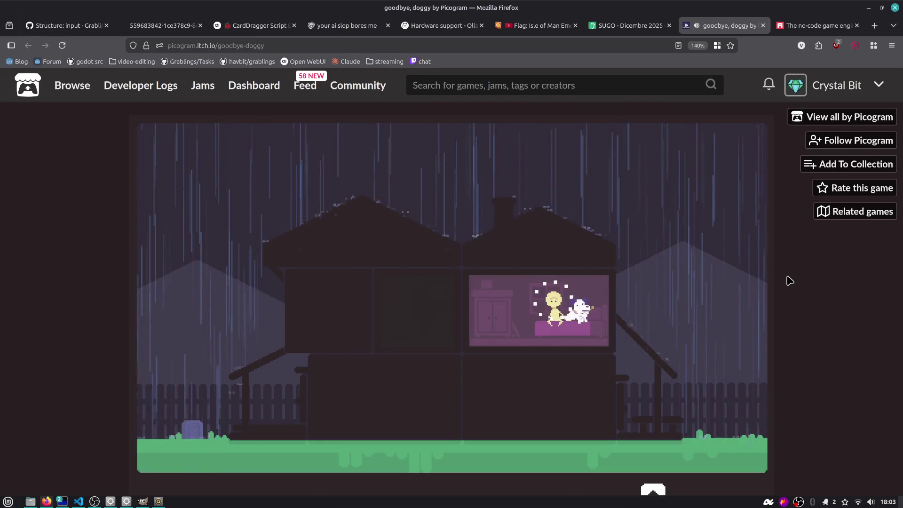
{"action": "key", "text": "z"}
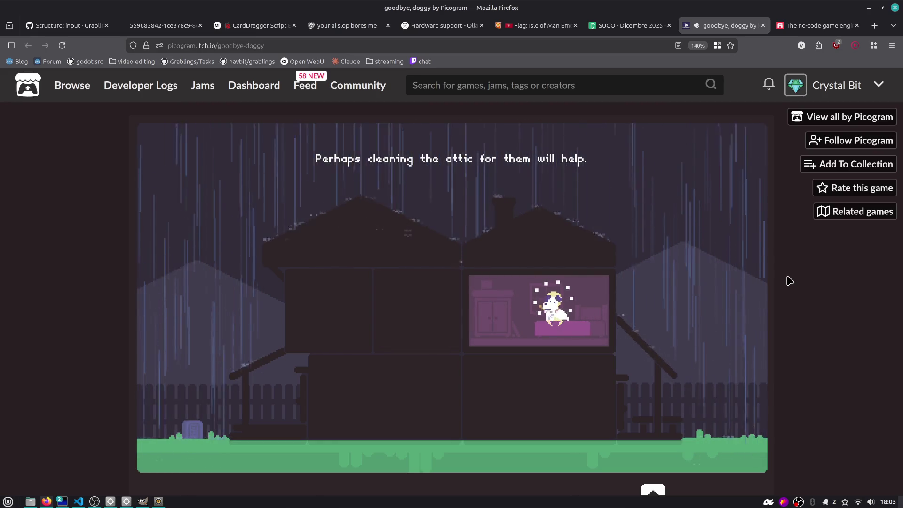
- Roam the pink room and bathroom back down to the kitchen, briefly checking the SUGO flipbook tab
{"action": "key", "text": "Left"}
{"action": "key", "text": "Left"}
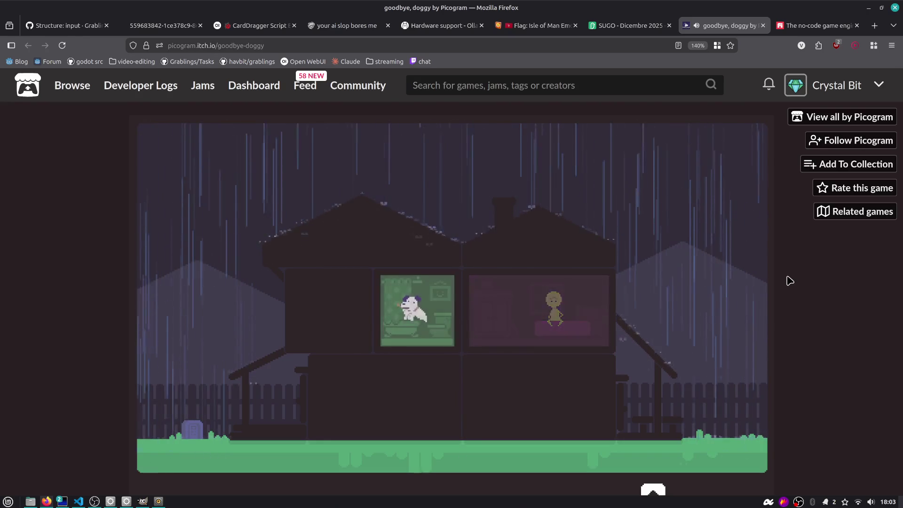
{"action": "key", "text": "z"}
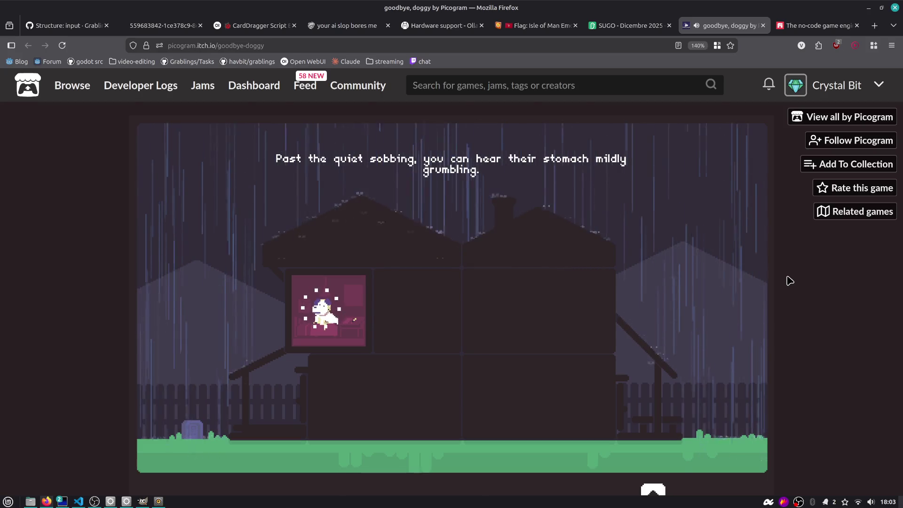
{"action": "key", "text": "Right"}
{"action": "key", "text": "Right"}
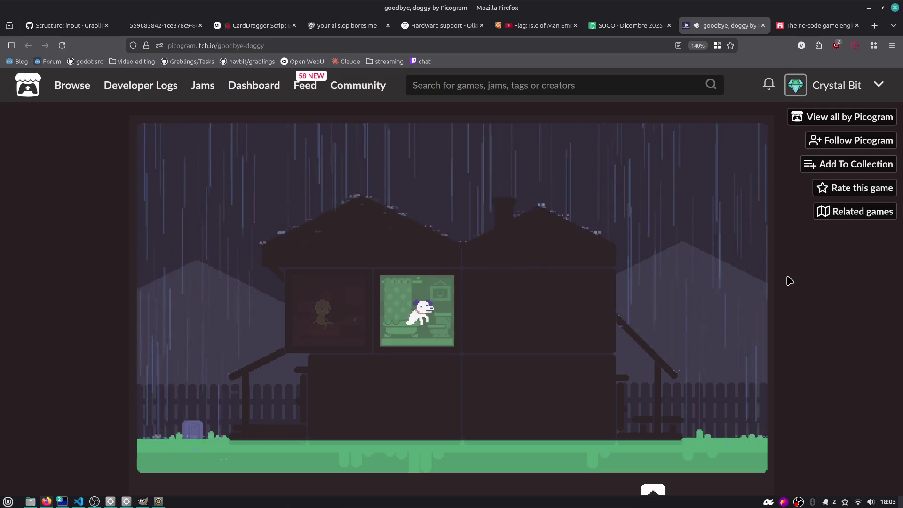
{"action": "key", "text": "Down"}
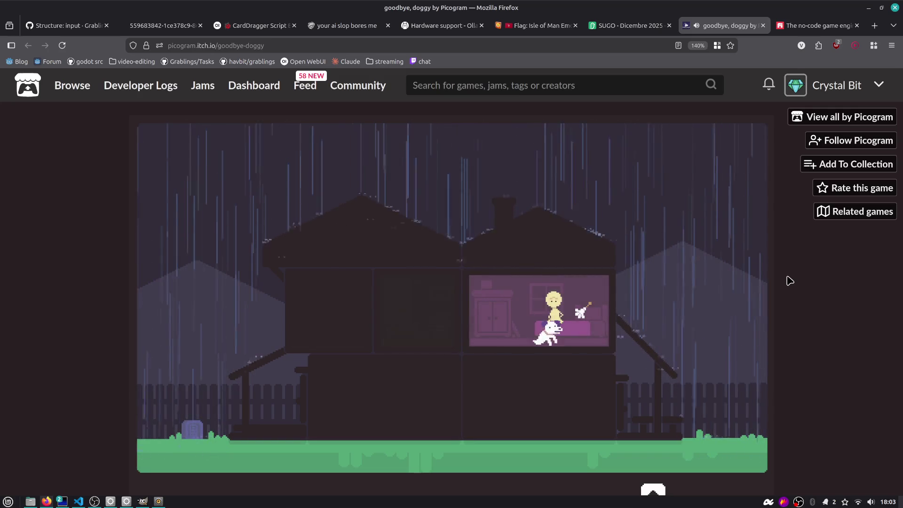
{"action": "key", "text": "Left"}
{"action": "key", "text": "Left"}
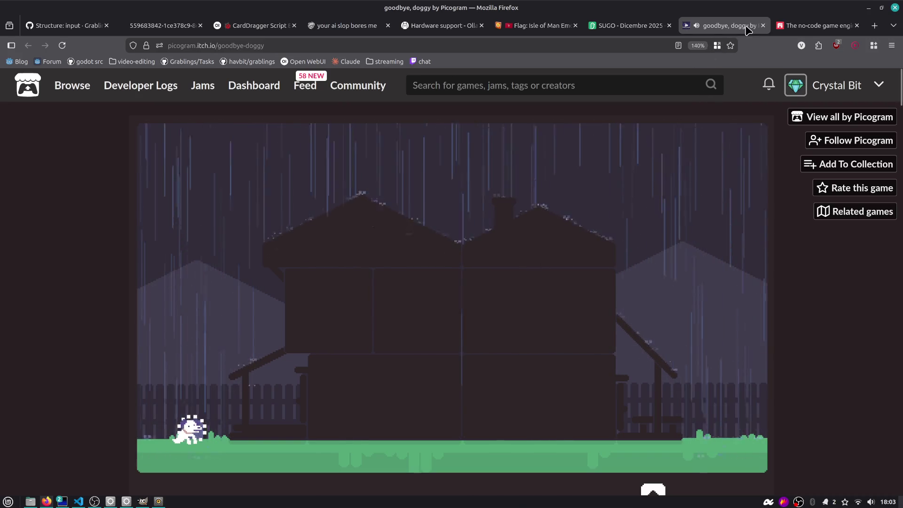
{"action": "left_click", "coordinate": [642, 26]}
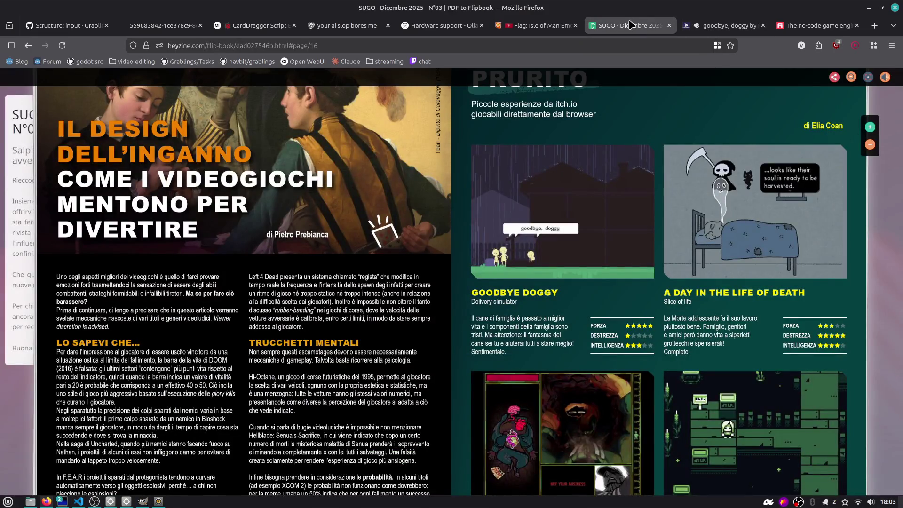
{"action": "left_click", "coordinate": [695, 21]}
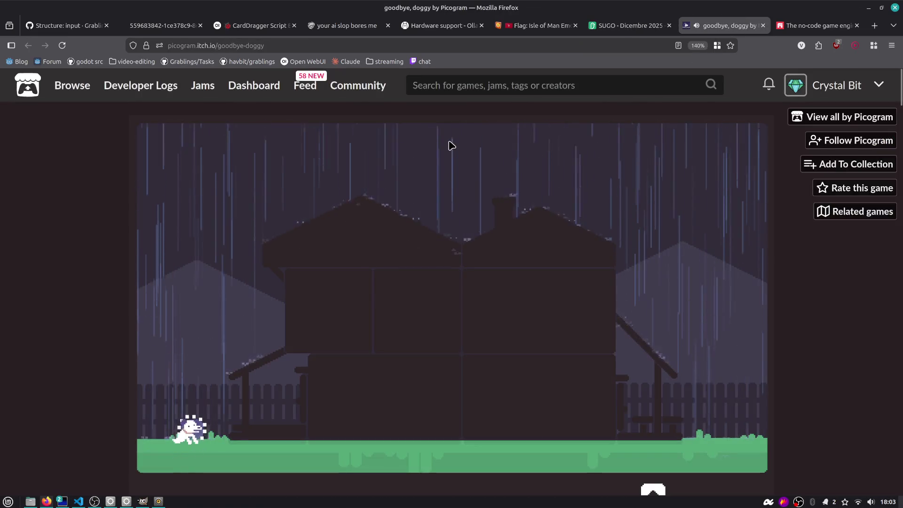
{"action": "scroll", "coordinate": [154, 232], "scroll_direction": "down", "scroll_amount": 5}
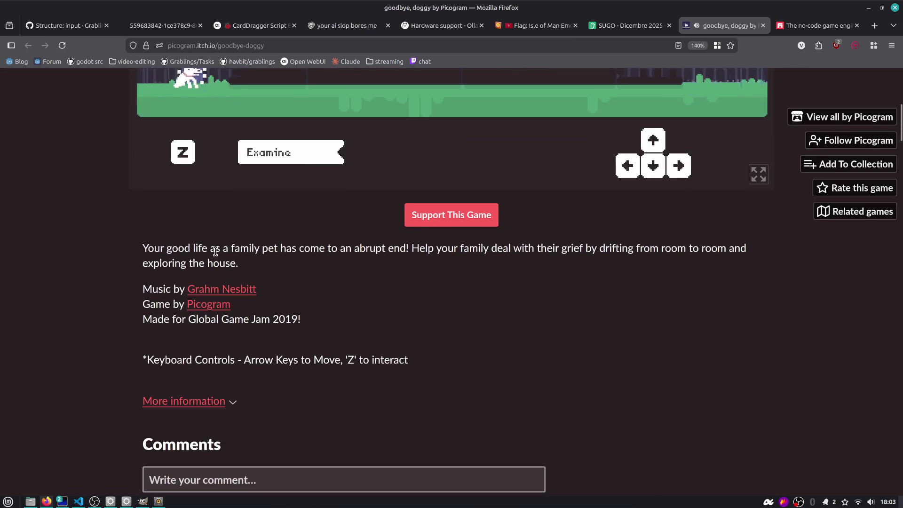
- Highlight the game description and Game Jam 2019 credit line, then return to the SUGO flipbook
{"action": "left_click_drag", "start_coordinate": [280, 249], "coordinate": [349, 266]}
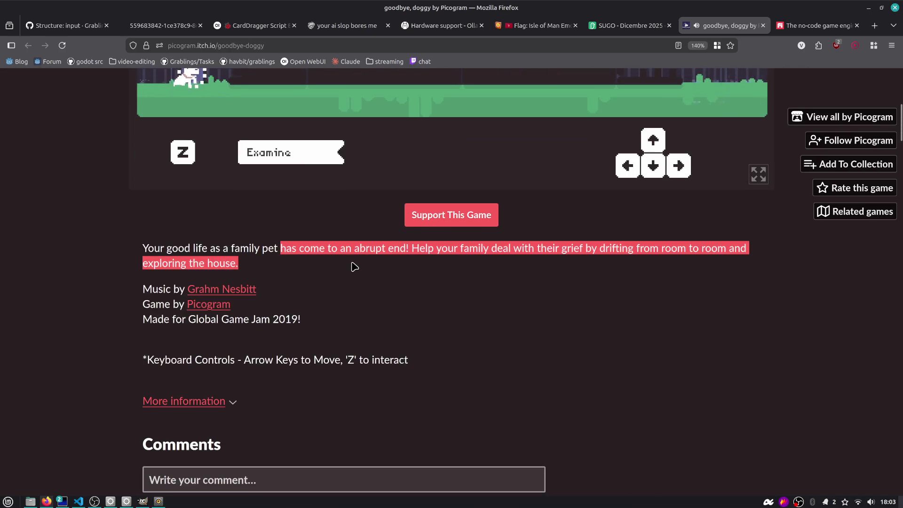
{"action": "left_click_drag", "start_coordinate": [218, 319], "coordinate": [308, 322]}
{"action": "left_click", "coordinate": [309, 322]}
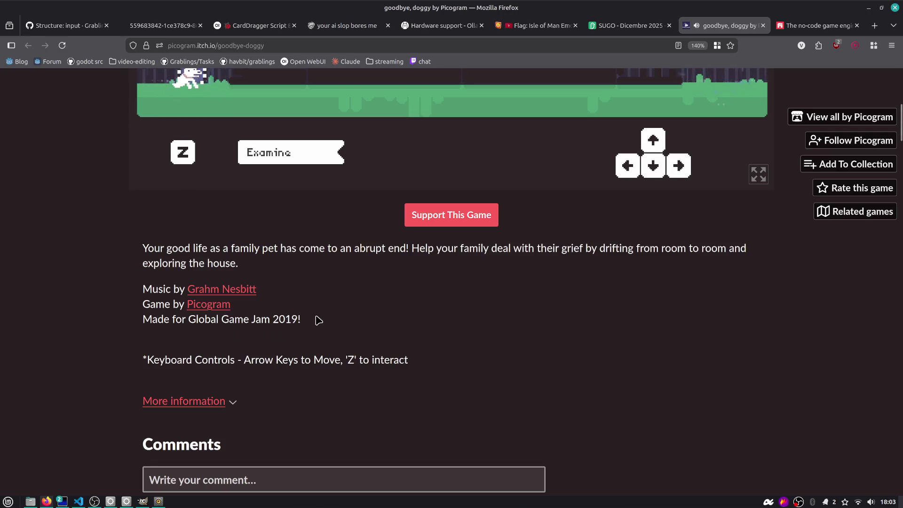
{"action": "left_click", "coordinate": [629, 25]}
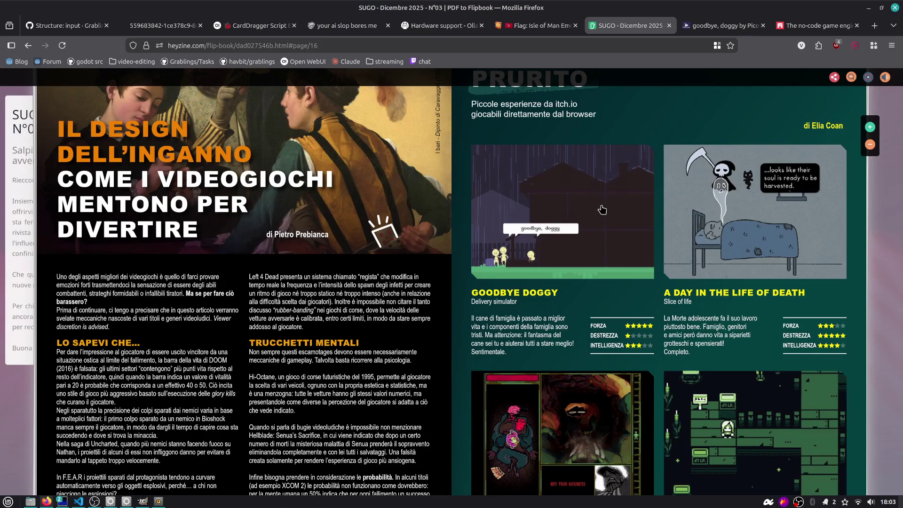
{"action": "mouse_move", "coordinate": [799, 23]}
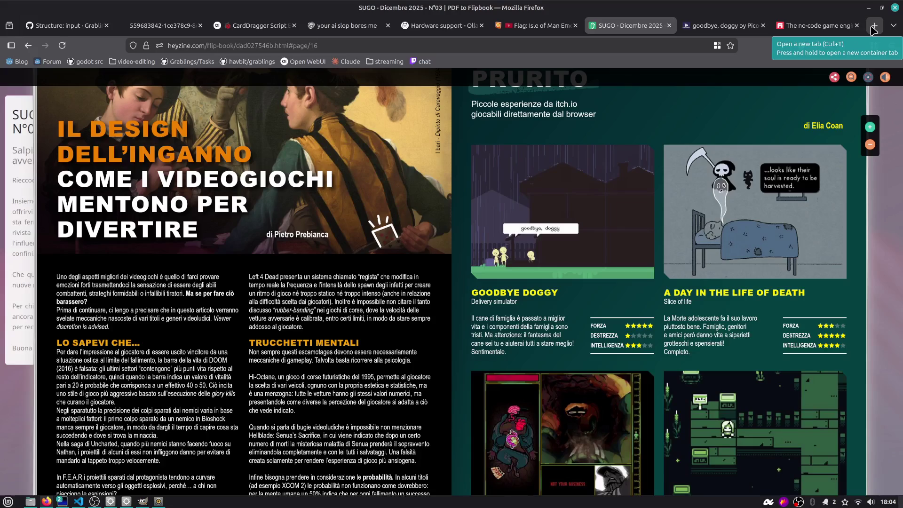
{"action": "left_click", "coordinate": [873, 26]}
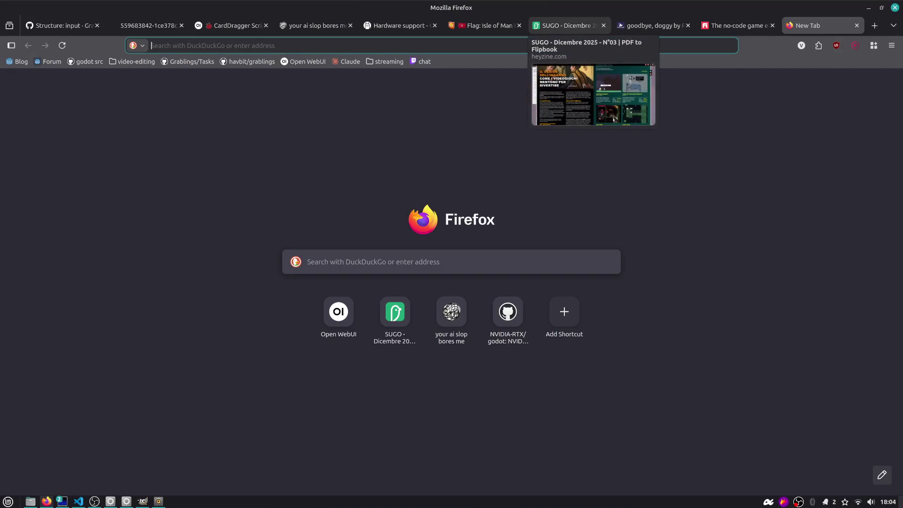
- Search 'itch for whom the bell tolls' and pick the itch.io result after backing out of a poem page
{"action": "type", "text": "itch for whom"}
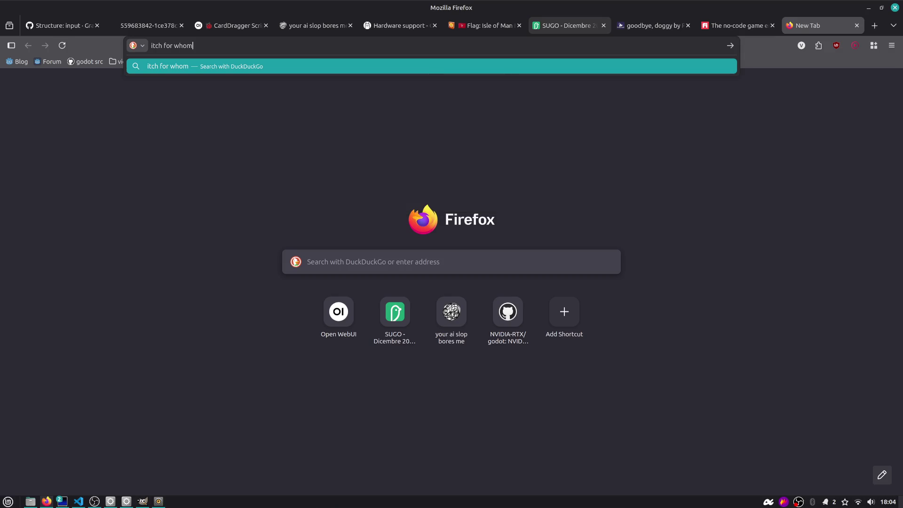
{"action": "type", "text": " the bell tolls"}
{"action": "key", "text": "Return"}
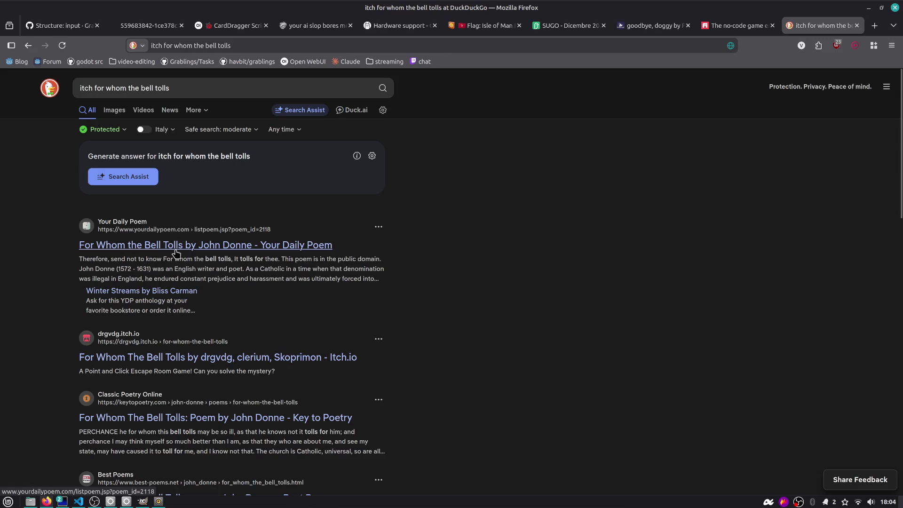
{"action": "left_click", "coordinate": [176, 249]}
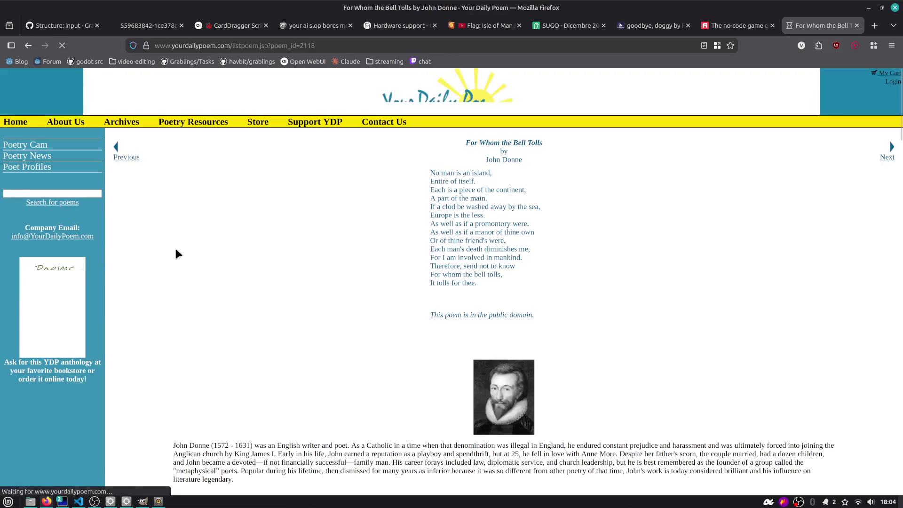
{"action": "key", "text": "alt+Left"}
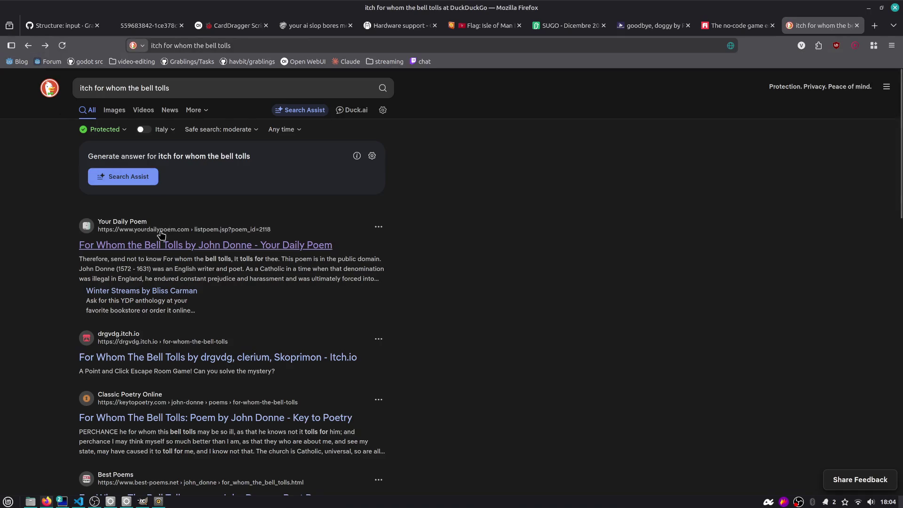
{"action": "left_click", "coordinate": [184, 358]}
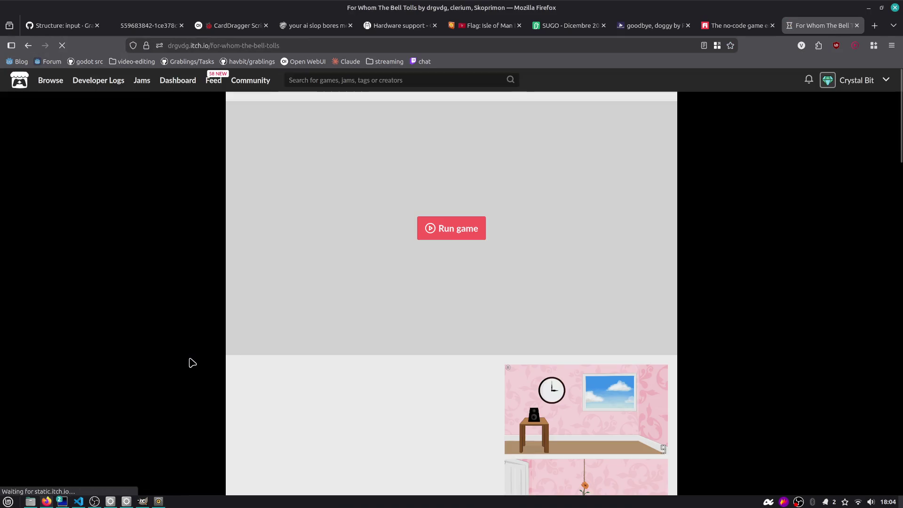
- Copy the game page's URL and post it in the OBS stream chat
{"action": "scroll", "coordinate": [518, 362], "scroll_direction": "down", "scroll_amount": 4}
{"action": "key", "text": "ctrl+l"}
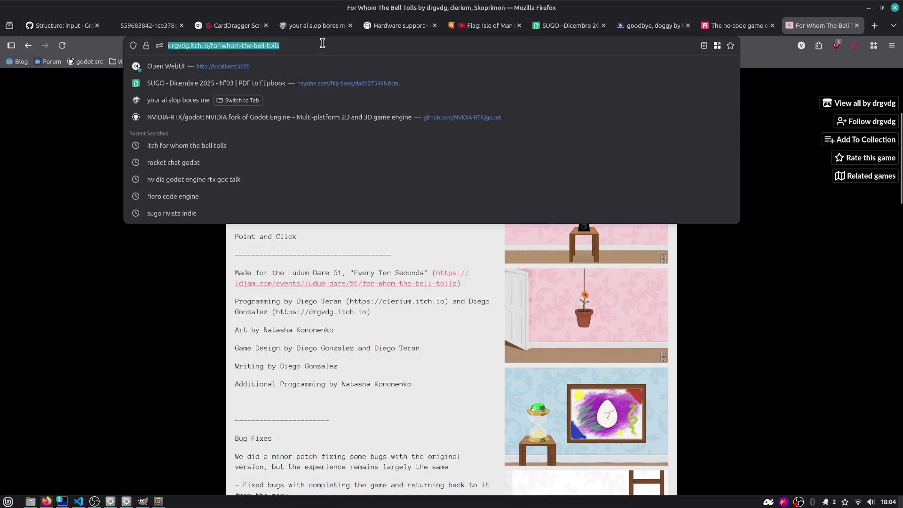
{"action": "left_click", "coordinate": [375, 227]}
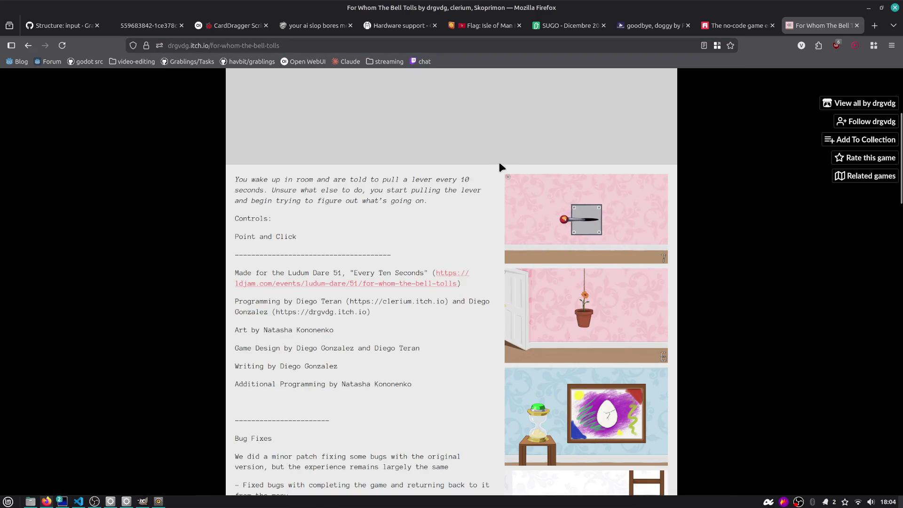
{"action": "key", "text": "alt+Tab"}
{"action": "scroll", "coordinate": [693, 96], "scroll_direction": "down", "scroll_amount": 4}
{"action": "key", "text": "alt+Tab"}
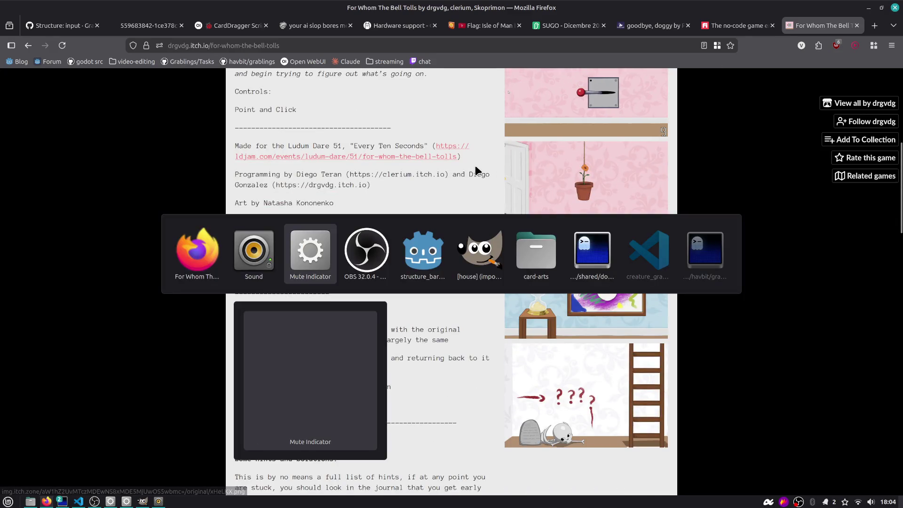
{"action": "left_click", "coordinate": [229, 270]}
{"action": "type", "text": "https://drgvdg.itch.io/for-whom-the-bell-tolls"}
{"action": "key", "text": "Return"}
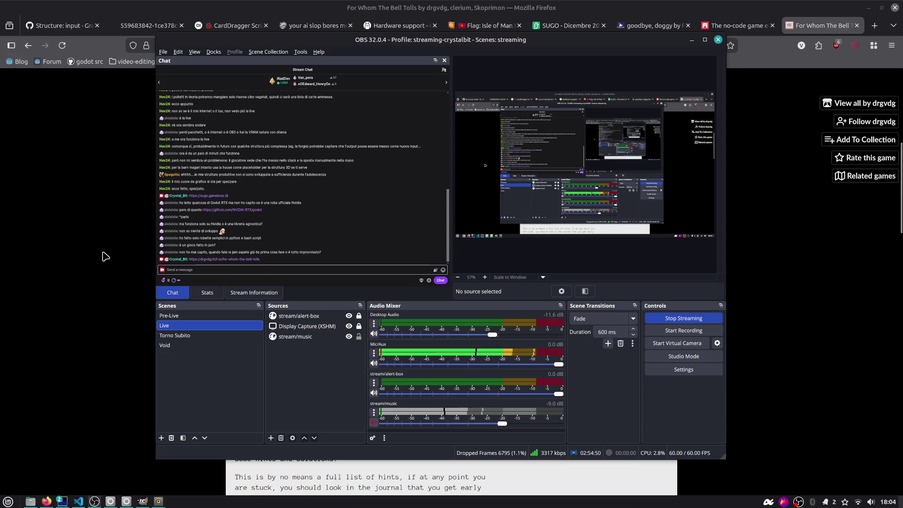
- Back in Firefox, launch For Whom The Bell Tolls with Run game
{"action": "key", "text": "alt+Tab"}
{"action": "scroll", "coordinate": [329, 287], "scroll_direction": "up", "scroll_amount": 5}
{"action": "left_click", "coordinate": [437, 171]}
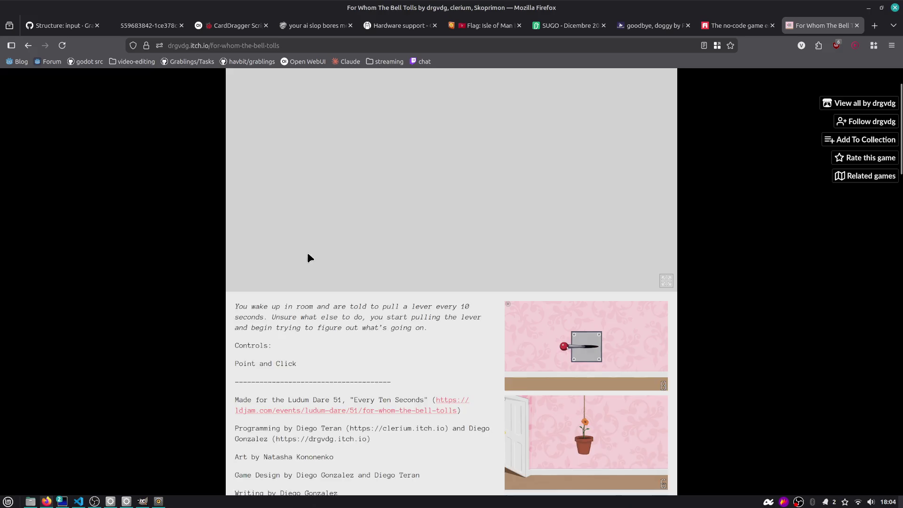
{"action": "scroll", "coordinate": [282, 268], "scroll_direction": "up", "scroll_amount": 1}
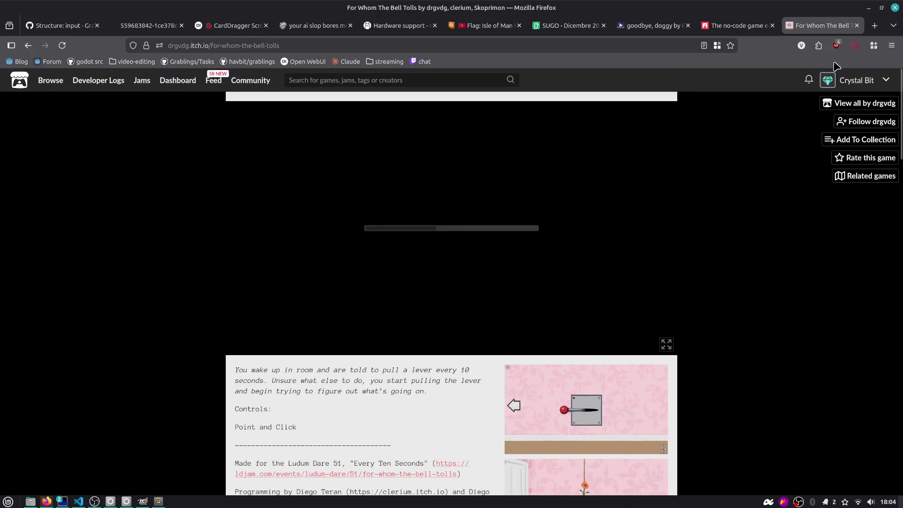
- Mute the game's tab and start a new game of For Whom The Bell Tolls
{"action": "right_click", "coordinate": [823, 26]}
{"action": "left_click", "coordinate": [752, 70]}
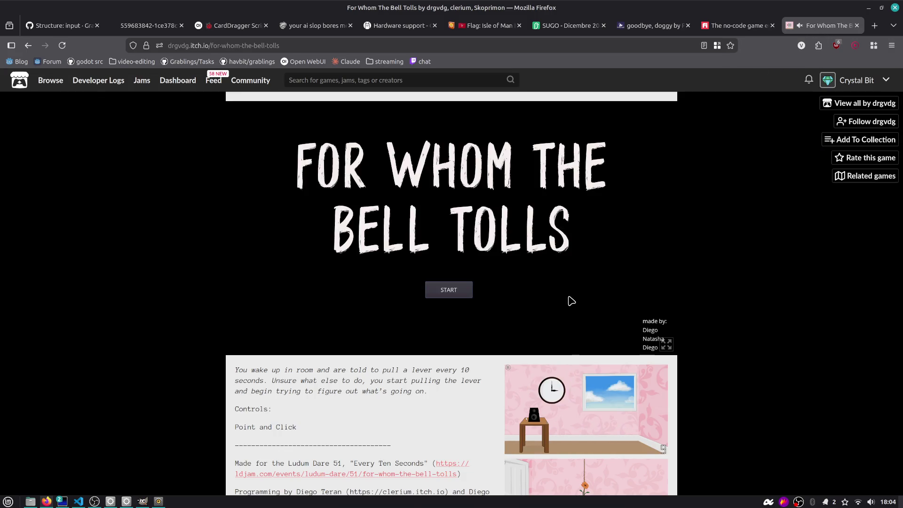
{"action": "left_click", "coordinate": [449, 291]}
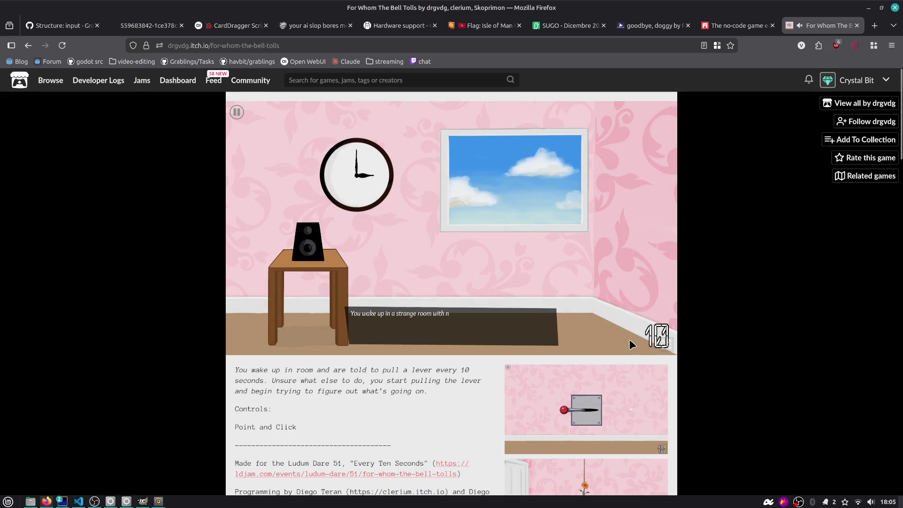
{"action": "scroll", "coordinate": [170, 354], "scroll_direction": "down", "scroll_amount": 15}
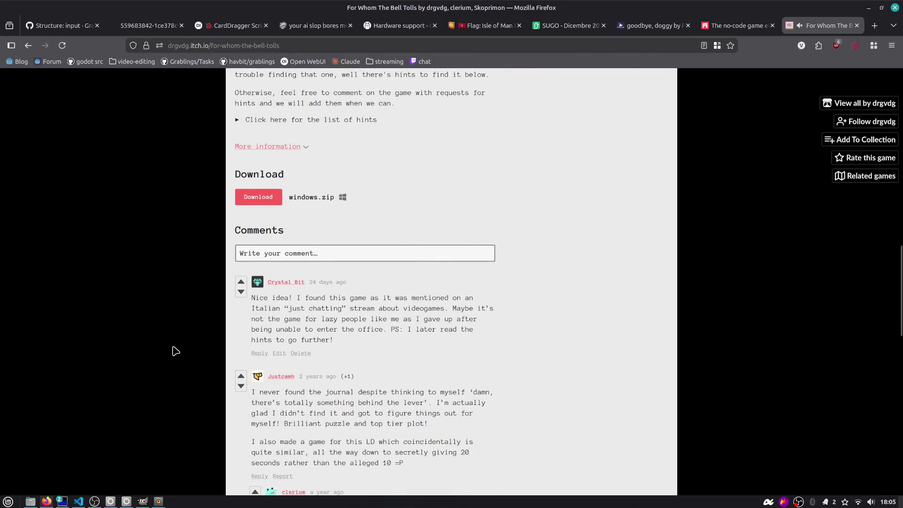
{"action": "scroll", "coordinate": [175, 350], "scroll_direction": "up", "scroll_amount": 15}
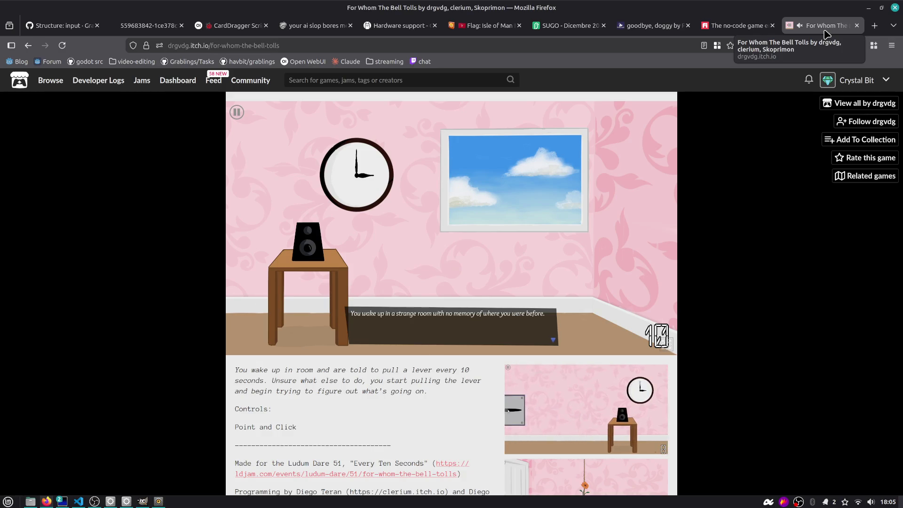
- Advance the opening dialogue through to the operator's instructions
{"action": "left_click", "coordinate": [446, 202]}
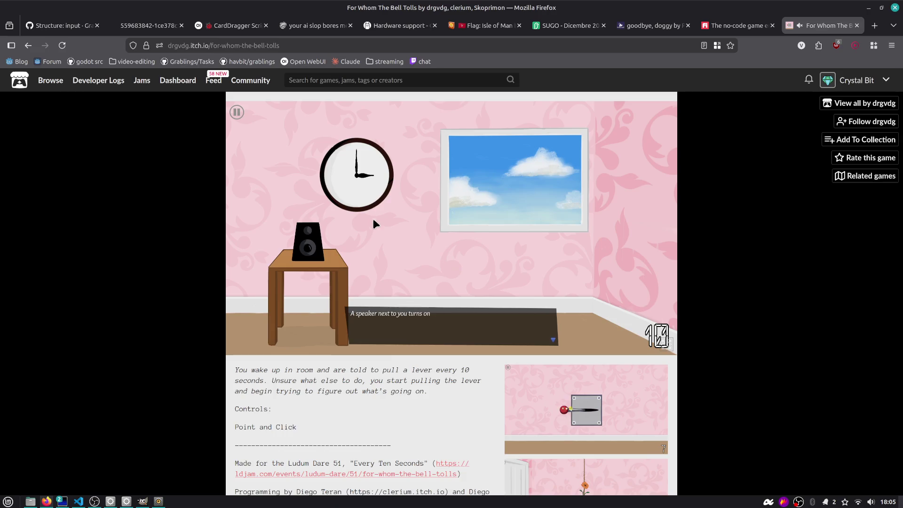
{"action": "left_click", "coordinate": [448, 318]}
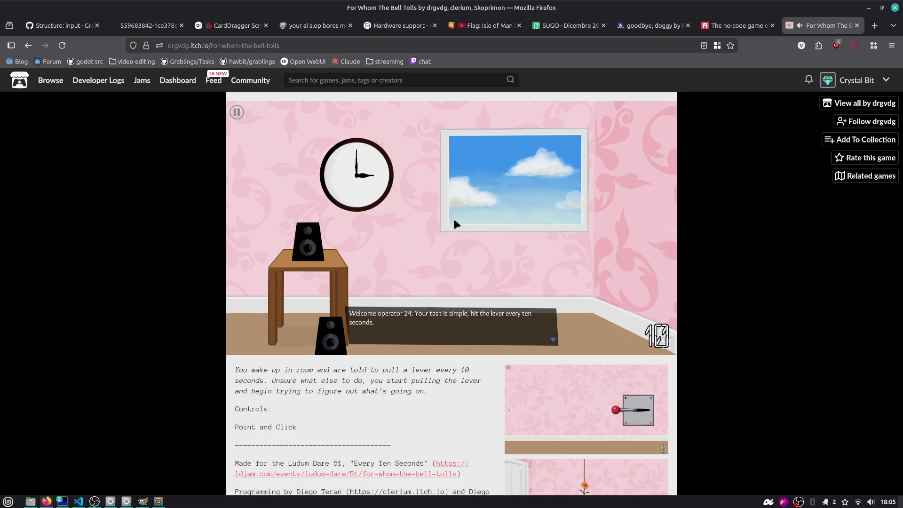
{"action": "scroll", "coordinate": [411, 375], "scroll_direction": "down", "scroll_amount": 5}
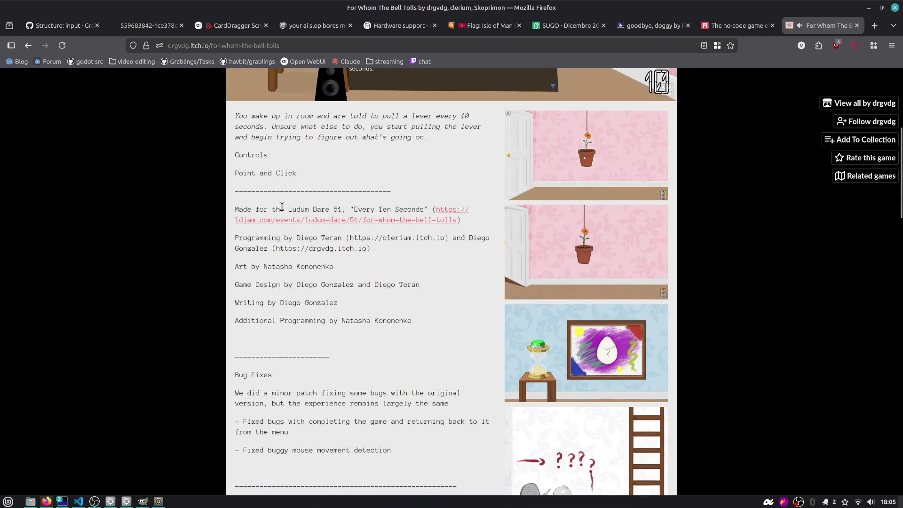
{"action": "left_click_drag", "start_coordinate": [272, 210], "coordinate": [366, 212]}
{"action": "scroll", "coordinate": [366, 212], "scroll_direction": "up", "scroll_amount": 5}
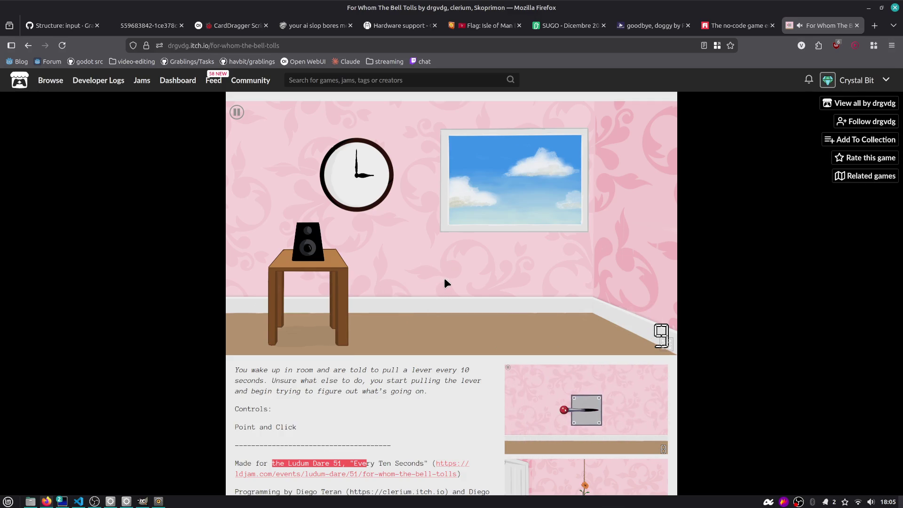
- Turn to the lever and pull it to reset the countdown, then pause and quit to the main menu
{"action": "left_click", "coordinate": [255, 230]}
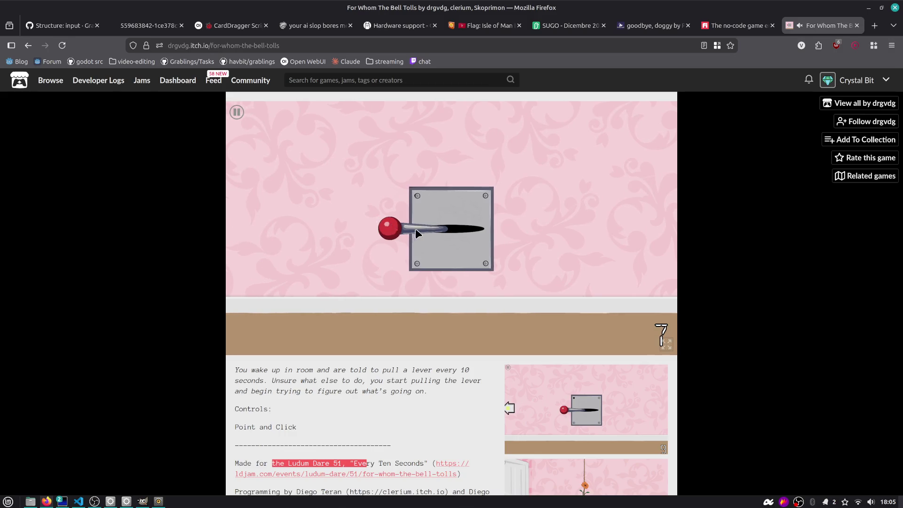
{"action": "left_click_drag", "start_coordinate": [416, 230], "coordinate": [509, 232]}
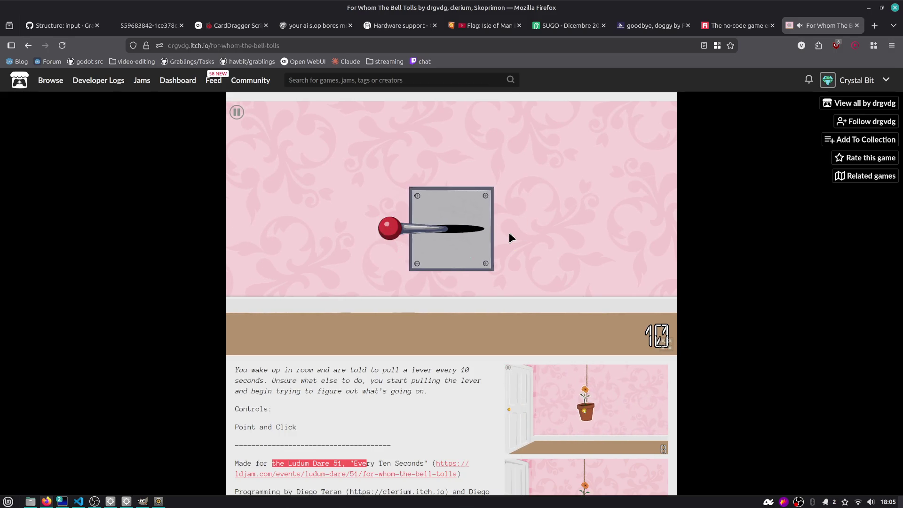
{"action": "left_click", "coordinate": [237, 113]}
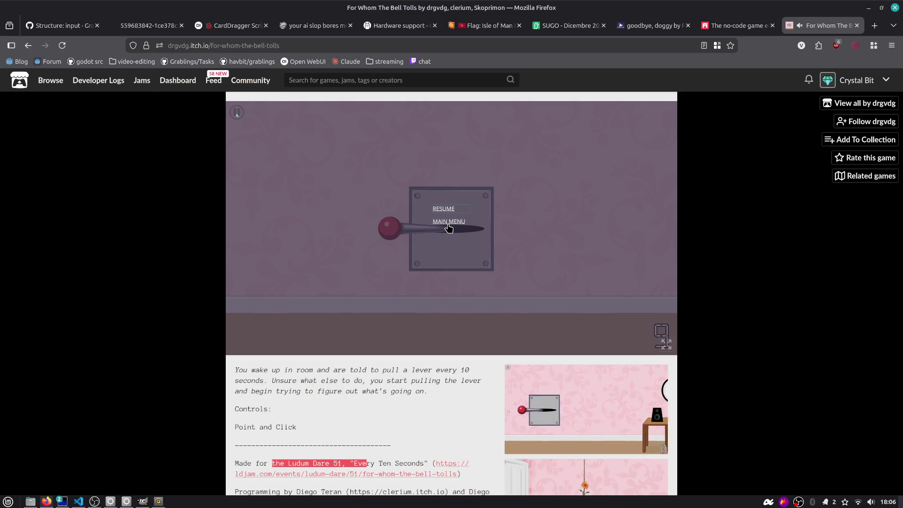
{"action": "left_click", "coordinate": [449, 222]}
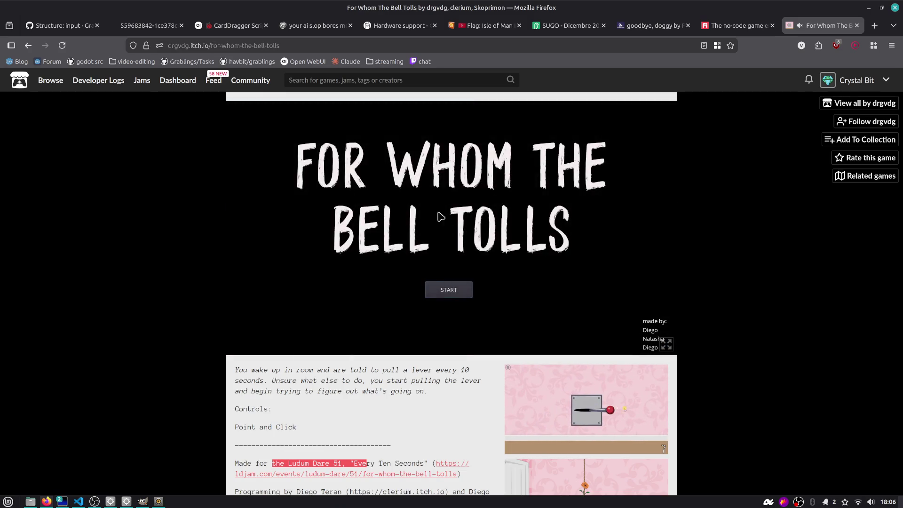